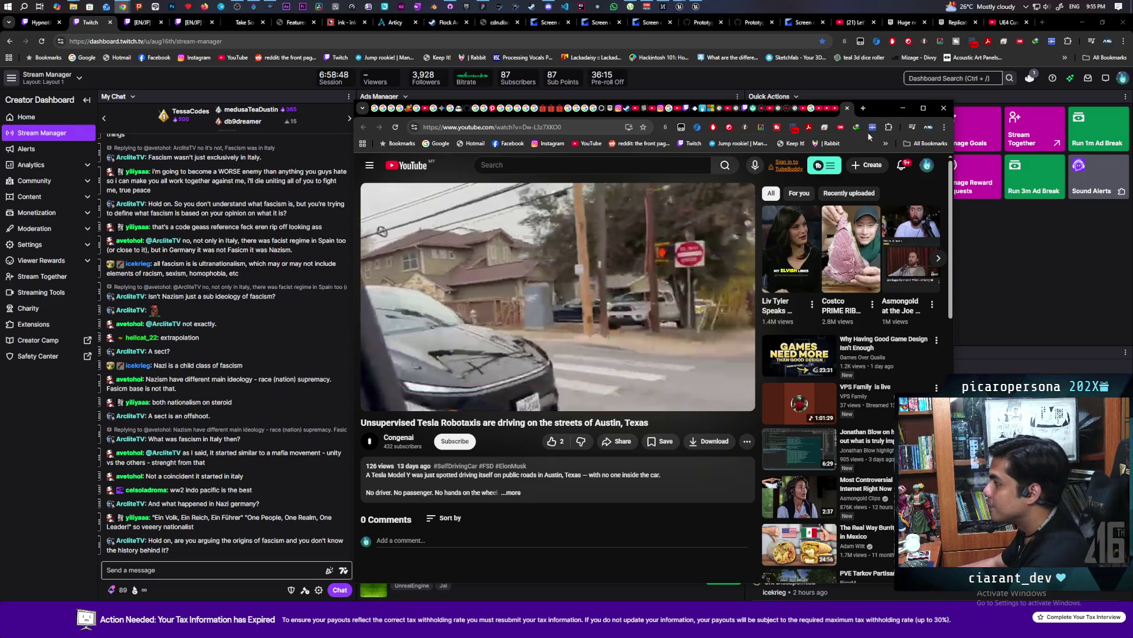
Skip the Tesla robotaxi video to its end and close that YouTube tab.
mouse_move(879, 107)
left_mouse_down()
mouse_move(887, 102)
mouse_move(883, 110)
left_mouse_up()
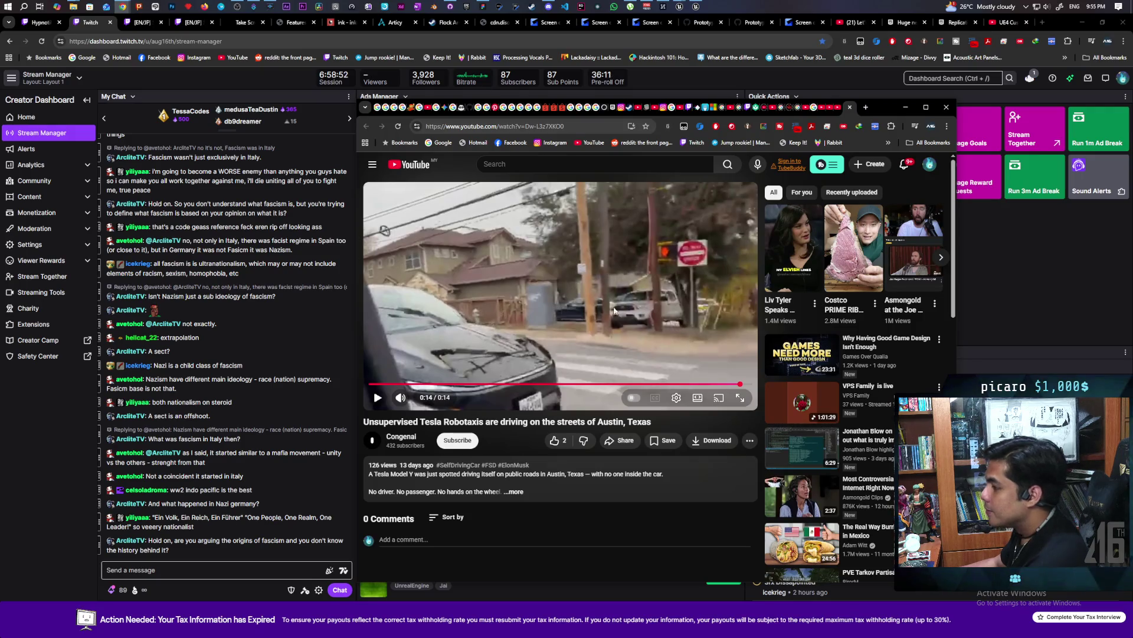
mouse_move(708, 384)
left_mouse_down()
mouse_move(590, 383)
mouse_move(752, 384)
left_mouse_up()
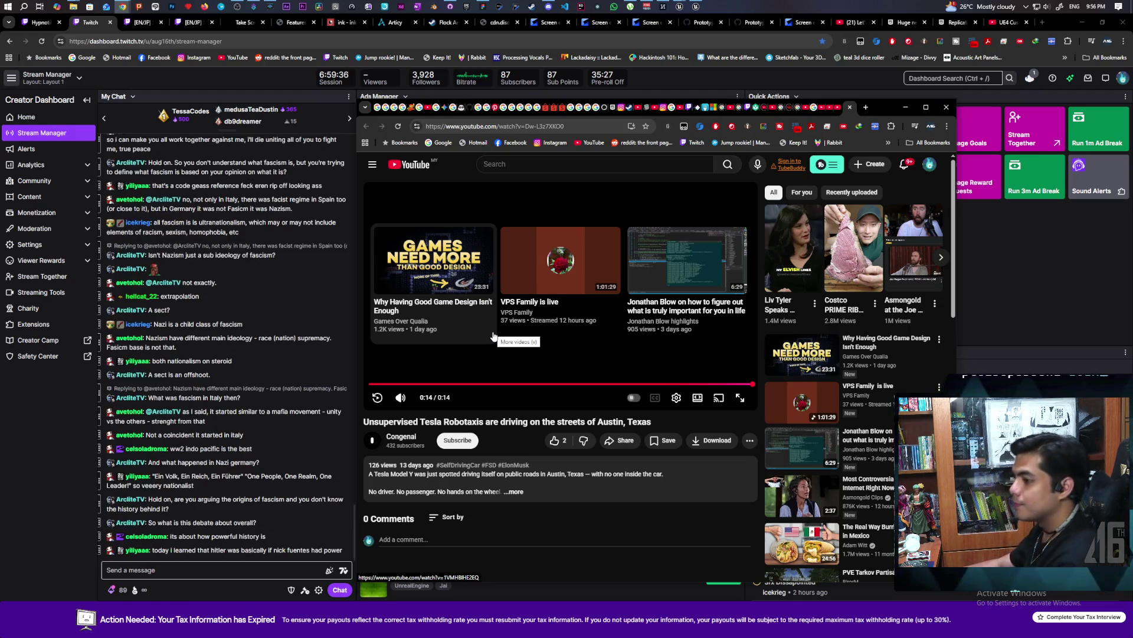
left_click(851, 108)
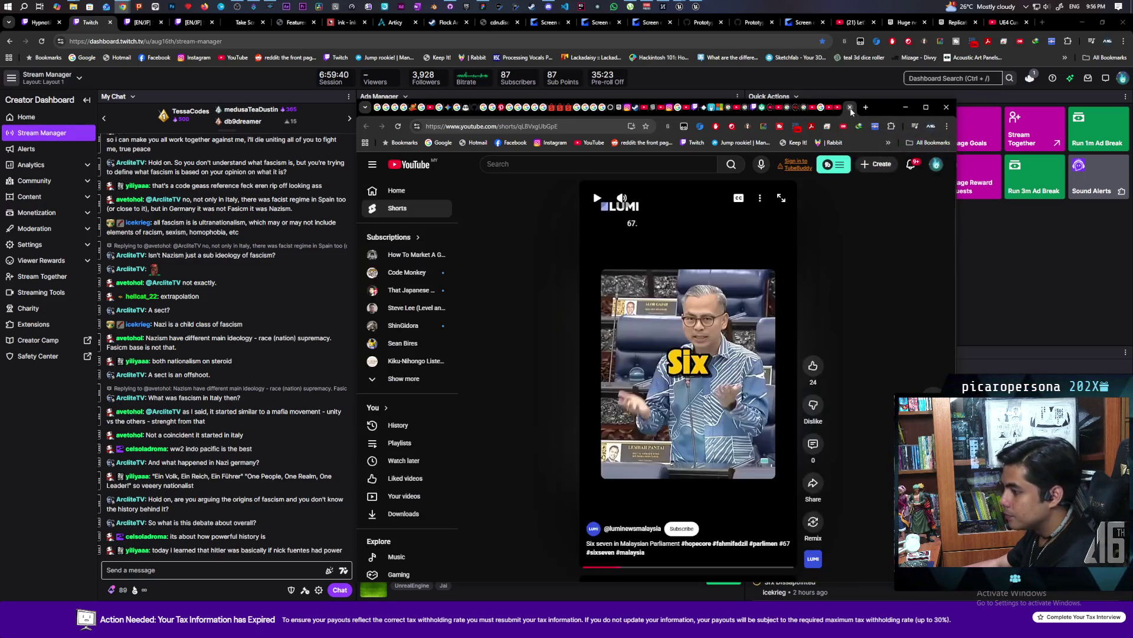
Close the YouTube Shorts, feed, leftover video and fascism-definition search tabs.
left_click(851, 108)
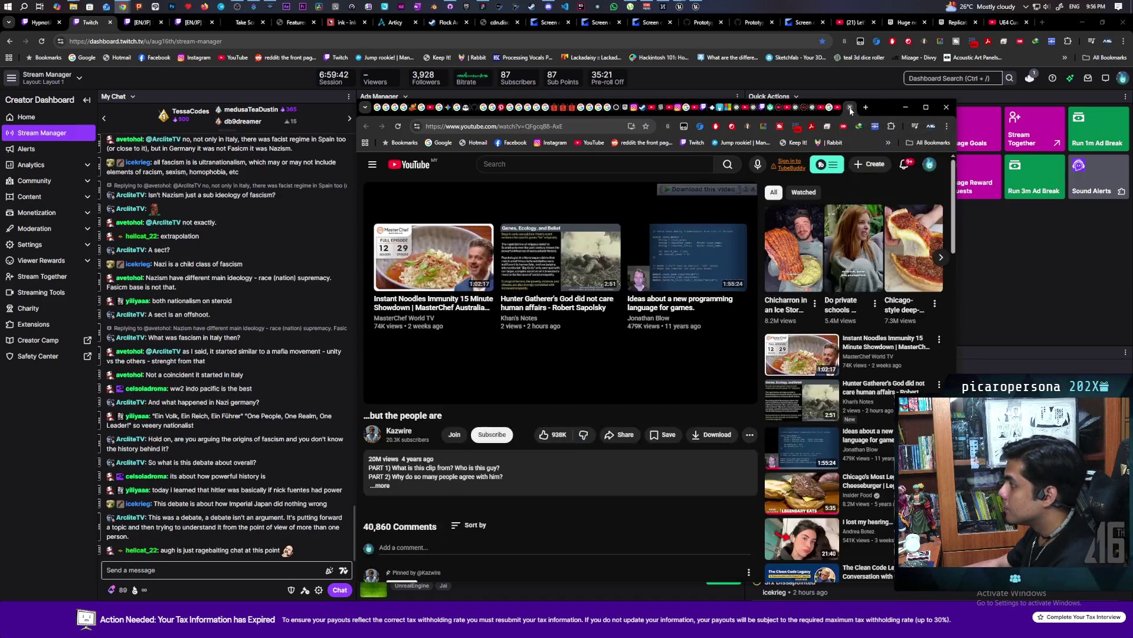
left_click(851, 108)
left_click(851, 108)
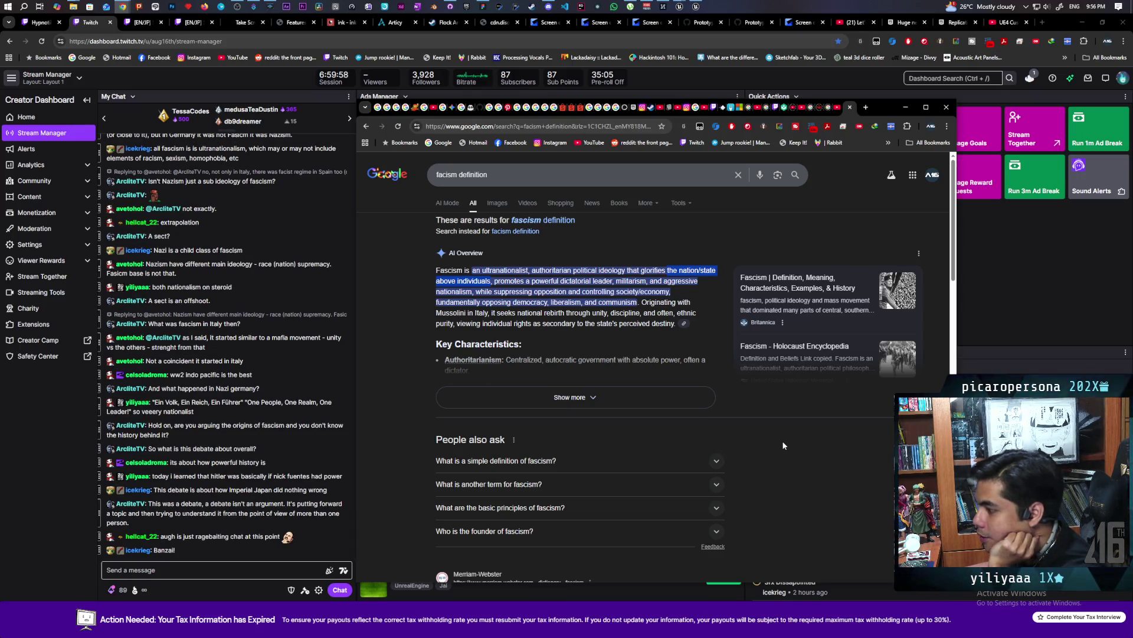
left_click(850, 108)
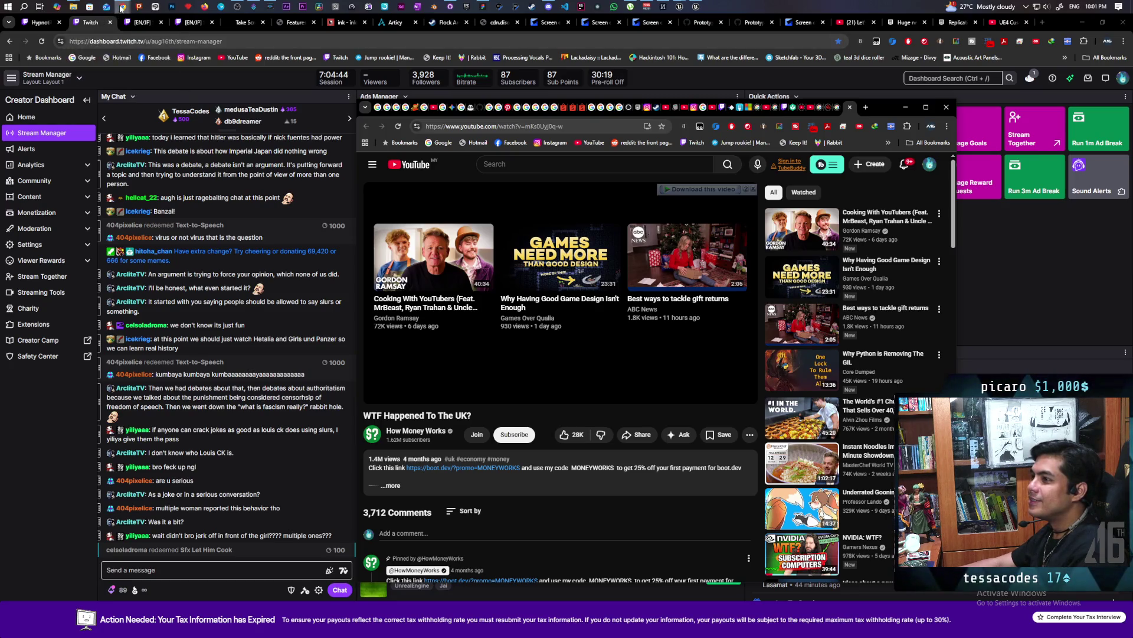
Switch back to the Unreal Editor TestLevel window from the taskbar.
mouse_move(122, 8)
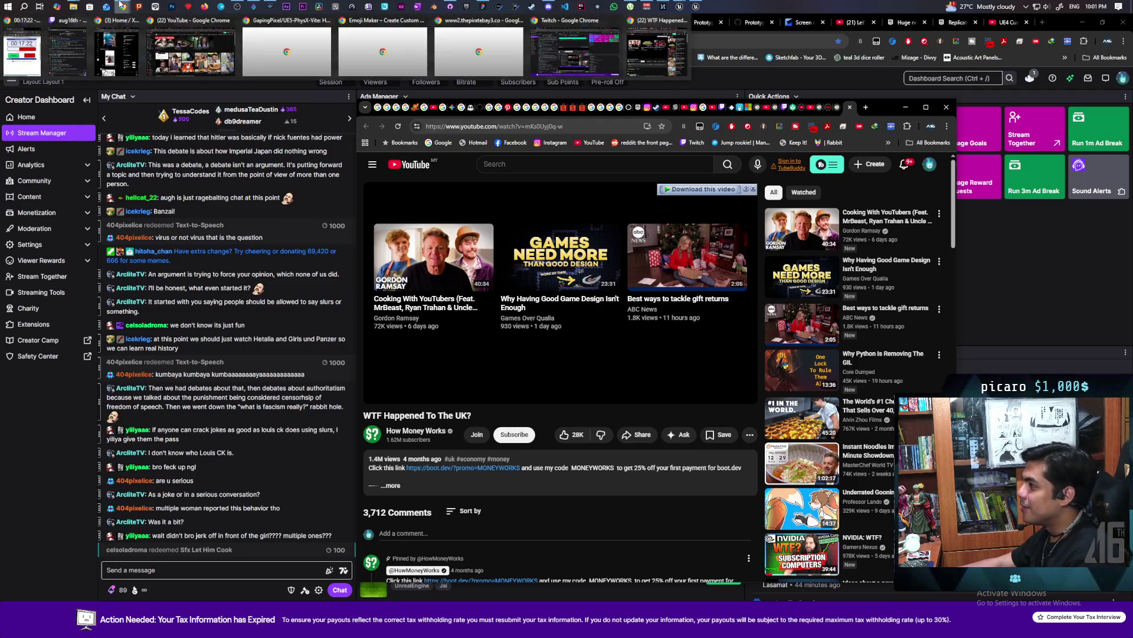
mouse_move(710, 8)
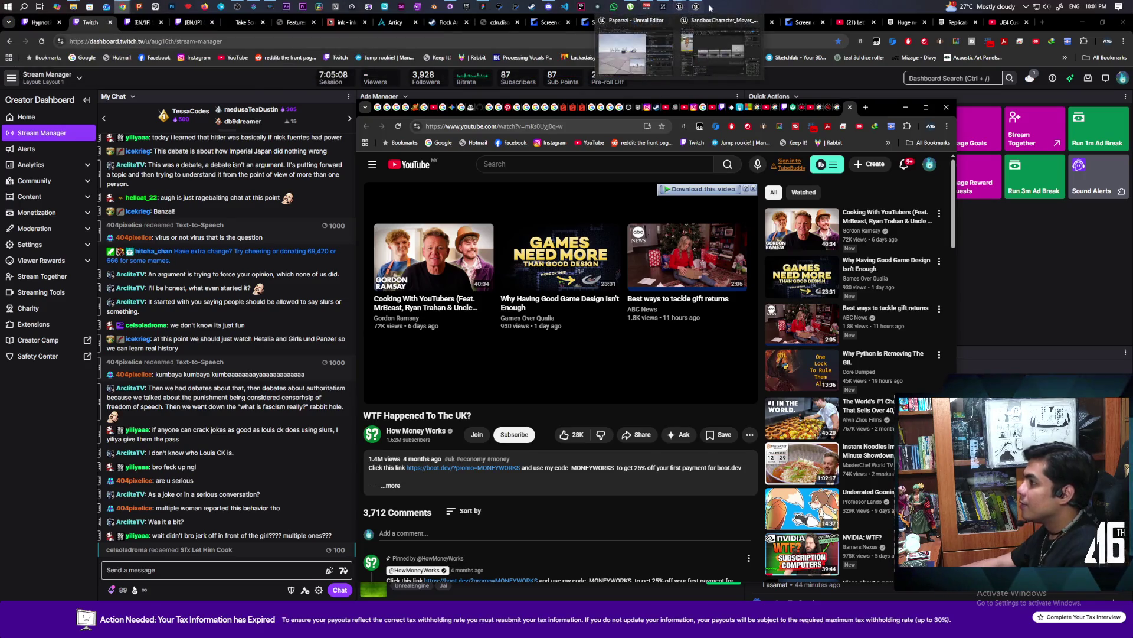
left_click(703, 35)
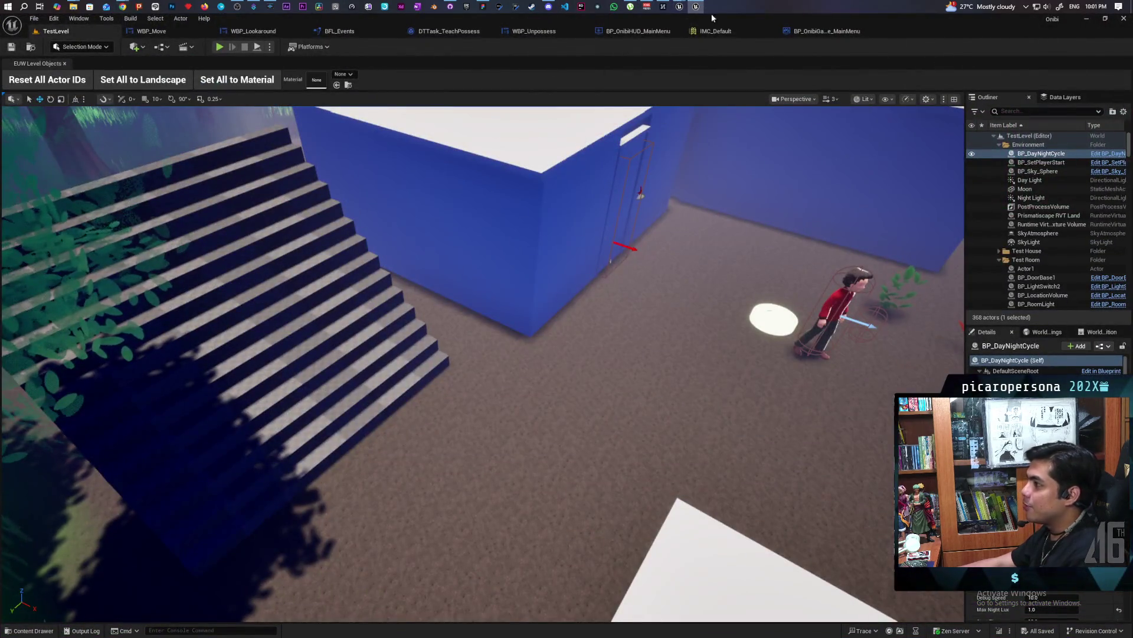
Bring the Paparazi Demo level forward and move the SandboxCharacter_Mover_ABP editor fully into view.
mouse_move(697, 7)
left_click(643, 50)
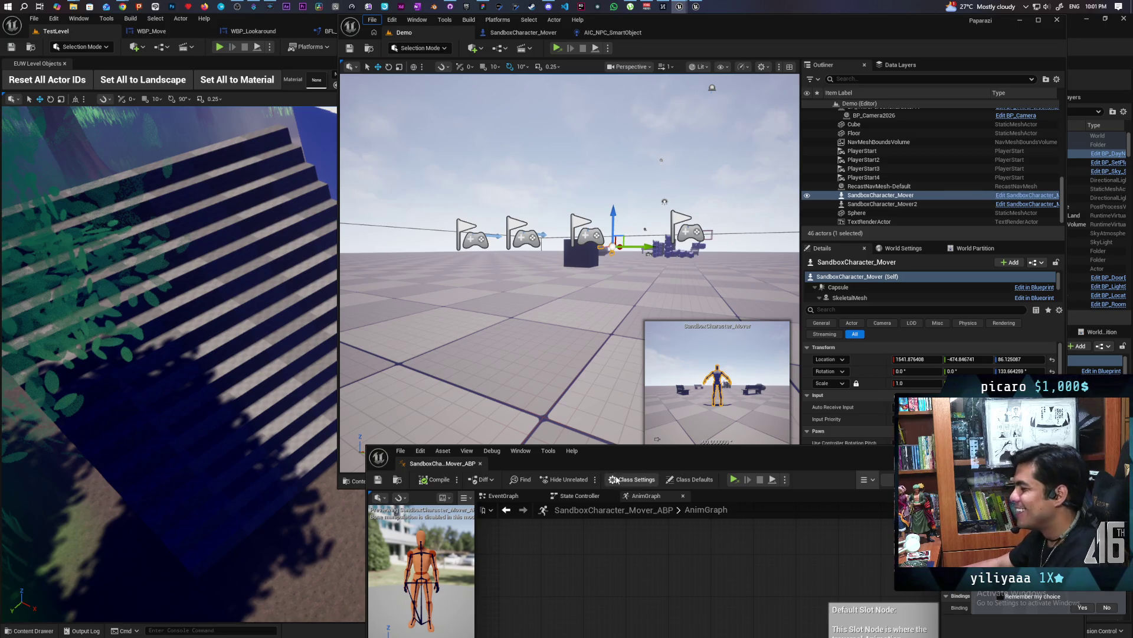
mouse_move(643, 452)
left_mouse_down()
mouse_move(631, 463)
mouse_move(534, 185)
mouse_move(538, 160)
mouse_move(646, 221)
mouse_move(683, 210)
mouse_move(667, 267)
mouse_move(681, 255)
mouse_move(667, 268)
mouse_move(664, 259)
left_mouse_up()
left_click_drag(663, 283, 663, 284)
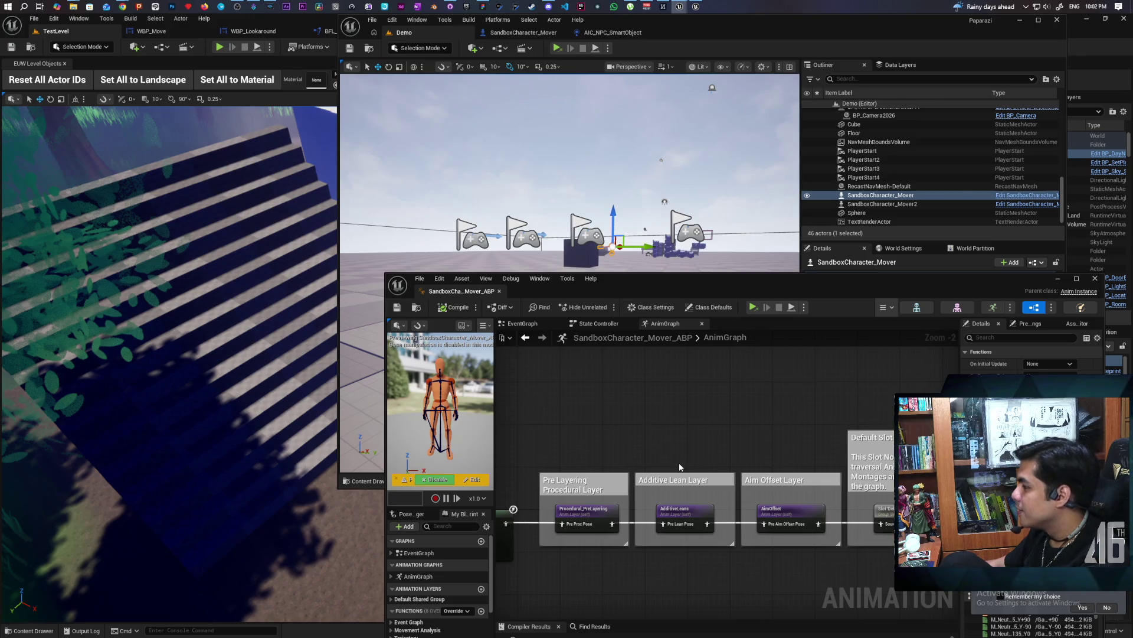
Zoom and pan the AnimGraph to the Output Pose, then shift the blueprint window to uncover the level.
scroll(785, 440, "down", 5)
left_click_drag(785, 439, 545, 399)
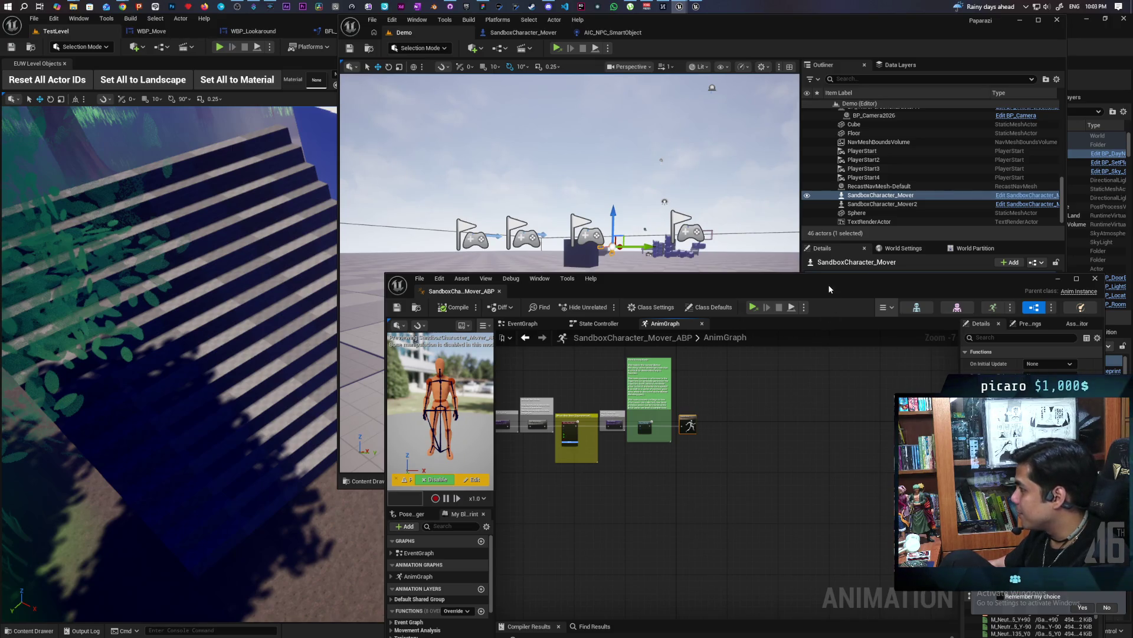
mouse_move(829, 284)
left_mouse_down()
mouse_move(812, 421)
mouse_move(805, 406)
left_mouse_up()
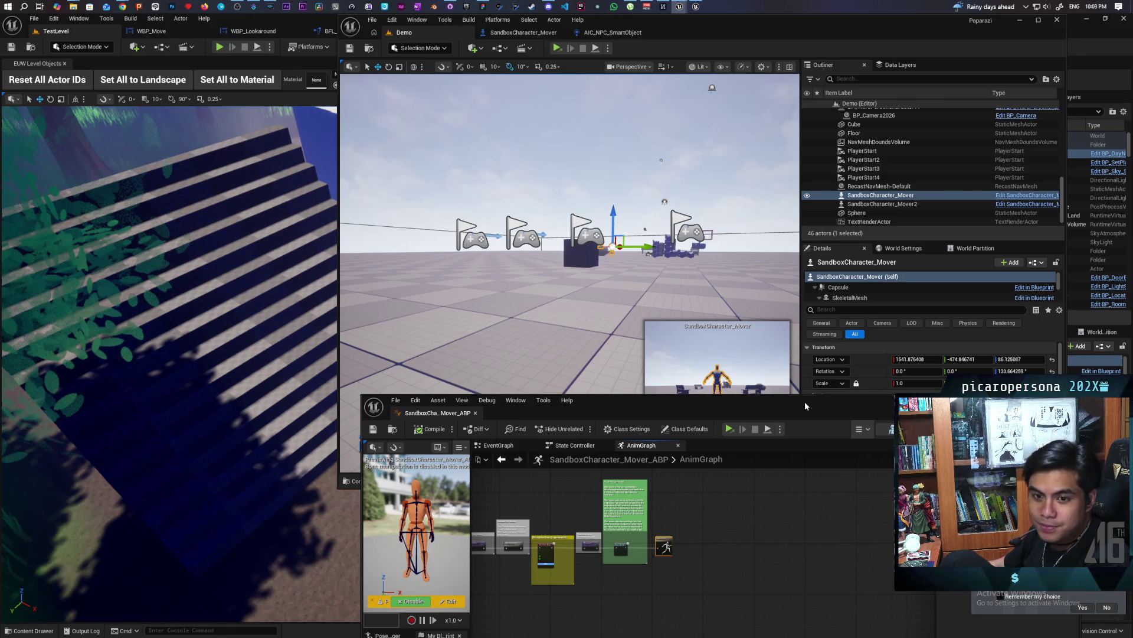
mouse_move(806, 401)
left_mouse_down()
mouse_move(806, 378)
mouse_move(840, 391)
left_mouse_up()
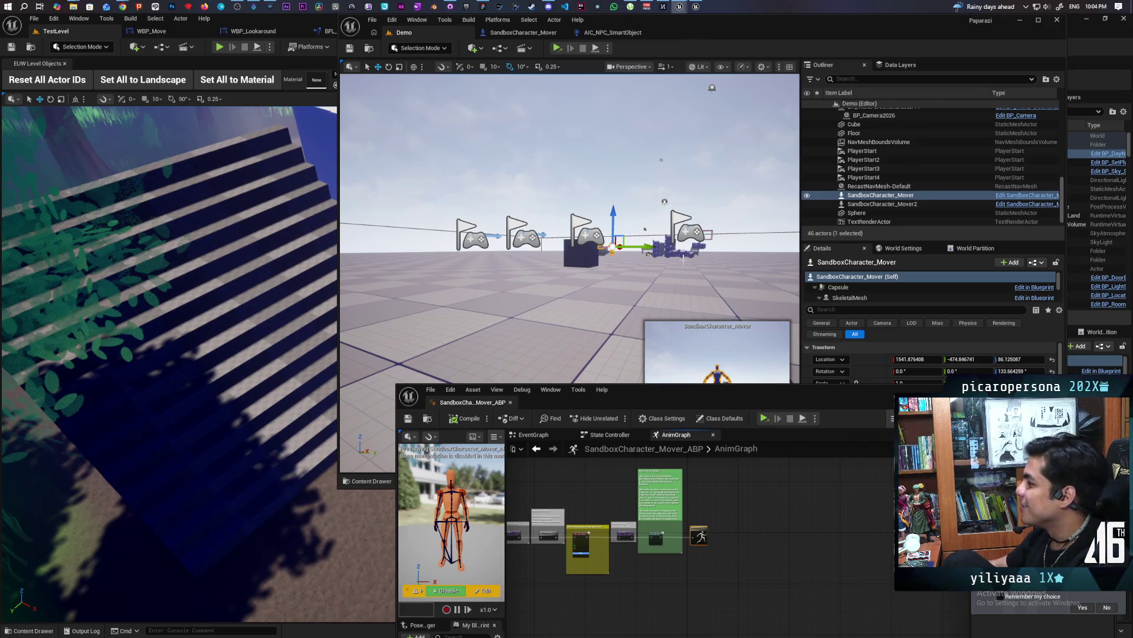
mouse_move(694, 396)
left_mouse_down()
mouse_move(660, 476)
mouse_move(649, 447)
mouse_move(688, 455)
mouse_move(701, 420)
left_mouse_up()
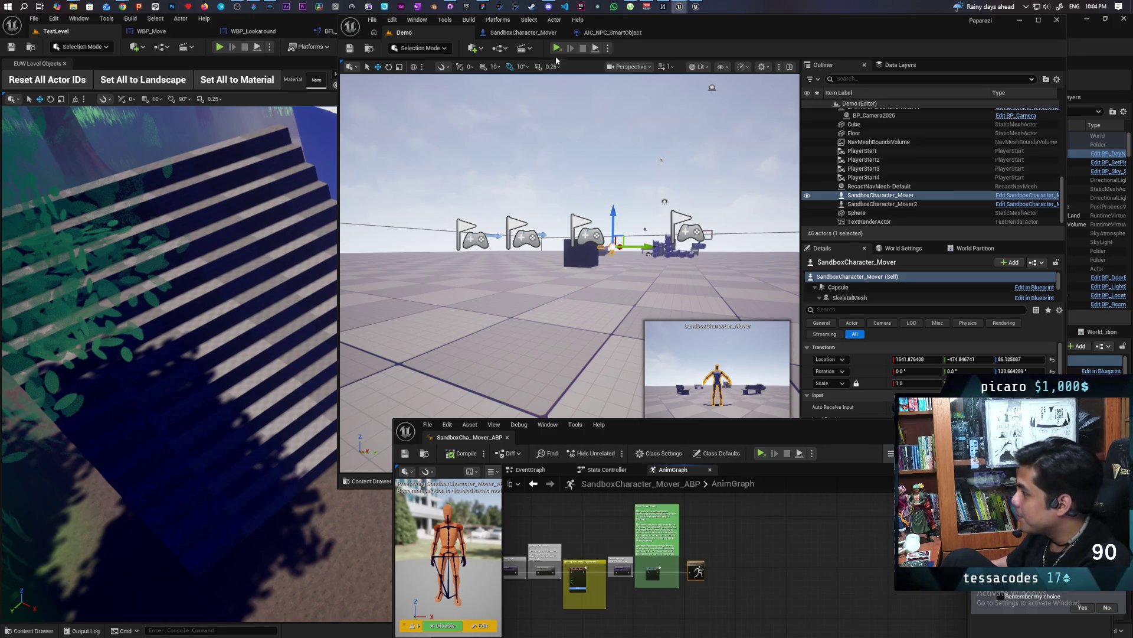
Launch a two-client multiplayer play test and walk the first character toward the benches.
left_click(607, 48)
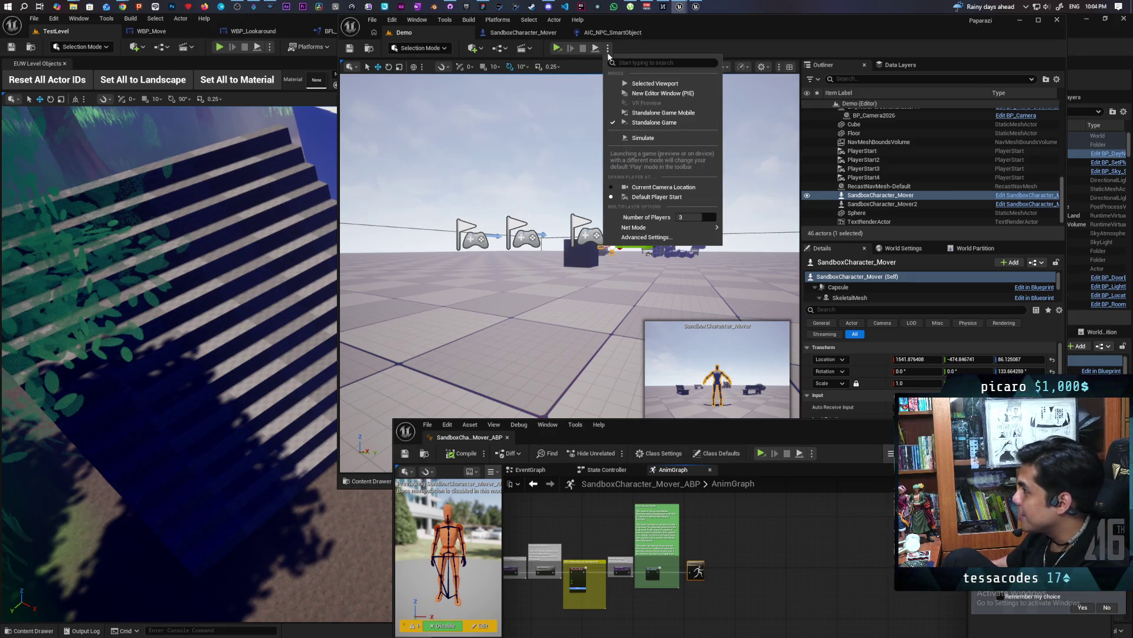
left_click(649, 84)
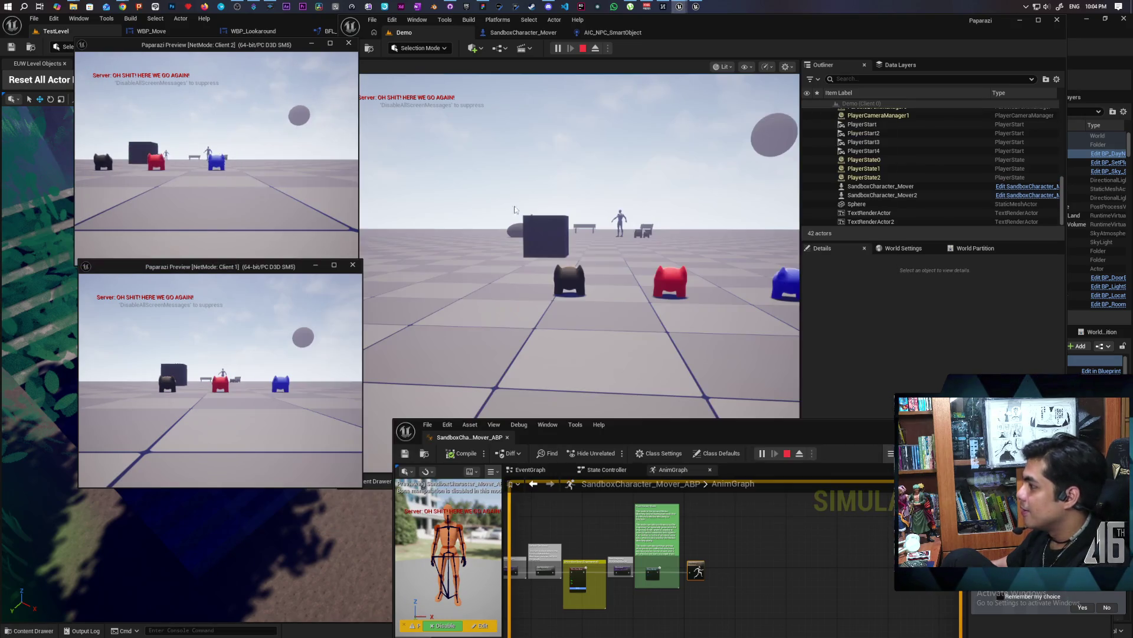
key("w")
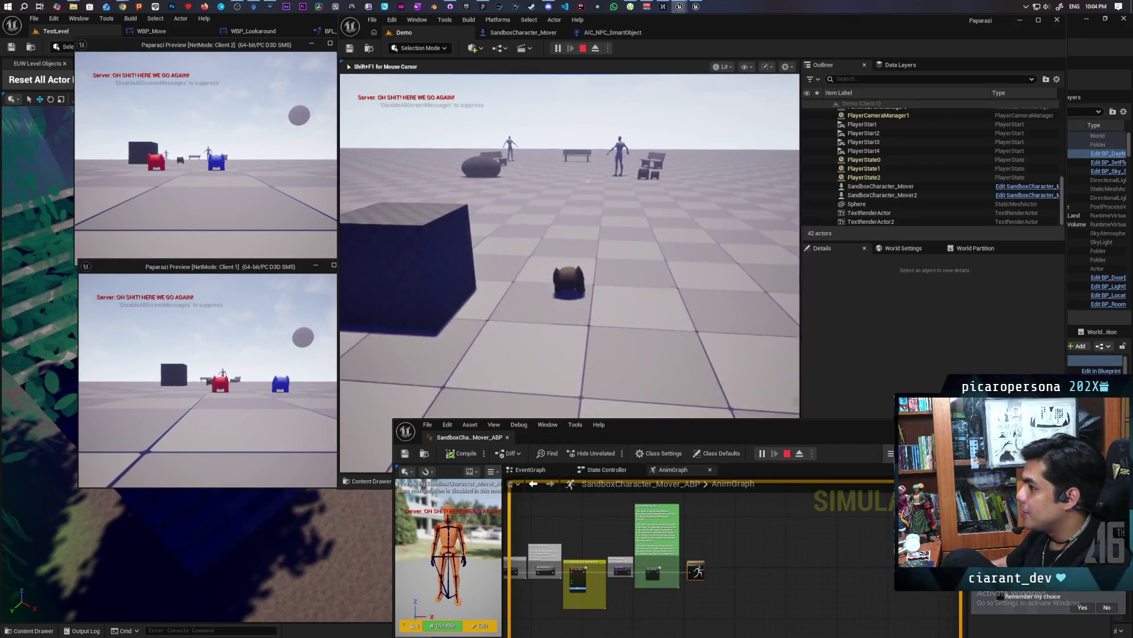
key("w")
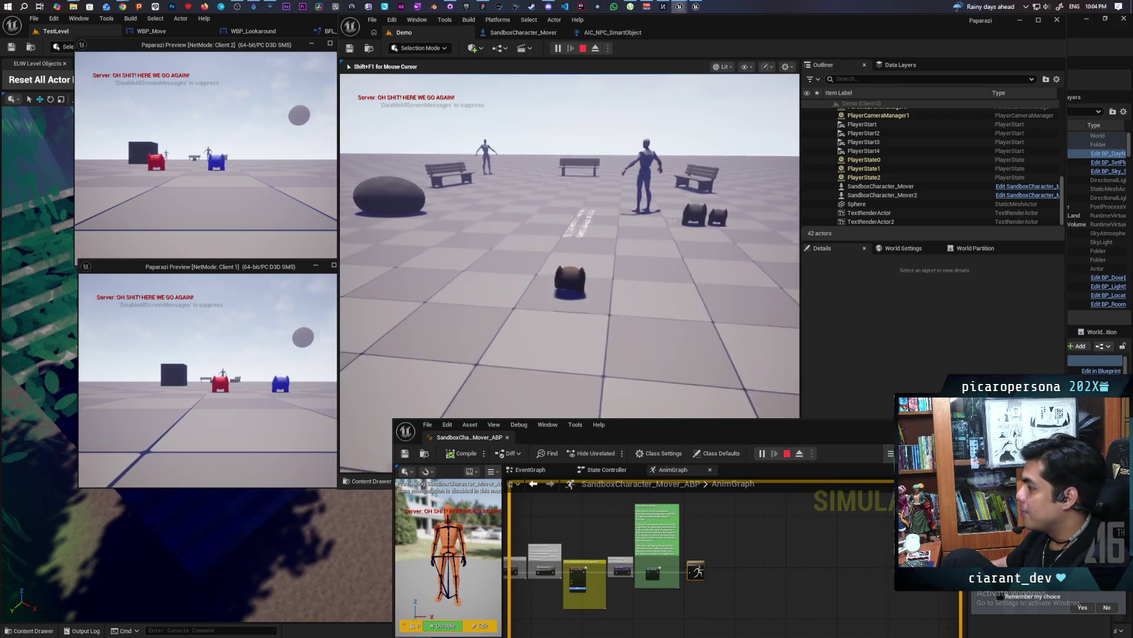
key("shift+F1")
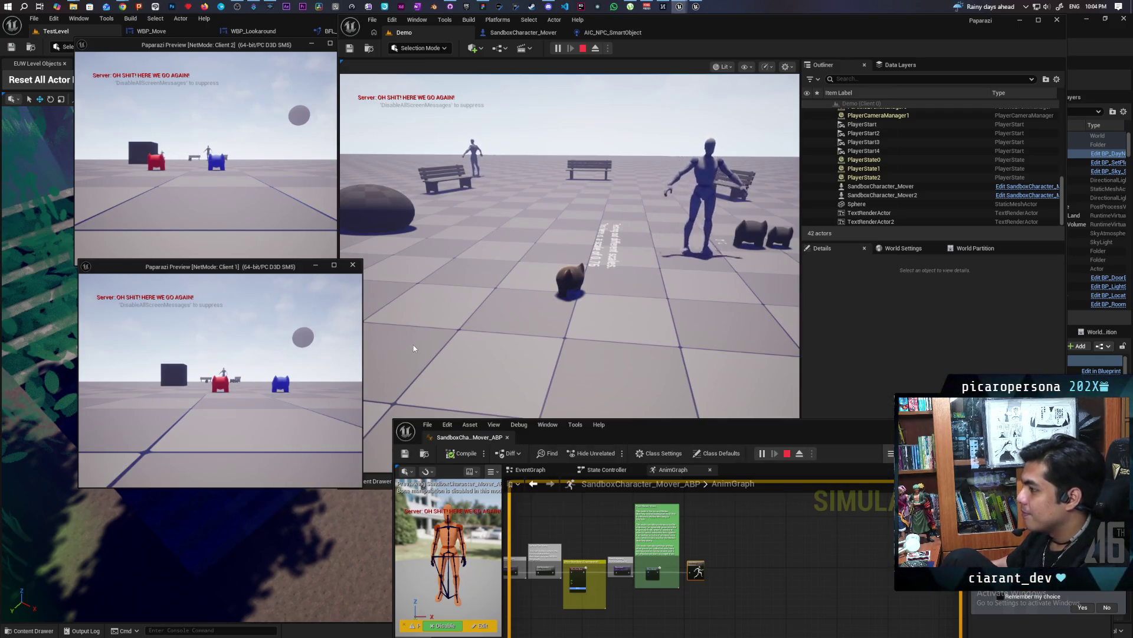
left_click(472, 210)
In the Client 2 window, walk the blue character over beside the cat.
left_click(216, 159)
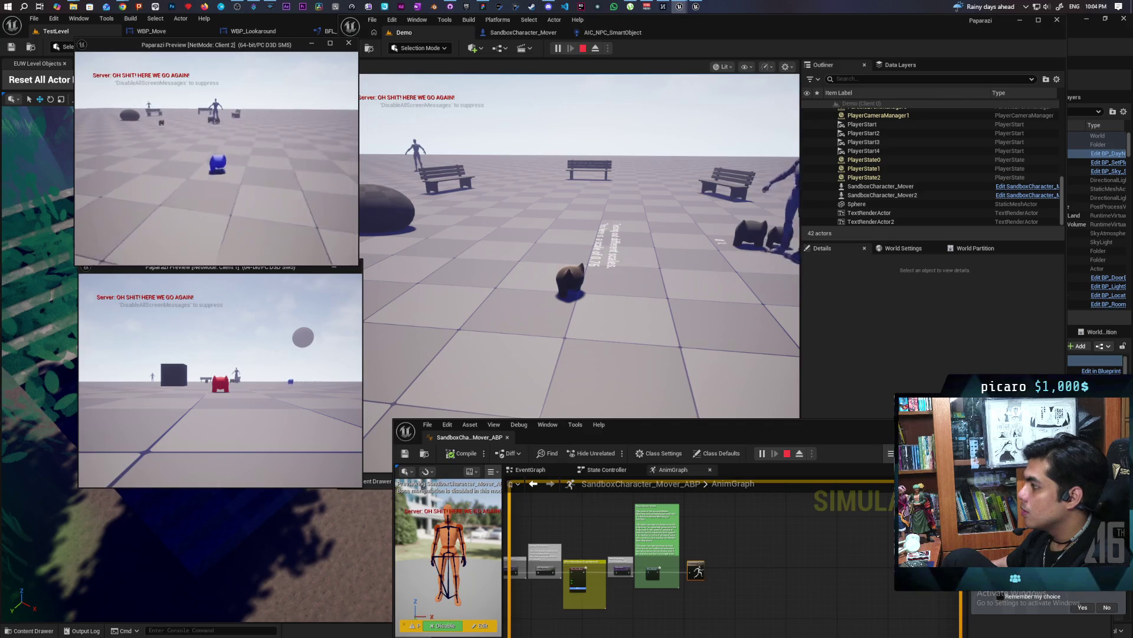
key("w")
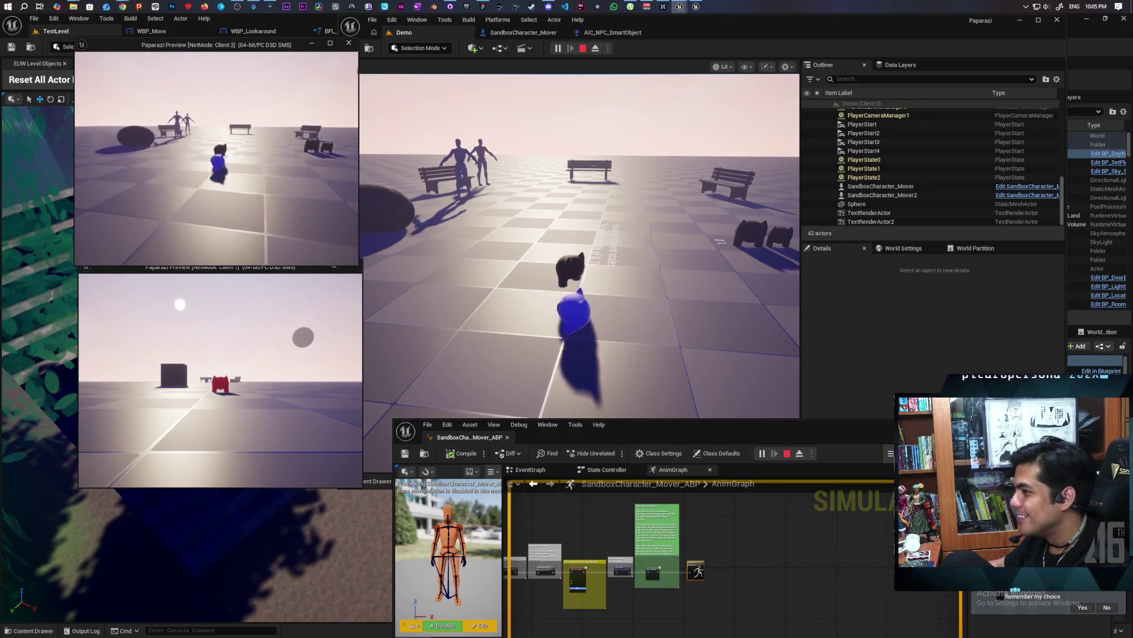
key("alt+Tab")
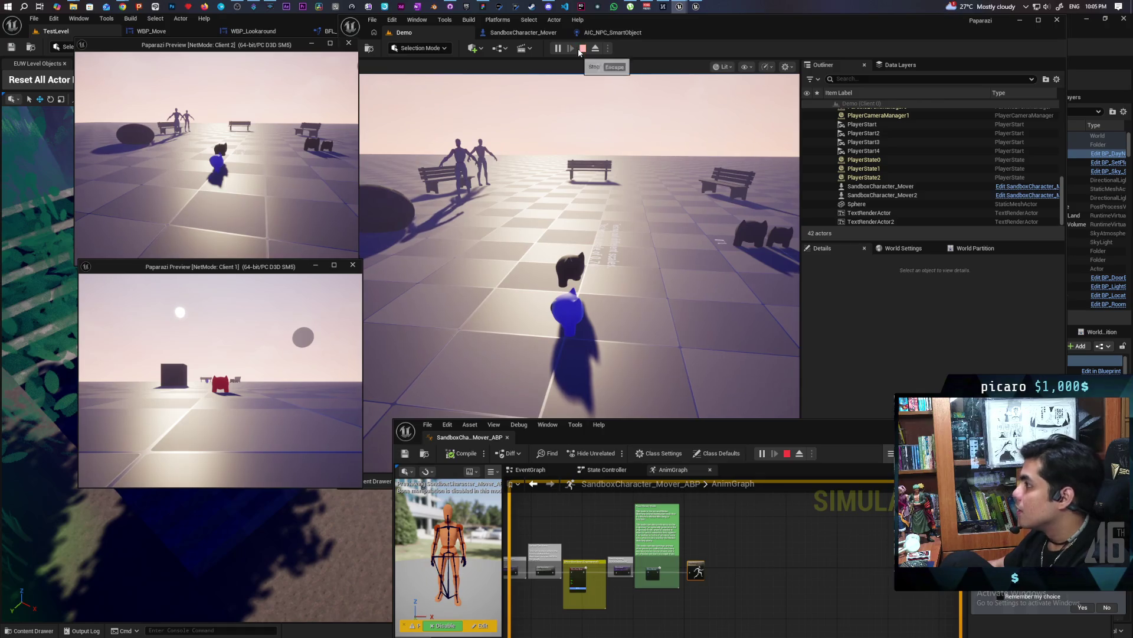
Restart the multiplayer session, walk the black character forward, then stop the play test with Esc.
left_click(582, 48)
left_click(557, 48)
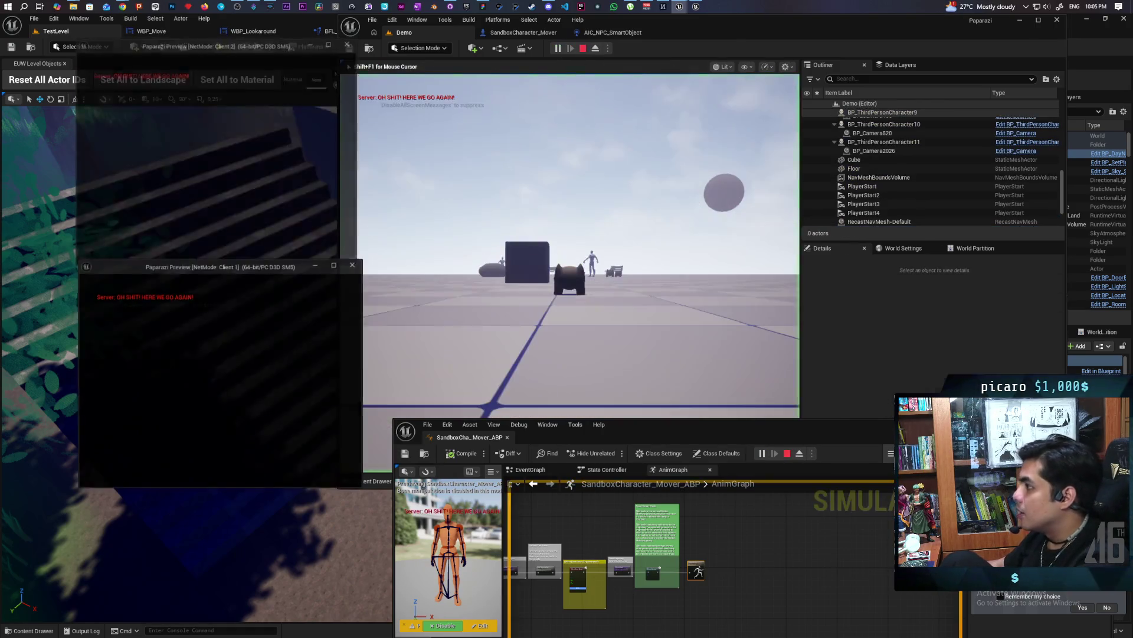
key("alt+Tab")
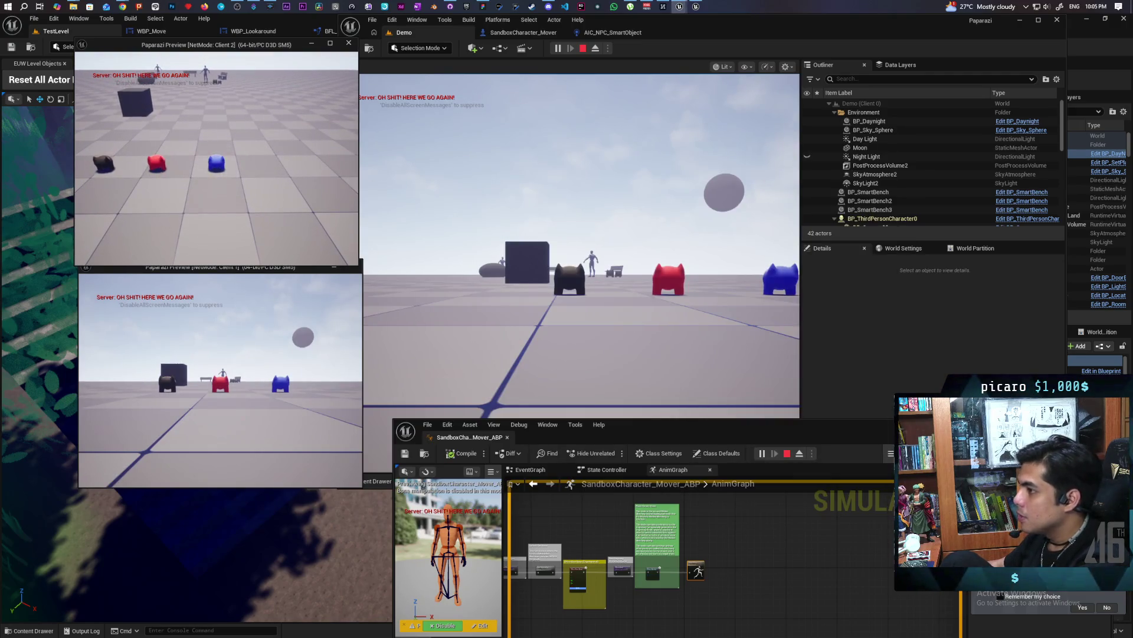
left_click(581, 245)
key("w")
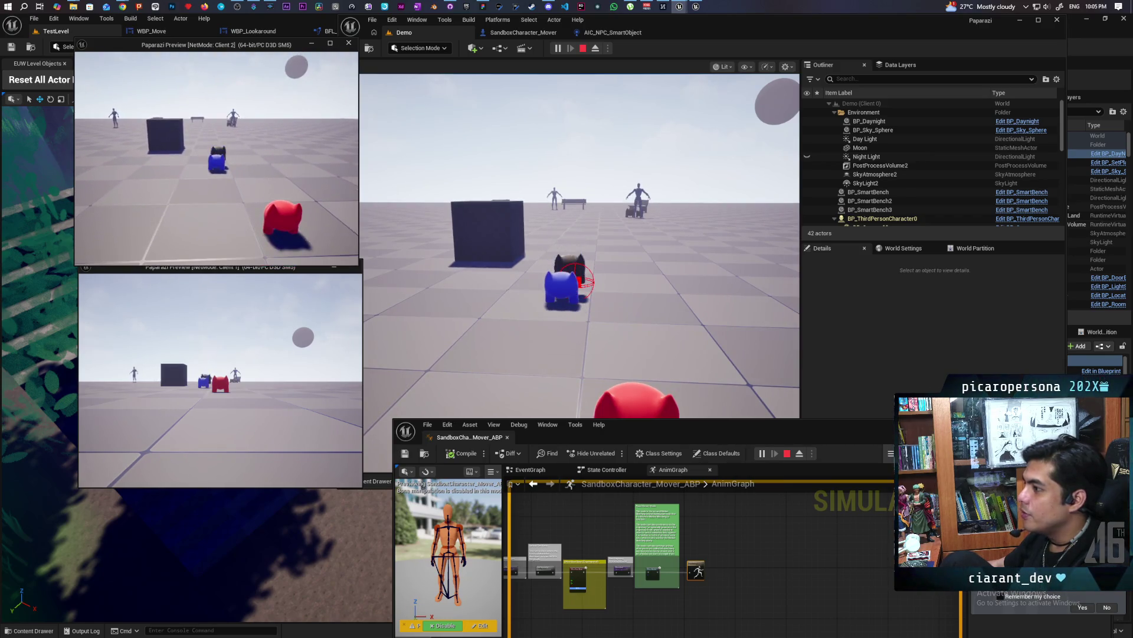
key("Escape")
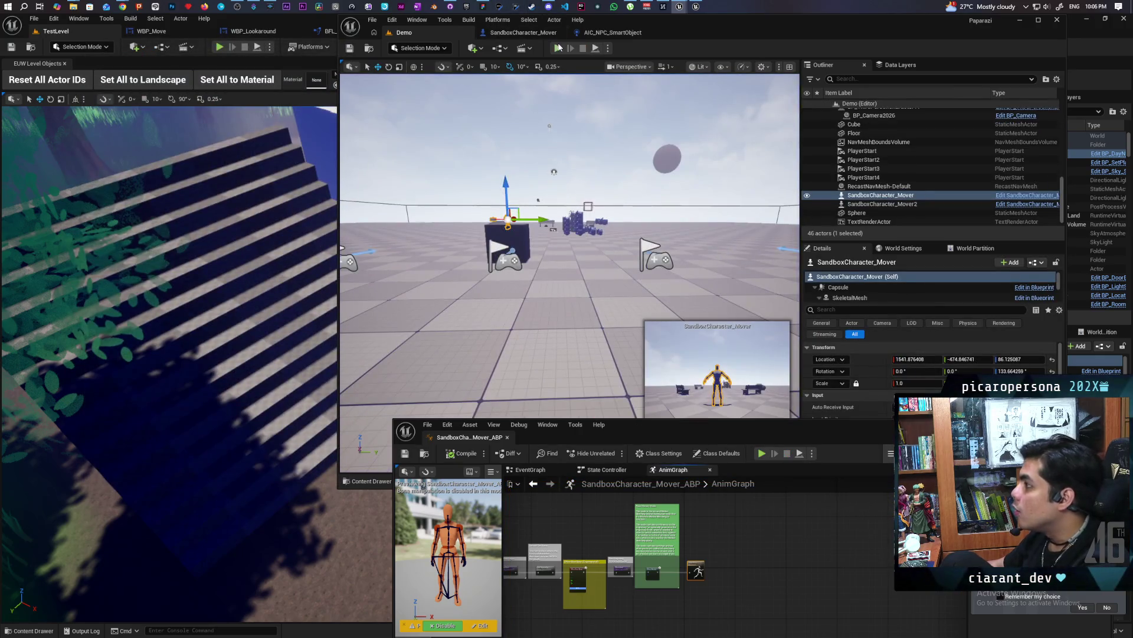
Start the multiplayer play test, stop it with Esc, and relaunch it with Alt+P.
left_click(558, 48)
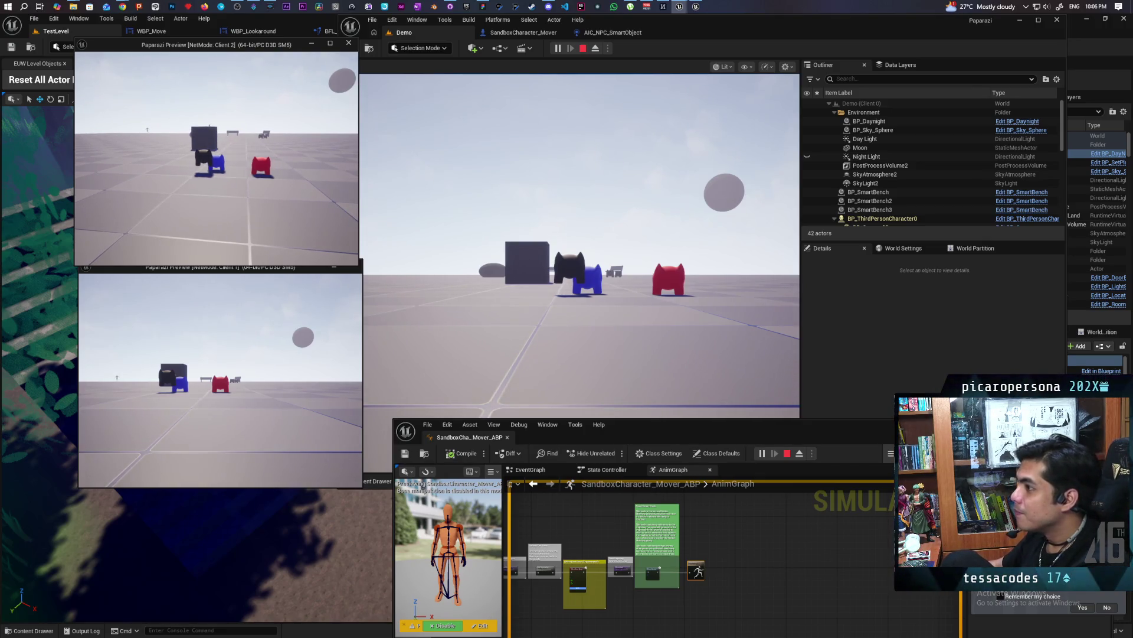
key("Escape")
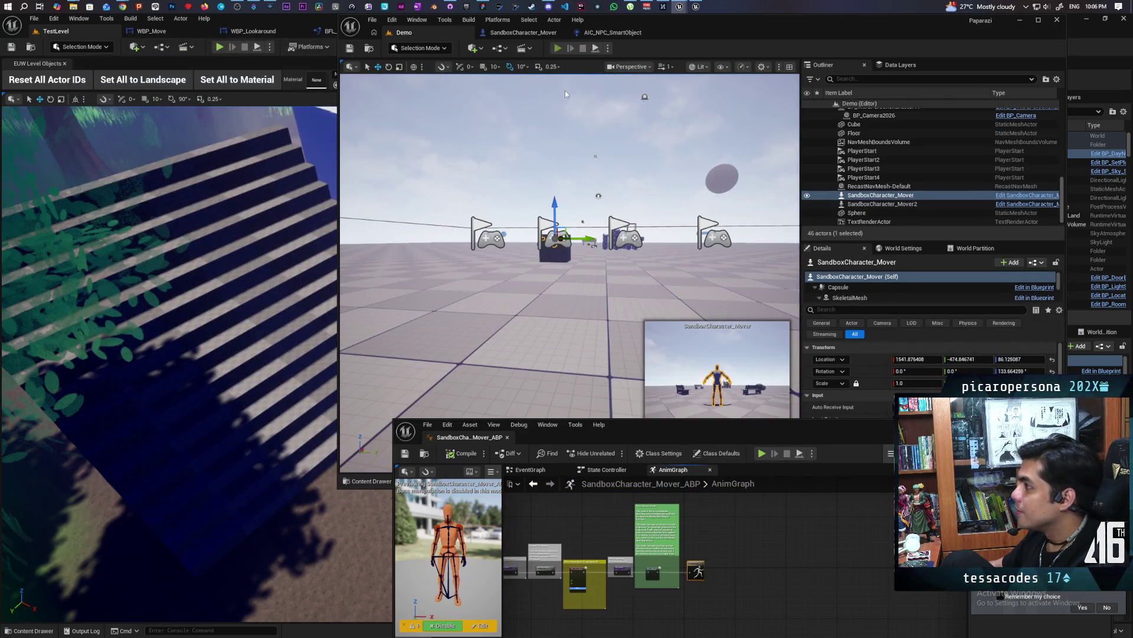
key("alt+p")
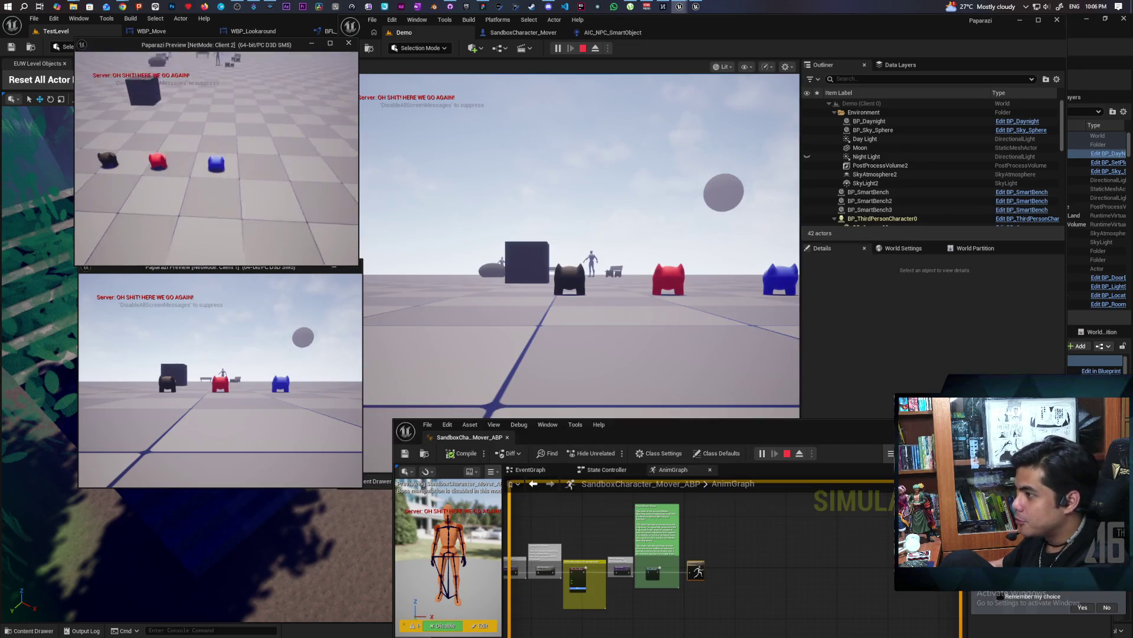
Move the blue character onto the black one, restart play with Alt+P, then walk back.
key("w")
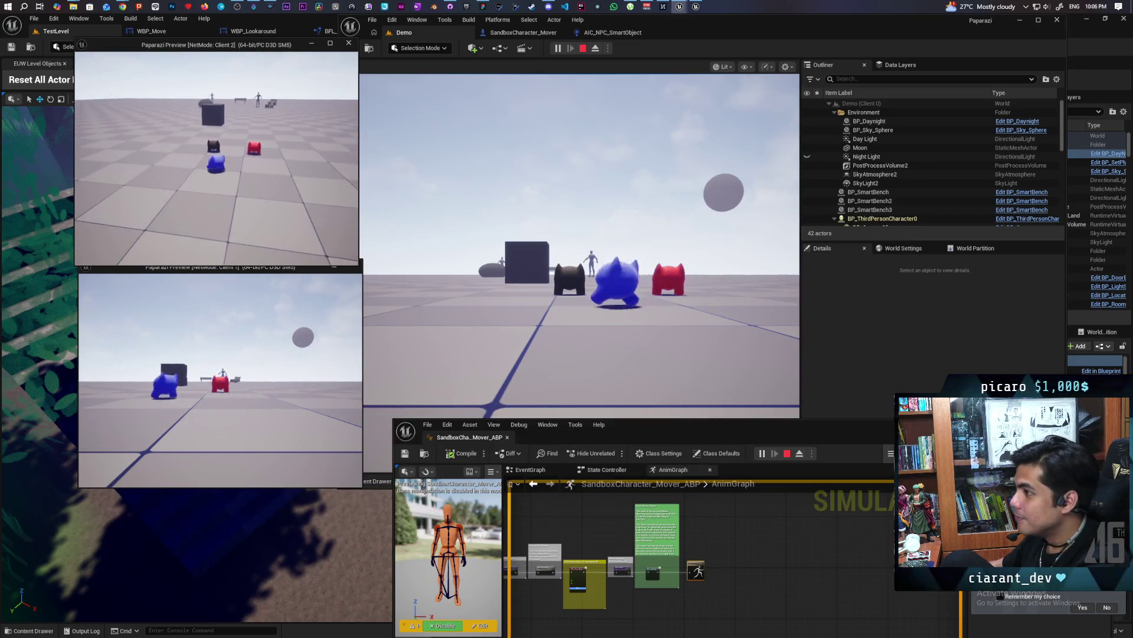
key("space")
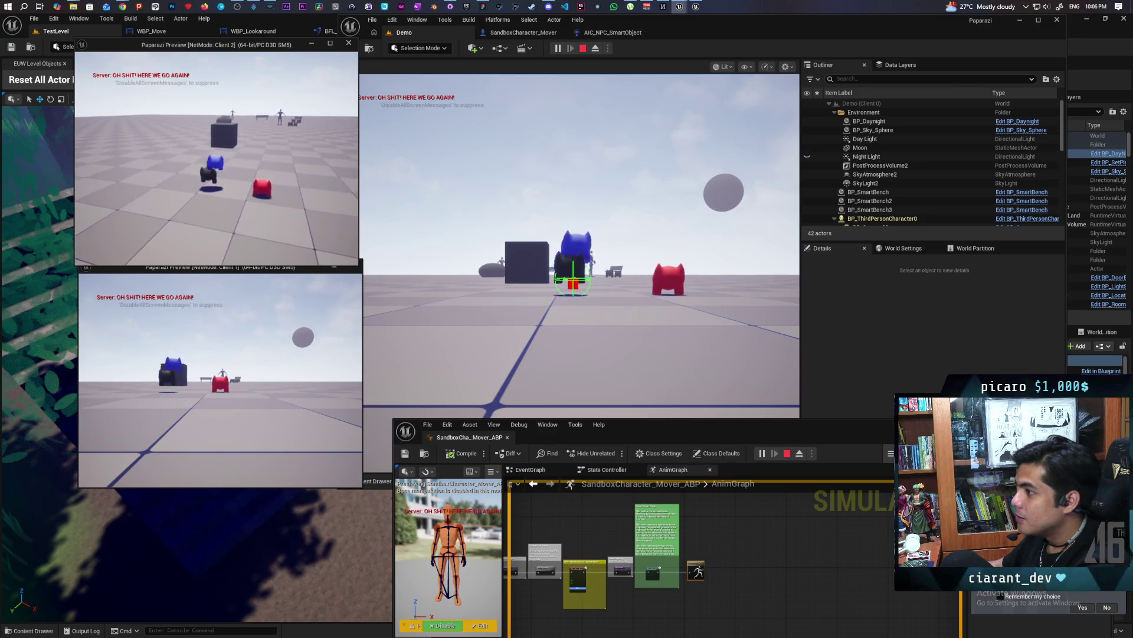
key("Escape")
key("alt+p")
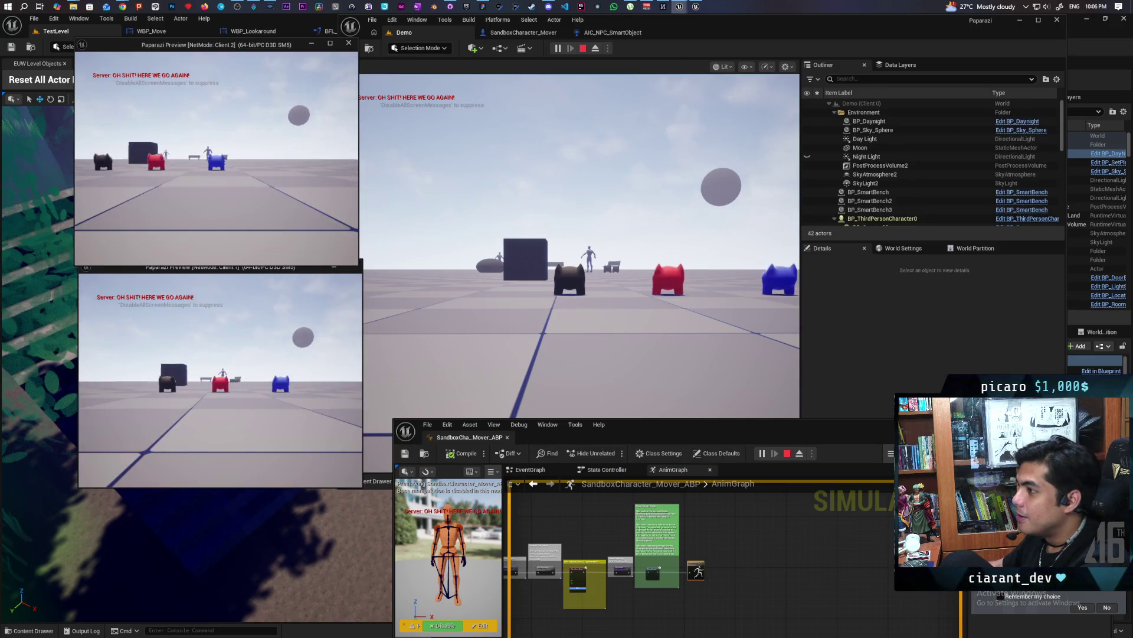
key("s")
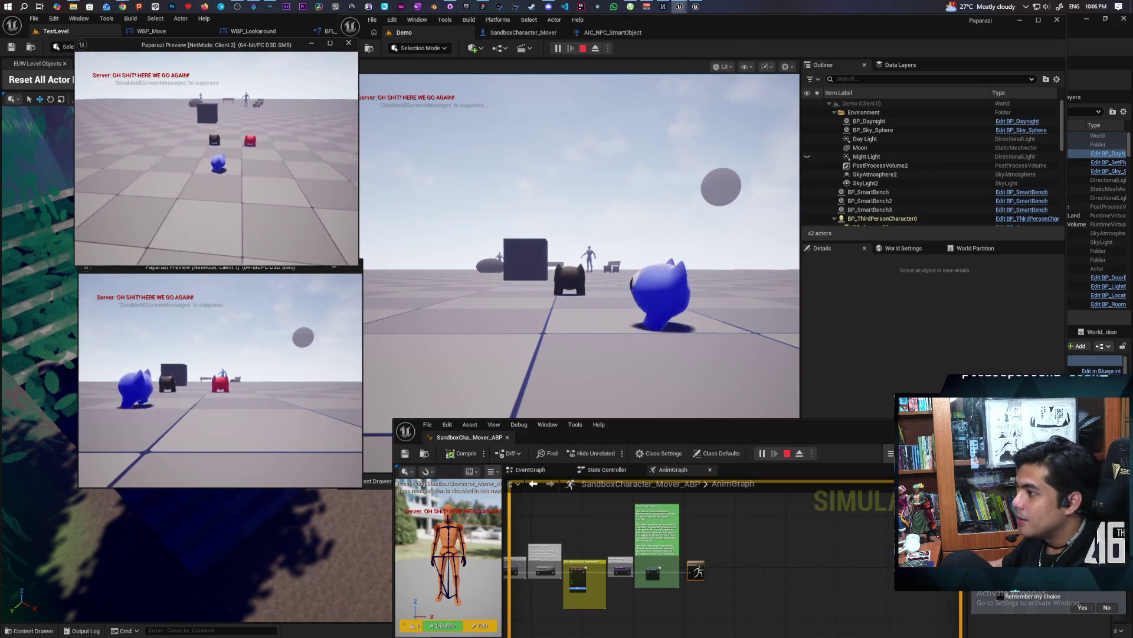
key("alt+Tab")
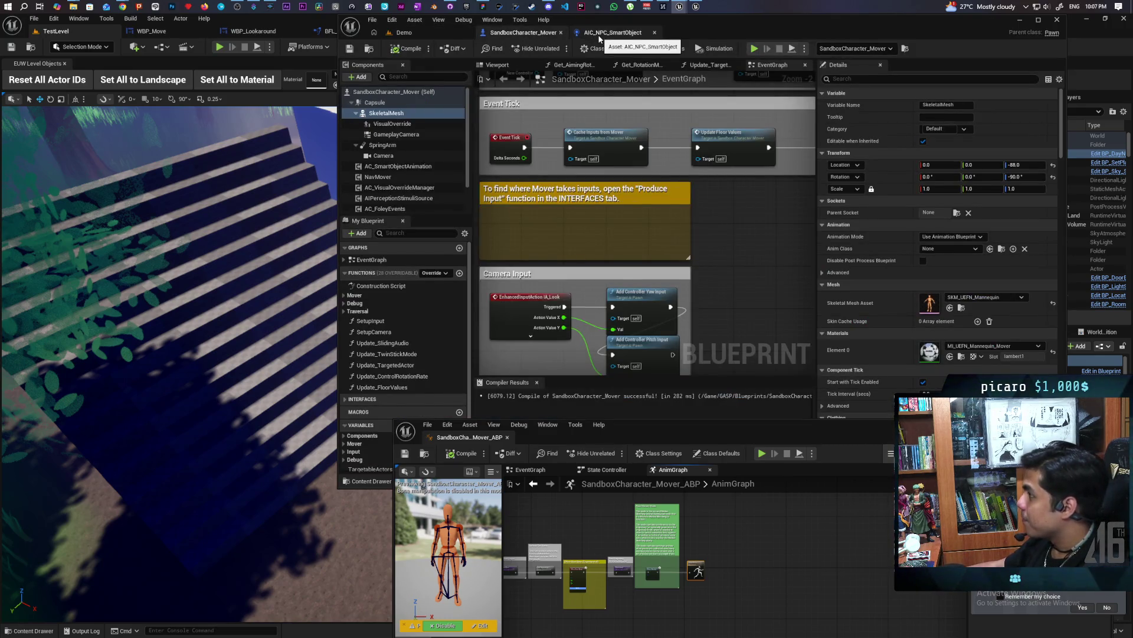
Switch to the AIC_NPC_SmartObject blueprint tab.
left_click(599, 36)
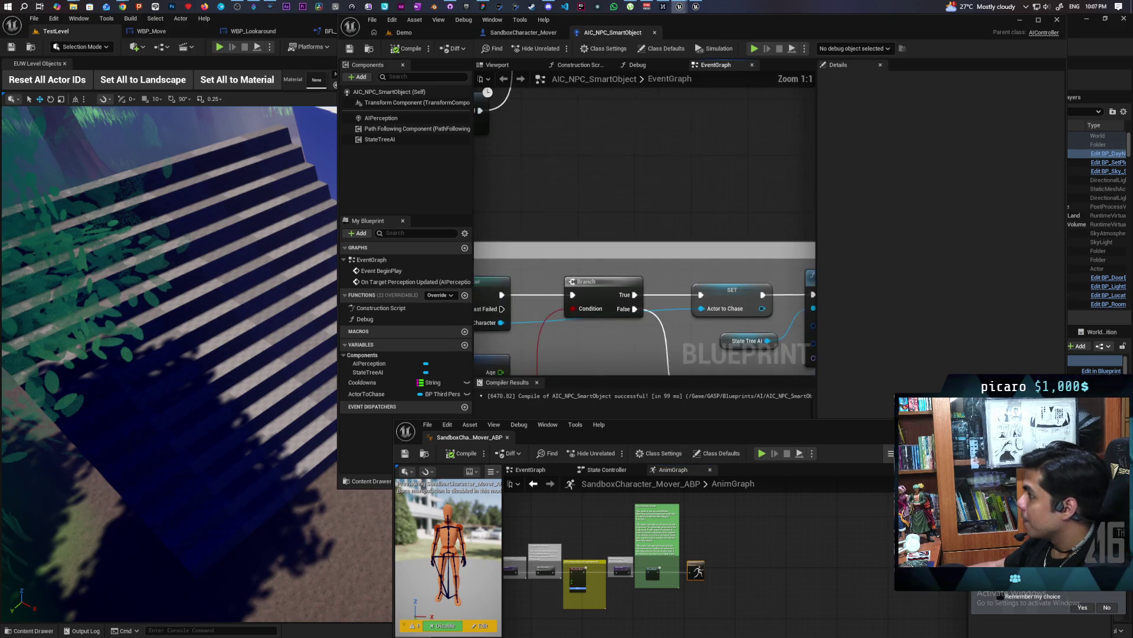
left_click_drag(736, 207, 526, 173)
scroll(601, 180, "down", 2)
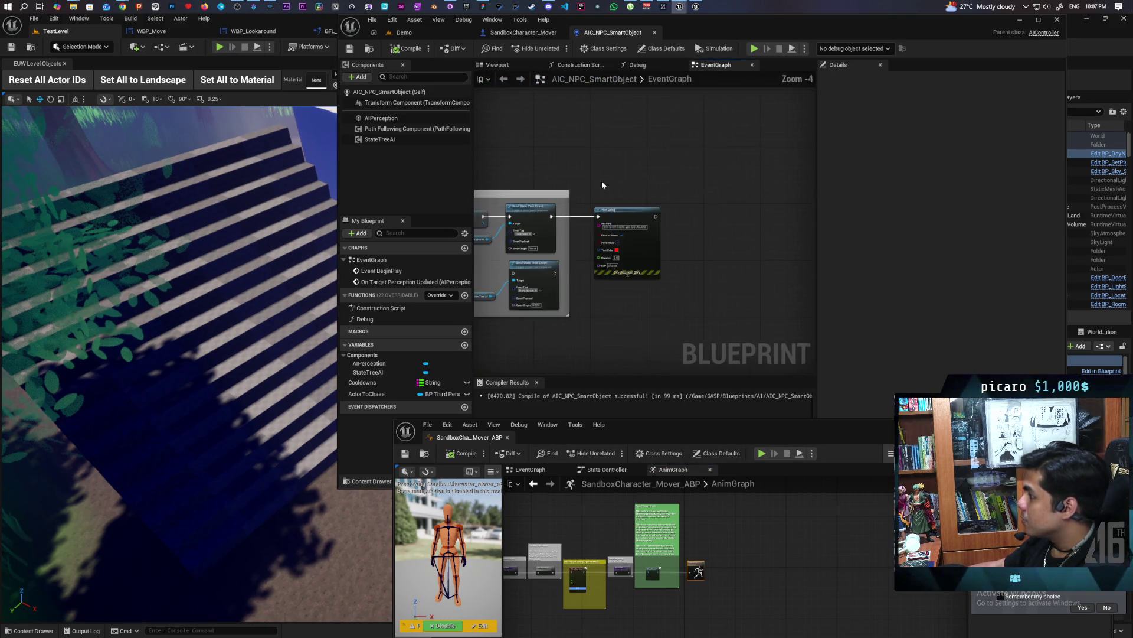
scroll(601, 181, "down", 5)
scroll(632, 214, "up", 2)
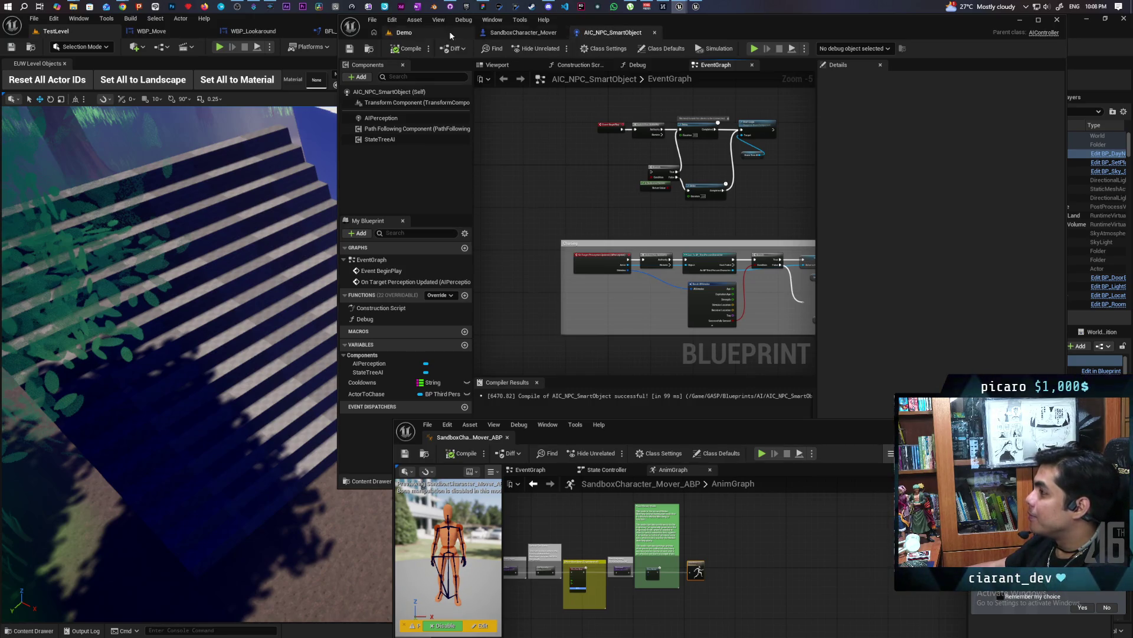
left_click(420, 34)
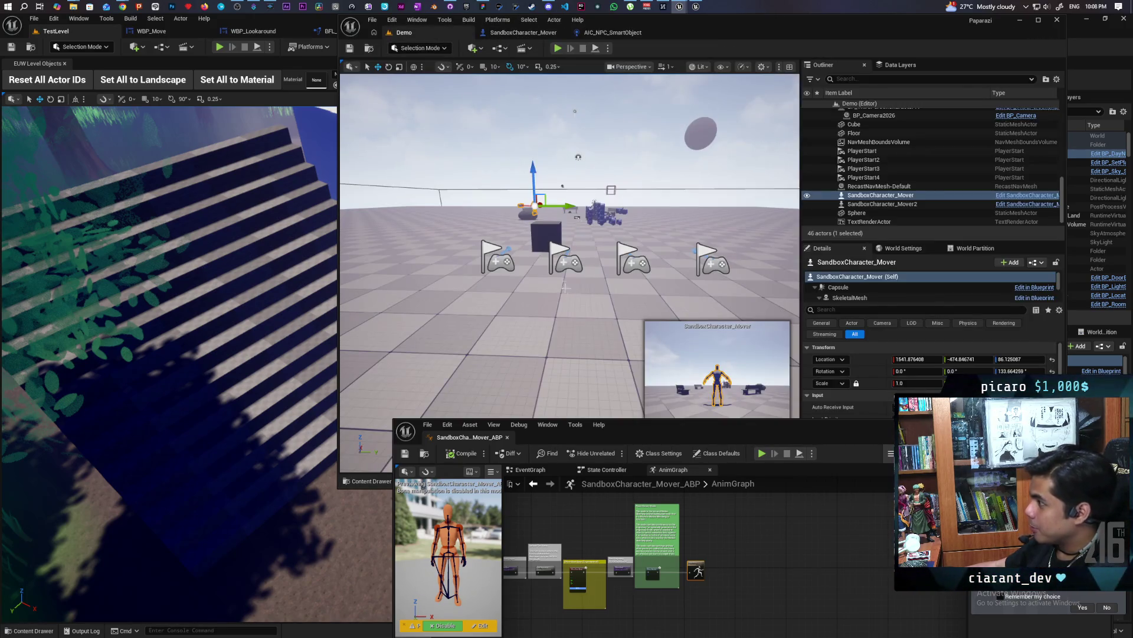
Orbit the Demo level view to look down at the scene, then return to the Demo tab.
mouse_move(512, 296)
left_mouse_down()
mouse_move(511, 360)
mouse_move(484, 229)
left_mouse_up()
left_click(601, 34)
left_click(523, 33)
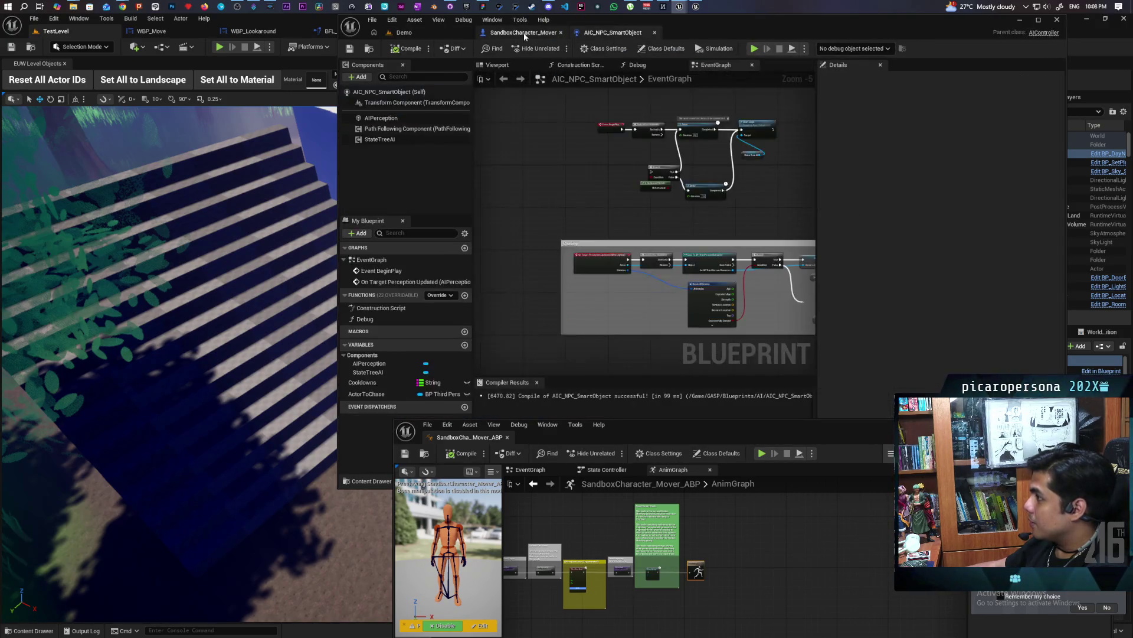
left_click(433, 35)
Fit and centre the full anim graph node chain, then bring up SandboxCharacter_Mover's Event Graph.
key("Home")
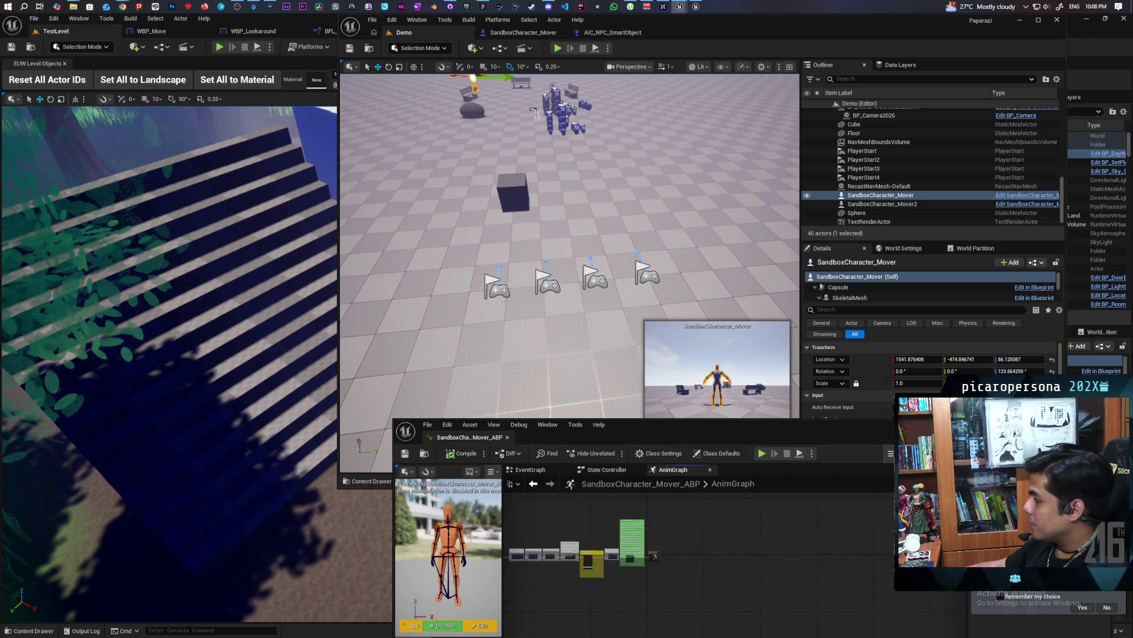
scroll(635, 542, "up", 4)
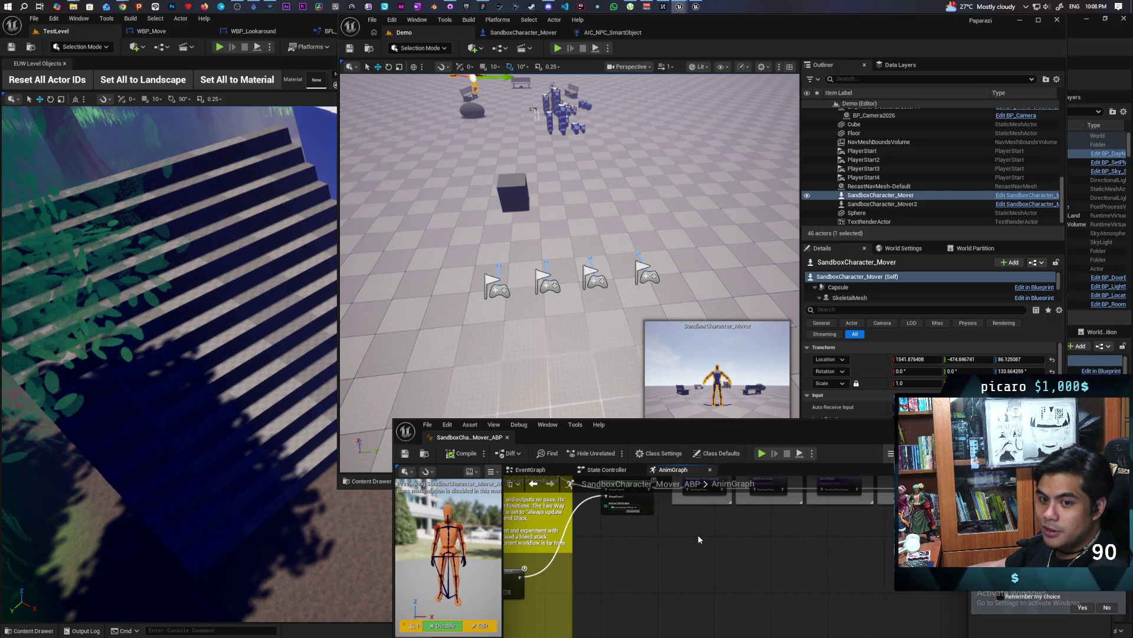
scroll(710, 532, "down", 6)
left_click_drag(654, 592, 697, 578)
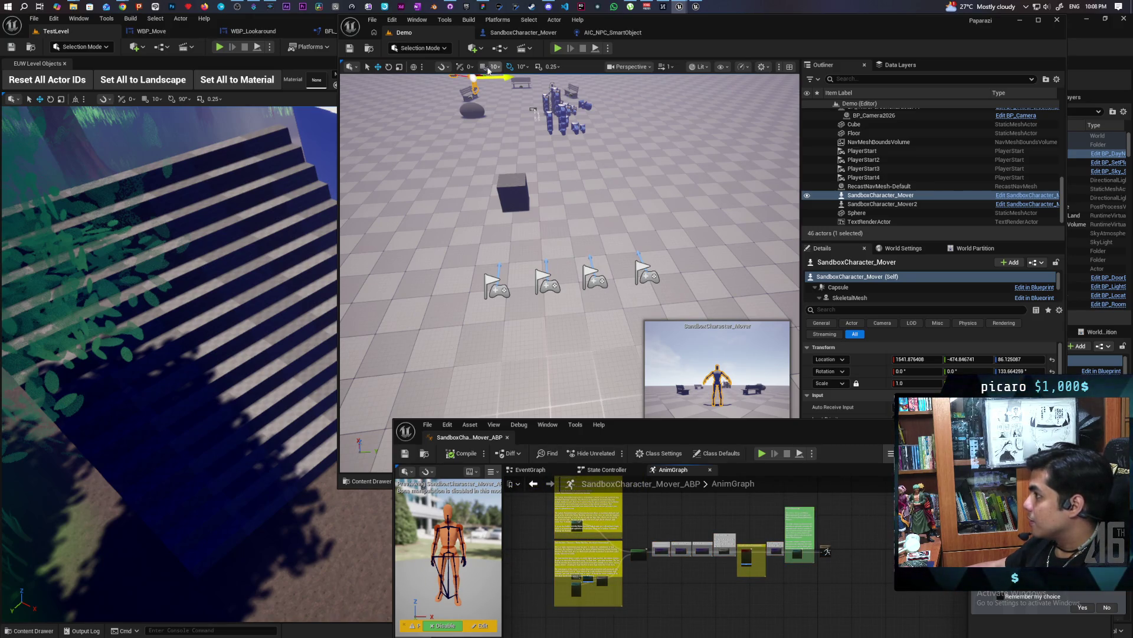
left_click(523, 33)
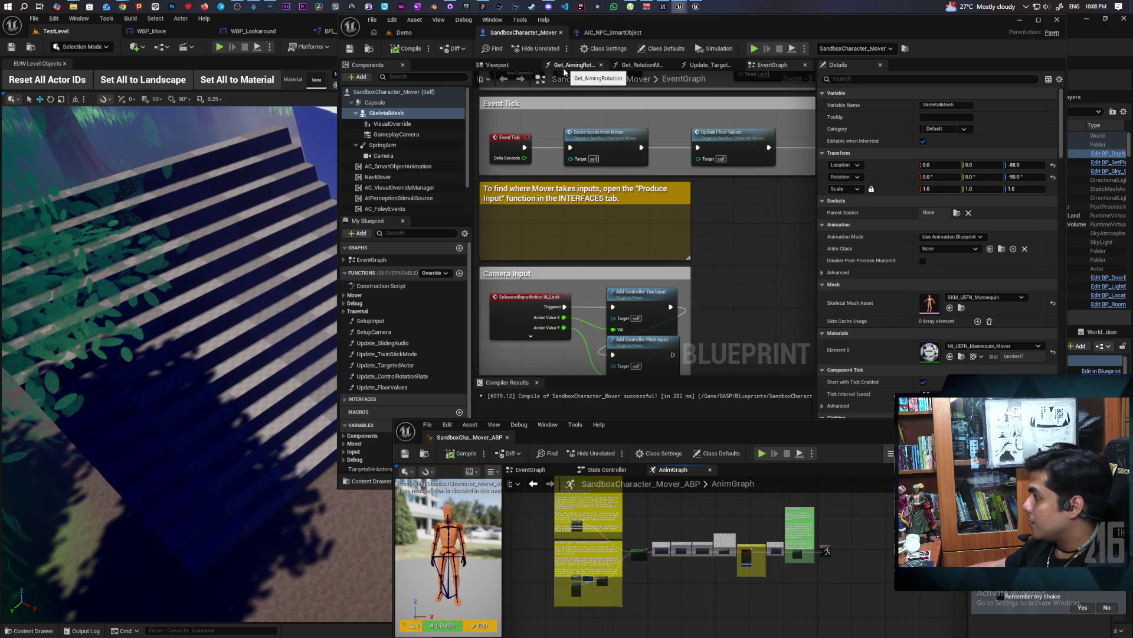
mouse_move(718, 316)
left_mouse_down()
mouse_move(713, 211)
mouse_move(702, 211)
left_mouse_up()
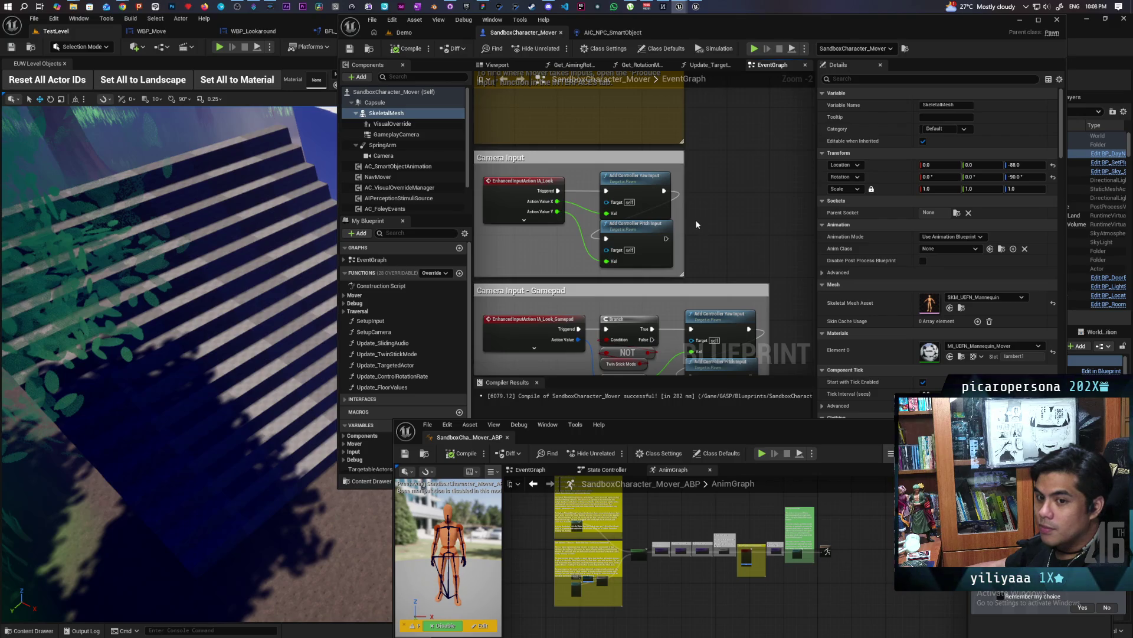
scroll(704, 223, "up", 1)
scroll(713, 251, "up", 1)
left_click_drag(713, 251, 680, 262)
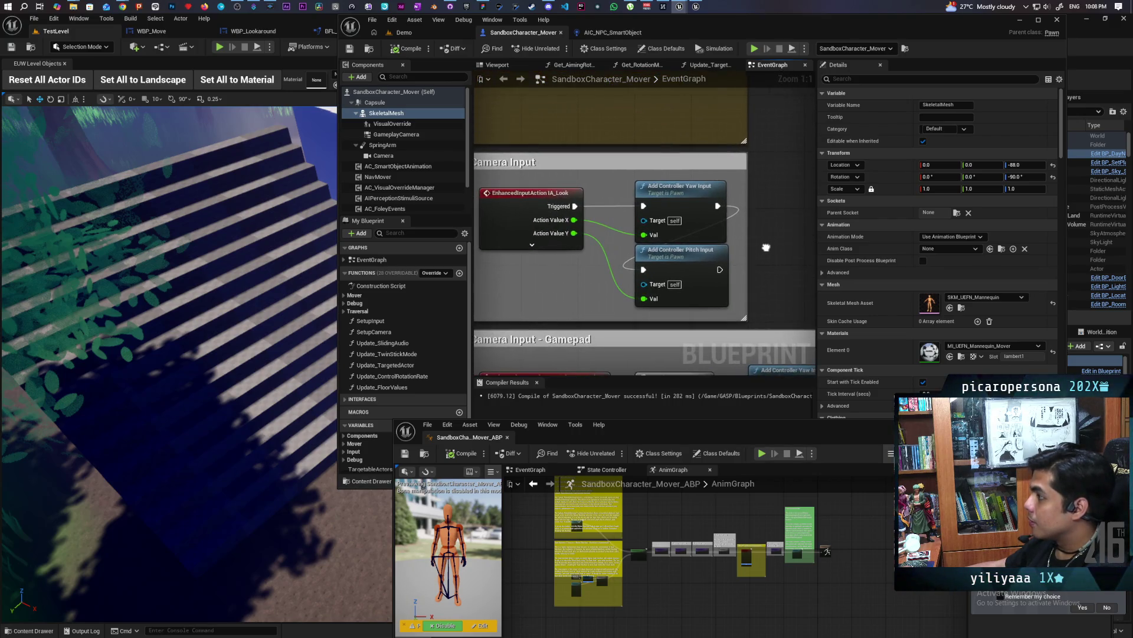
scroll(649, 251, "down", 2)
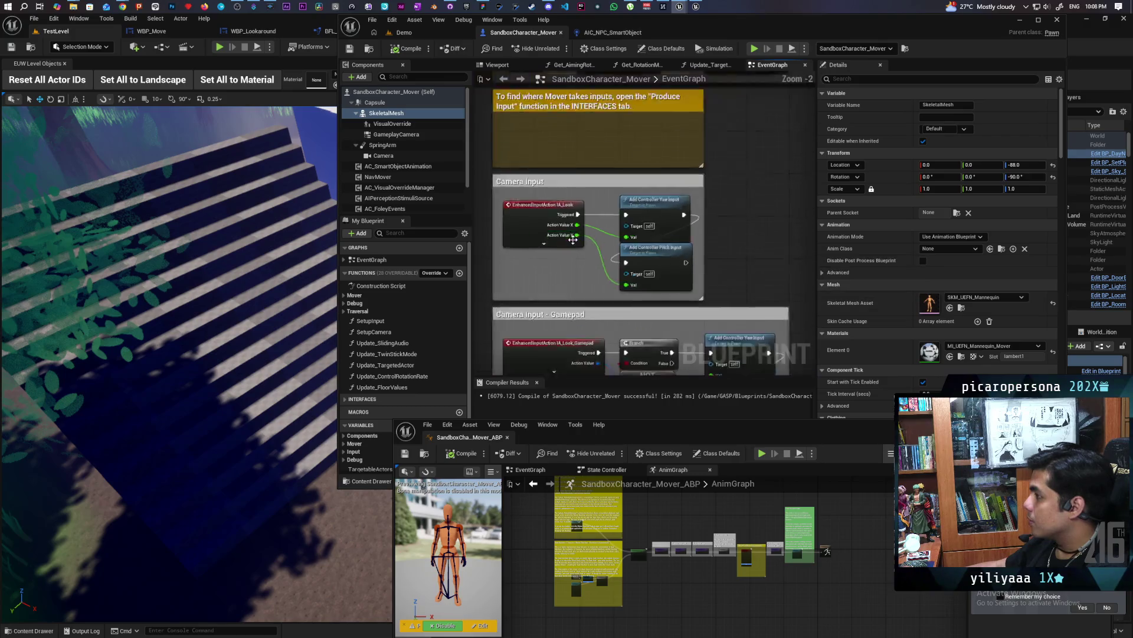
scroll(572, 239, "up", 1)
scroll(573, 239, "down", 2)
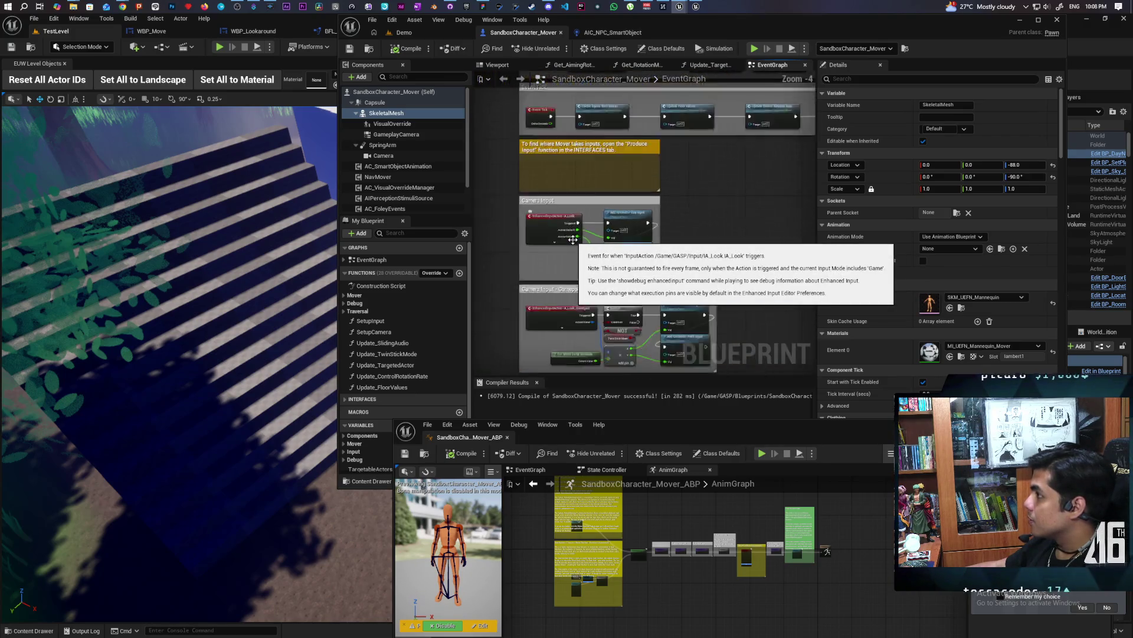
left_click(404, 33)
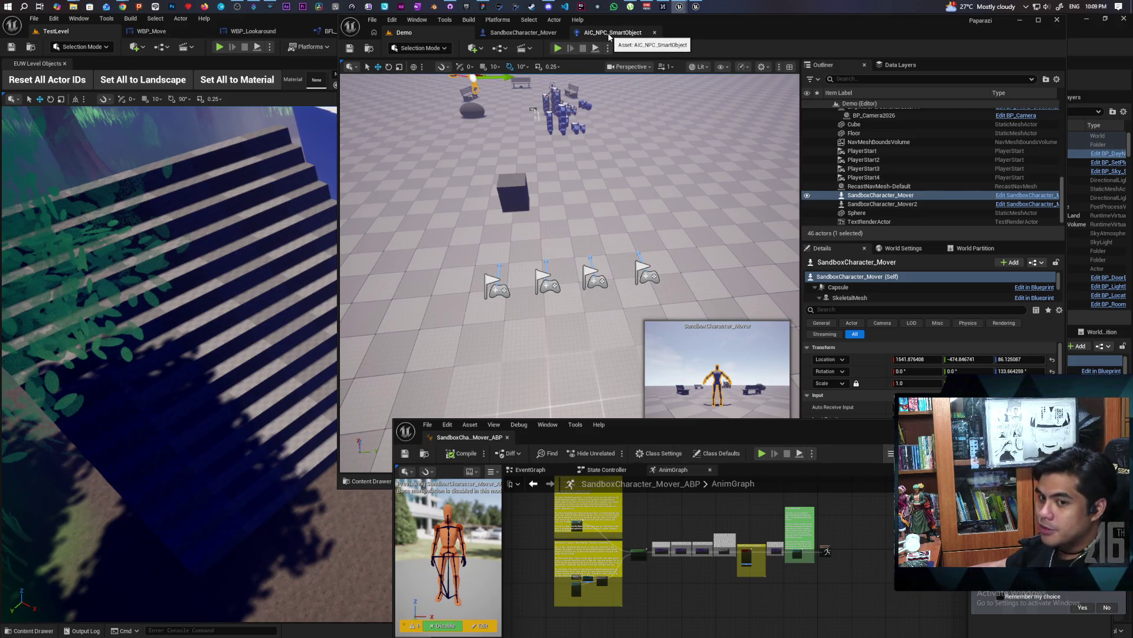
In AIC_NPC_SmartObject, line up the lower Delay node with the upper one beside the Branch.
left_click(609, 34)
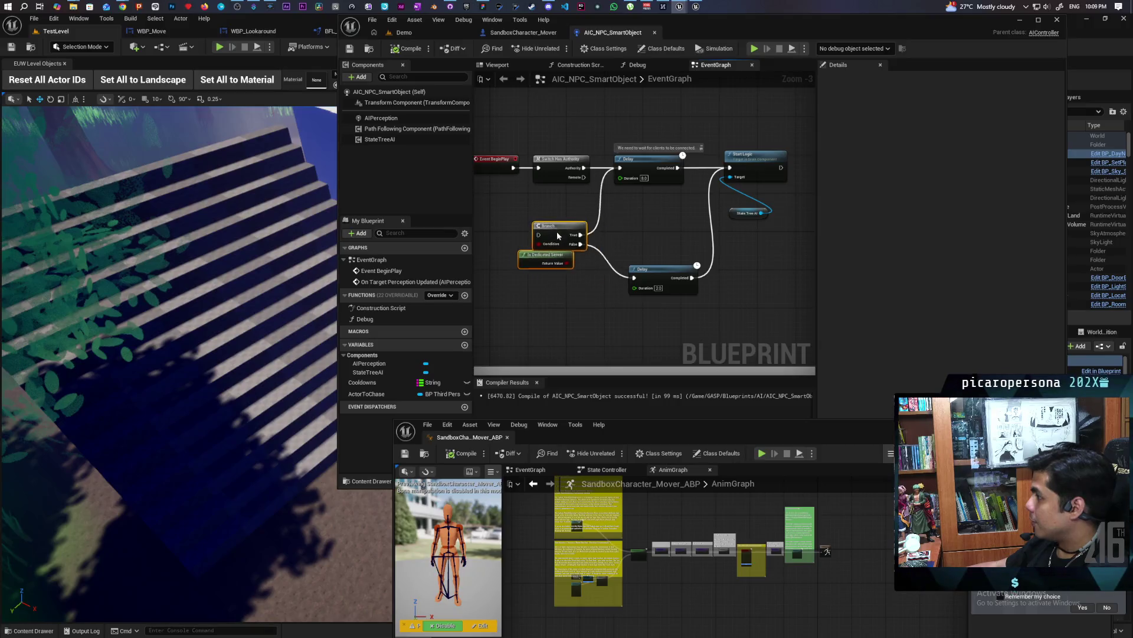
left_click(641, 257)
mouse_move(647, 264)
left_mouse_down()
mouse_move(646, 221)
mouse_move(651, 233)
left_mouse_up()
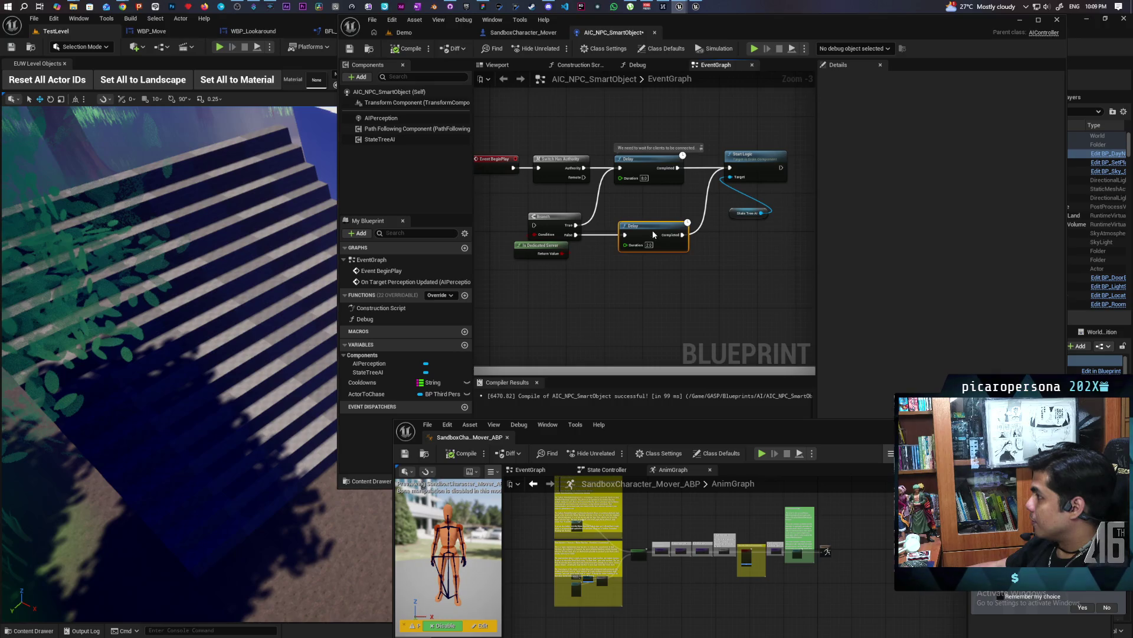
left_click(646, 171)
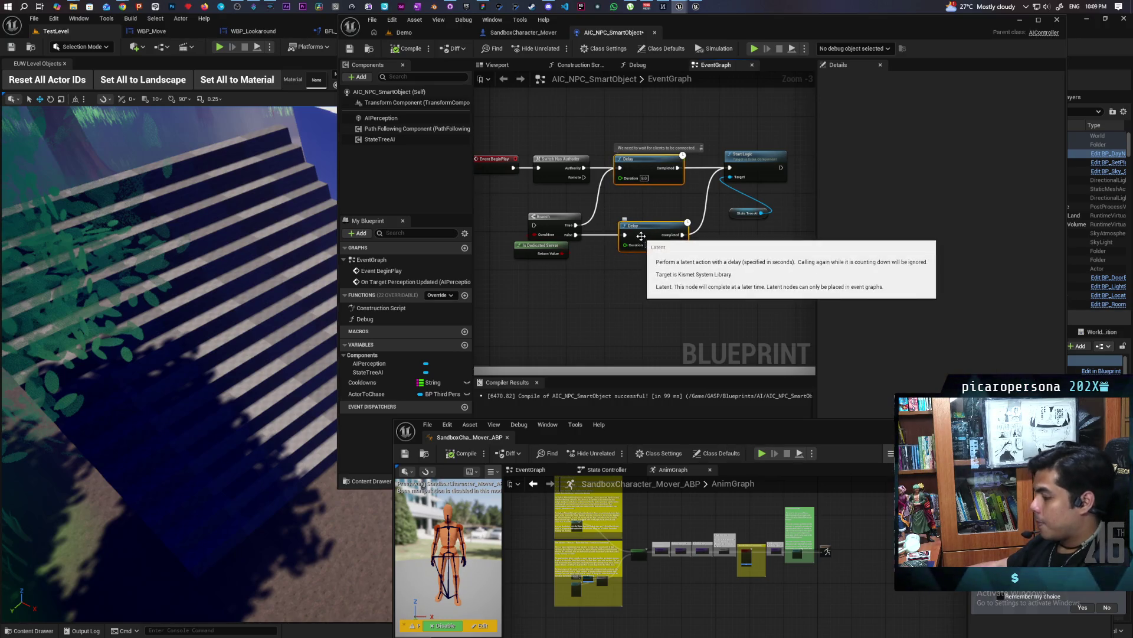
key("shift+a")
left_click(643, 287)
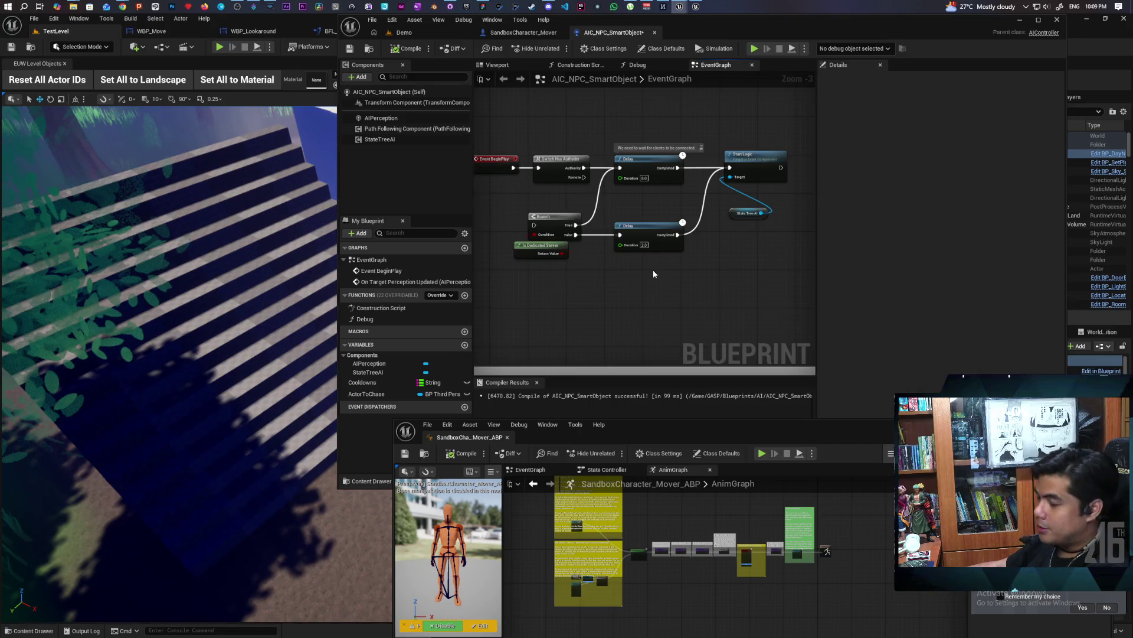
Stretch the comment box to enclose Print String, then return to the Demo level.
scroll(621, 219, "down", 5)
scroll(557, 207, "up", 4)
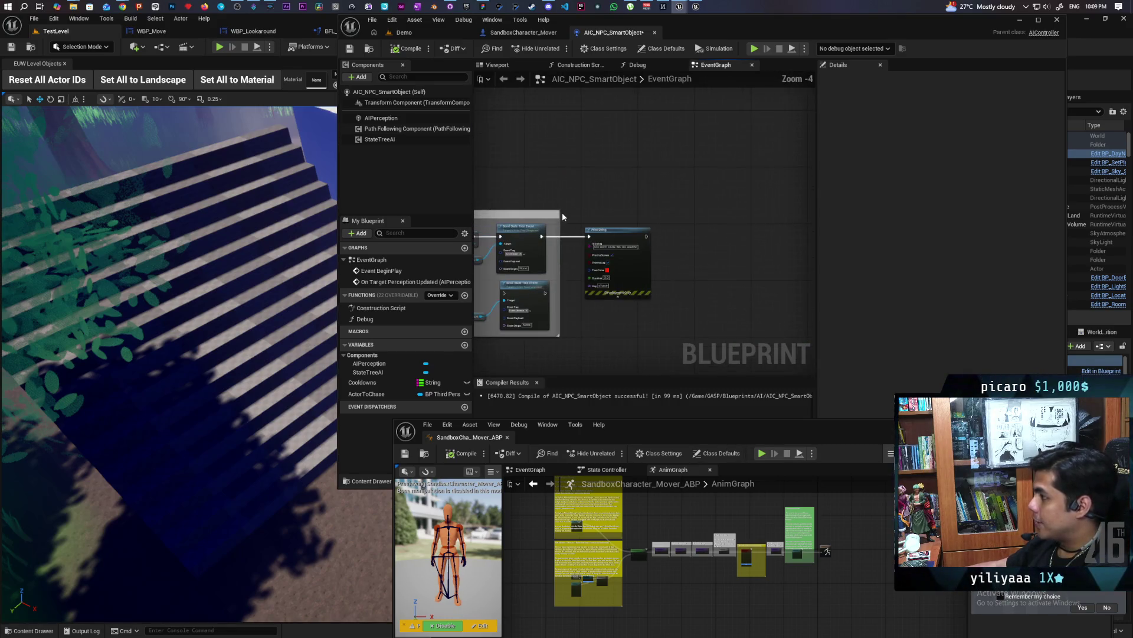
left_click_drag(560, 219, 701, 224)
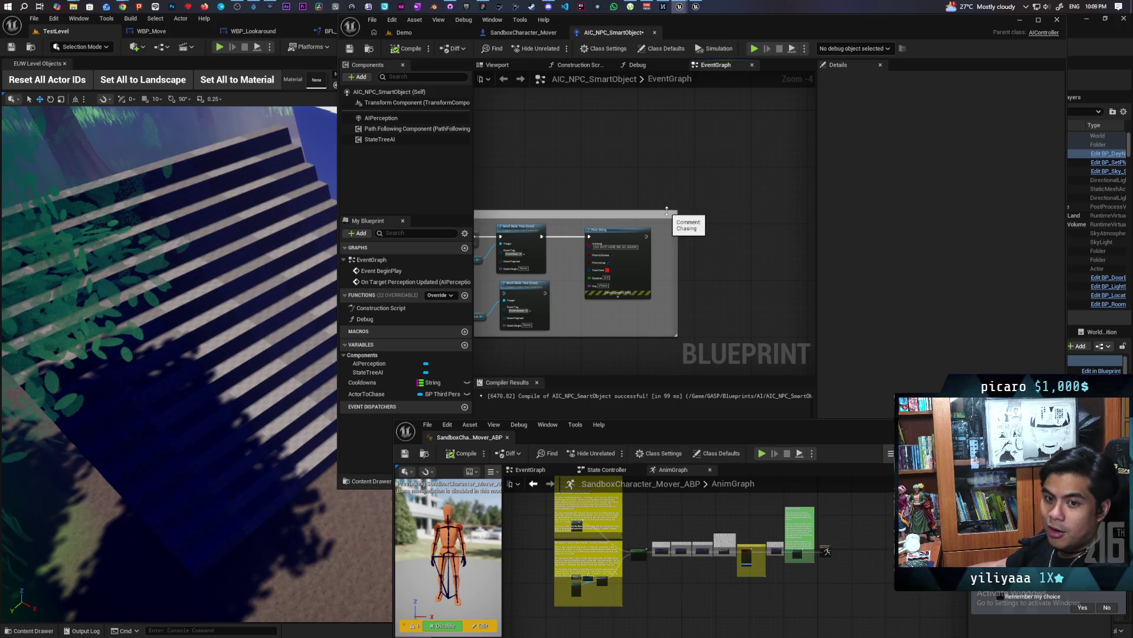
mouse_move(666, 210)
left_mouse_down()
mouse_move(637, 184)
mouse_move(678, 188)
left_mouse_up()
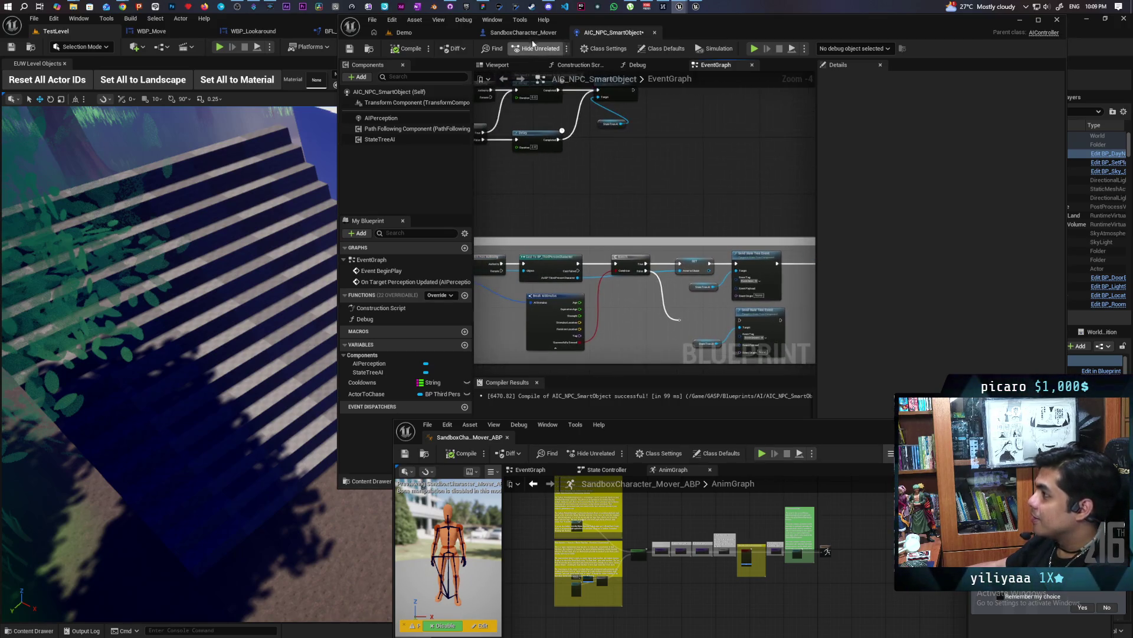
left_click(524, 33)
left_click(432, 30)
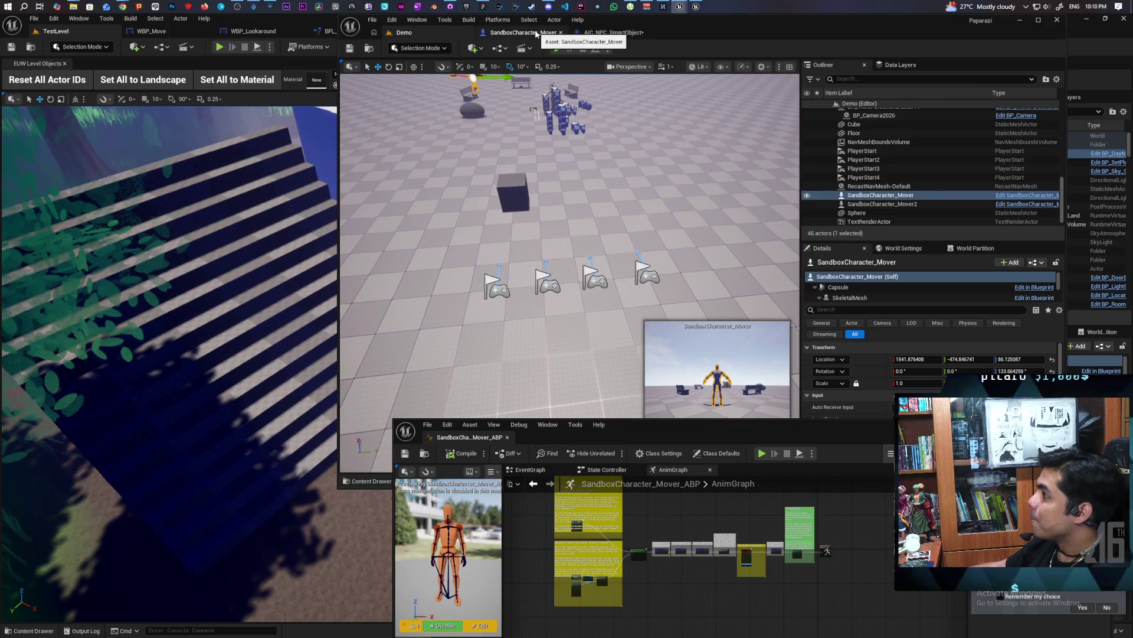
Save the AIC_NPC_SmartObject blueprint and switch back to the Demo level.
left_click(614, 32)
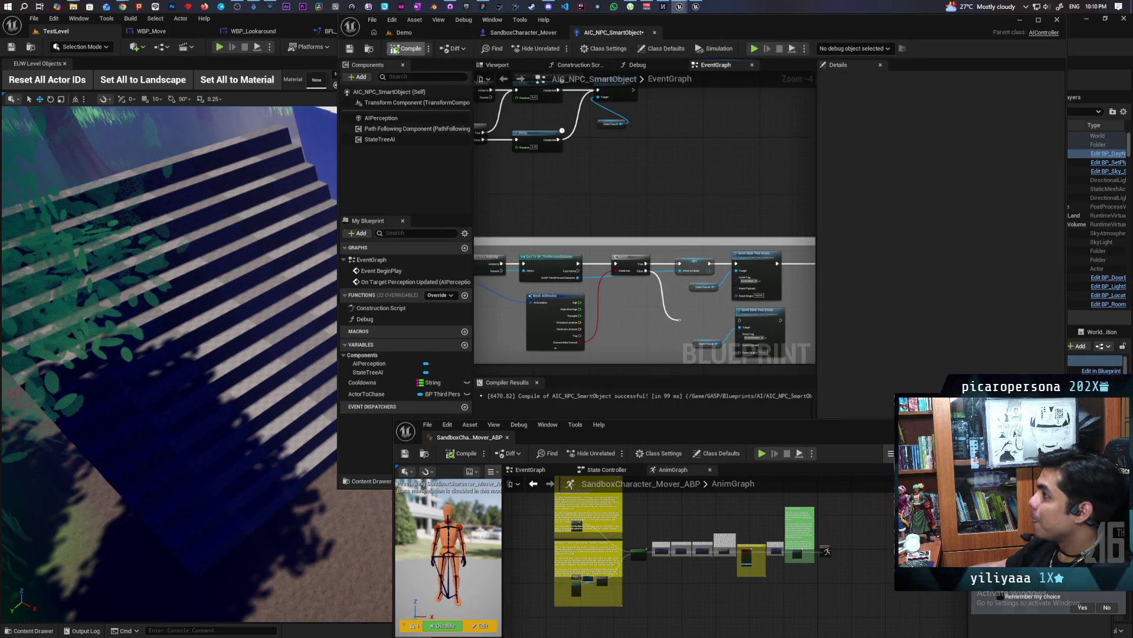
left_click(350, 48)
left_click(523, 33)
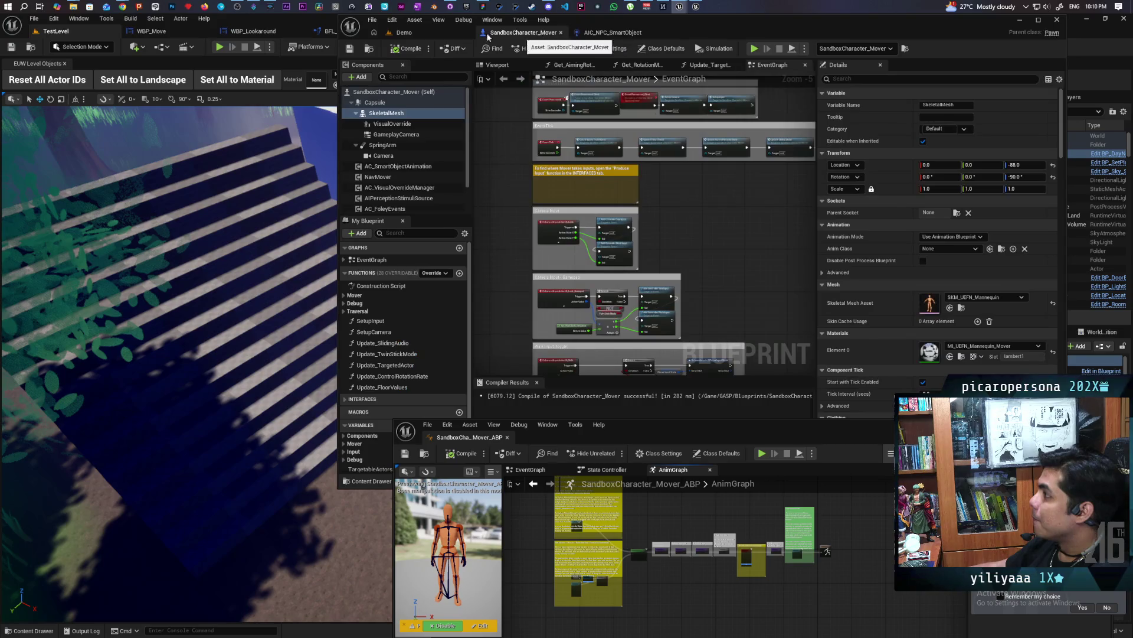
left_click(420, 32)
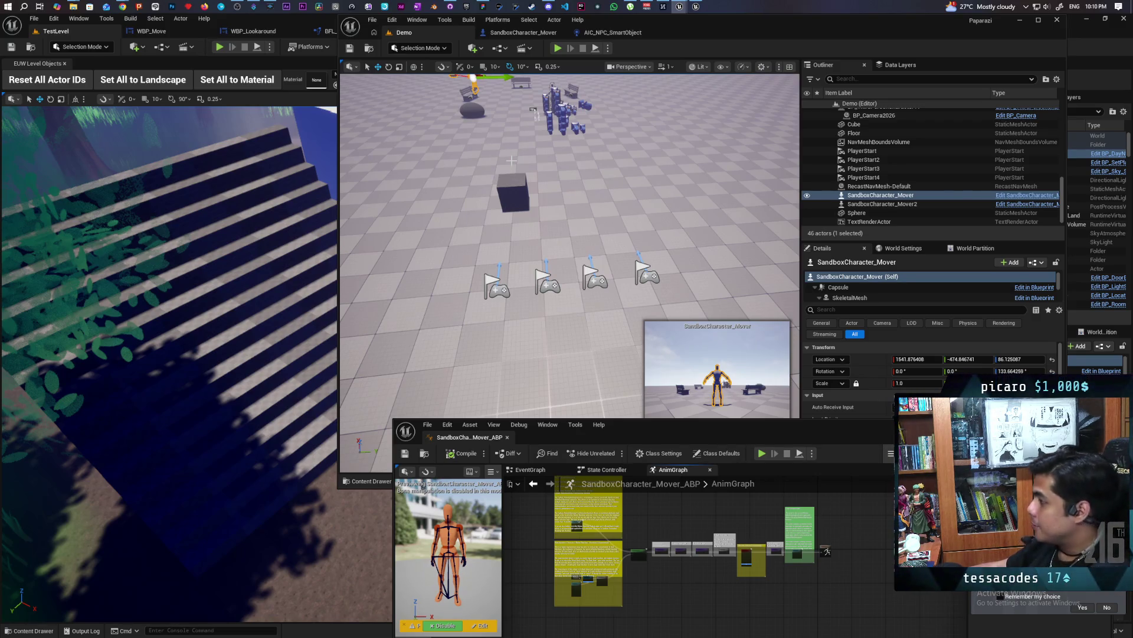
Pan across the SandboxCharacter_Mover event graph's node groups, then return to the Demo level.
left_click(523, 32)
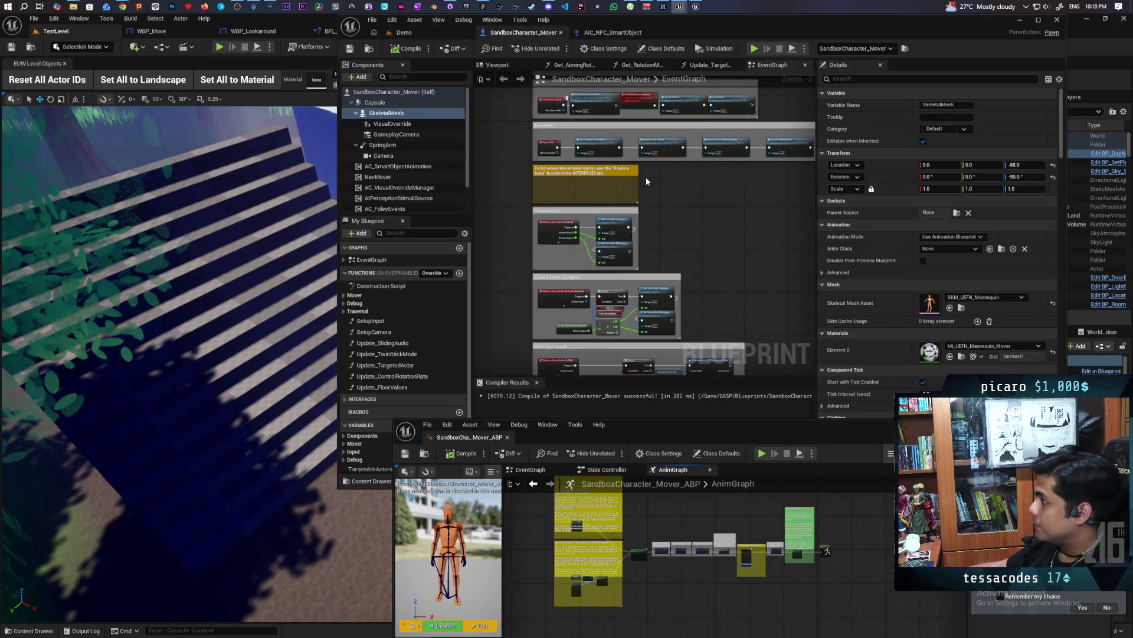
left_click_drag(652, 268, 624, 159)
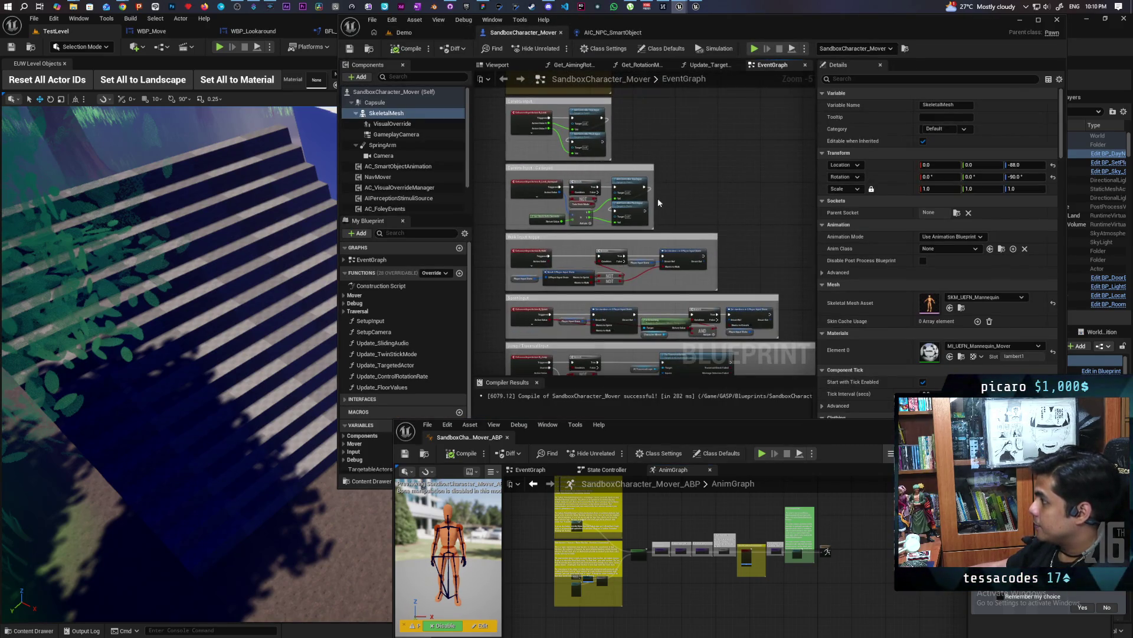
scroll(659, 202, "up", 5)
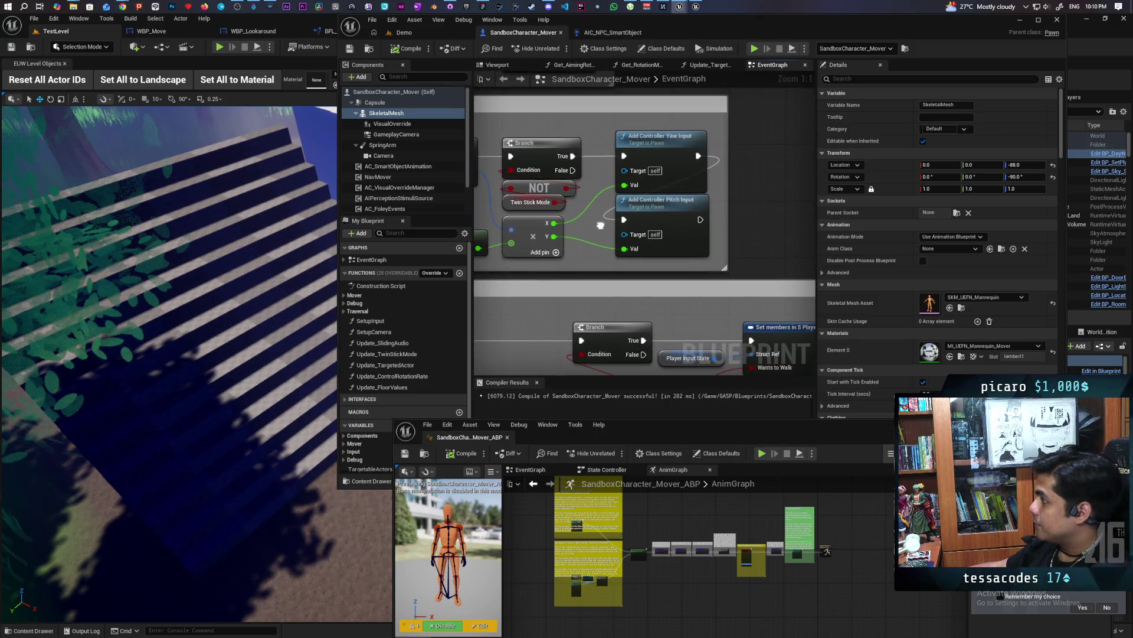
scroll(600, 225, "down", 9)
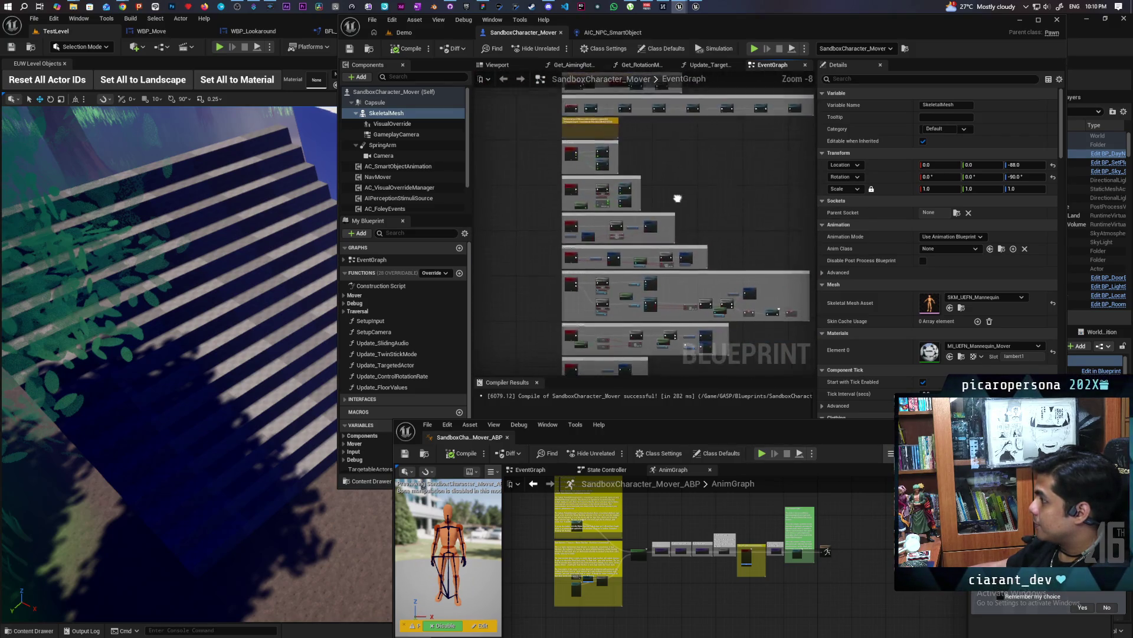
mouse_move(678, 198)
left_mouse_down()
mouse_move(633, 246)
mouse_move(622, 311)
left_mouse_up()
left_click(413, 32)
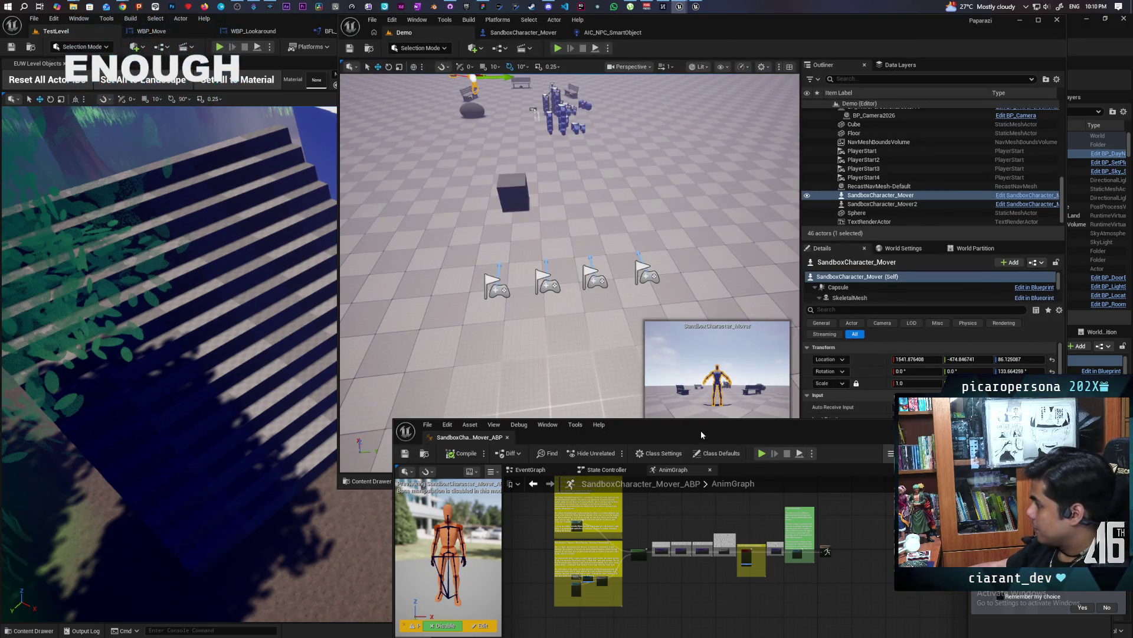
Open BP_ThirdPersonCharacter from the ThirdPerson Blueprints folder and maximise its editor.
mouse_move(701, 434)
left_mouse_down()
mouse_move(590, 236)
mouse_move(679, 33)
left_mouse_up()
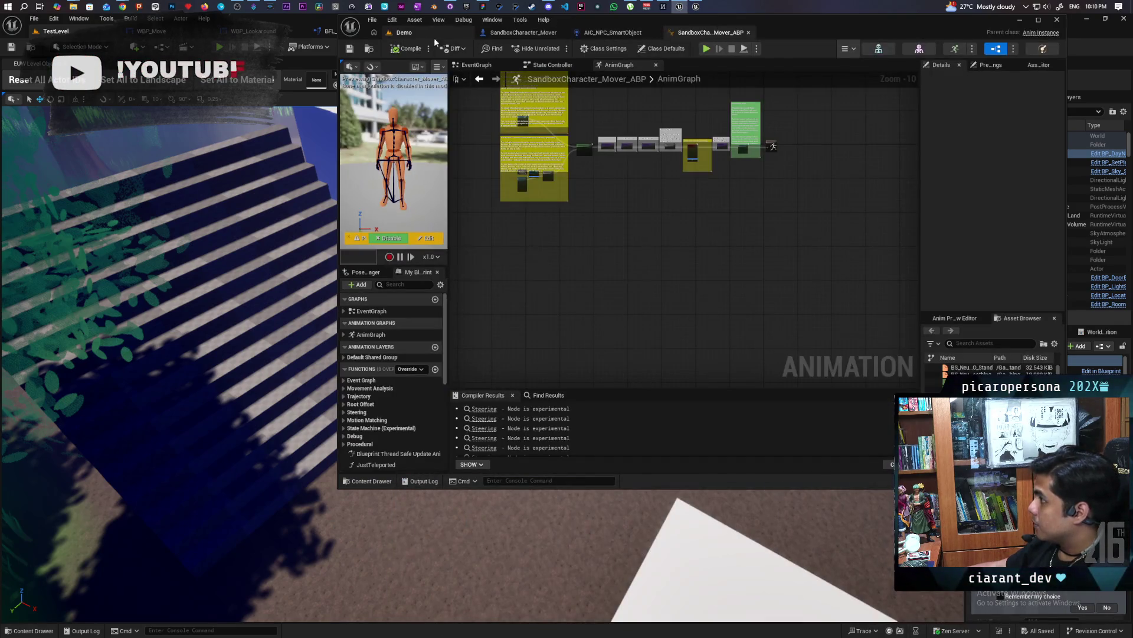
left_click(435, 39)
left_click(369, 479)
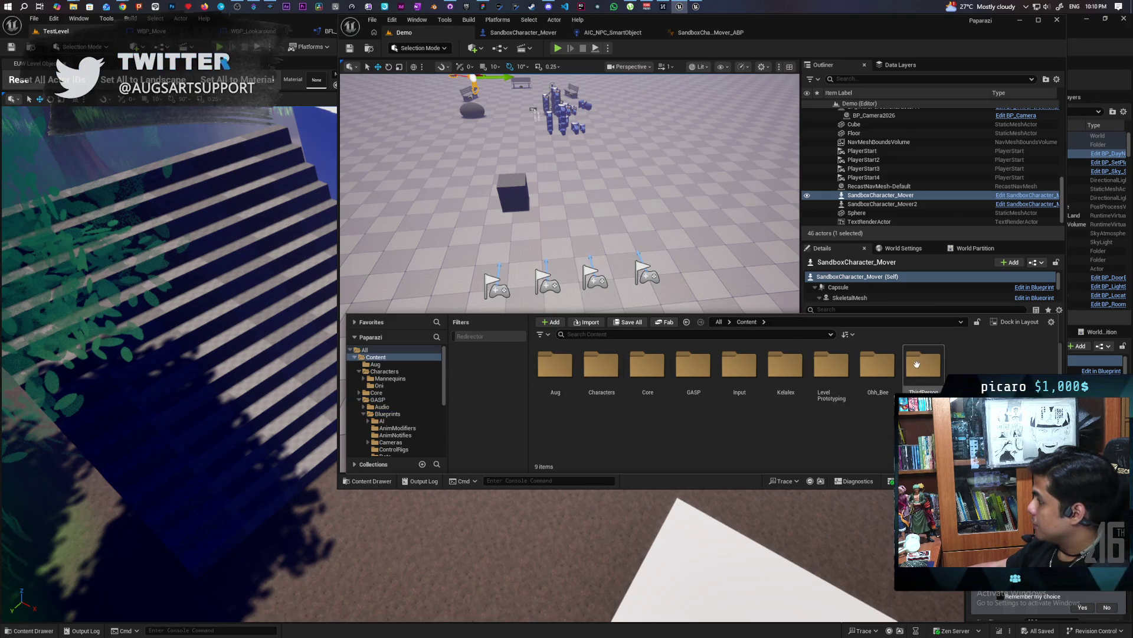
key("alt+Left")
double_click(555, 365)
left_click(555, 364)
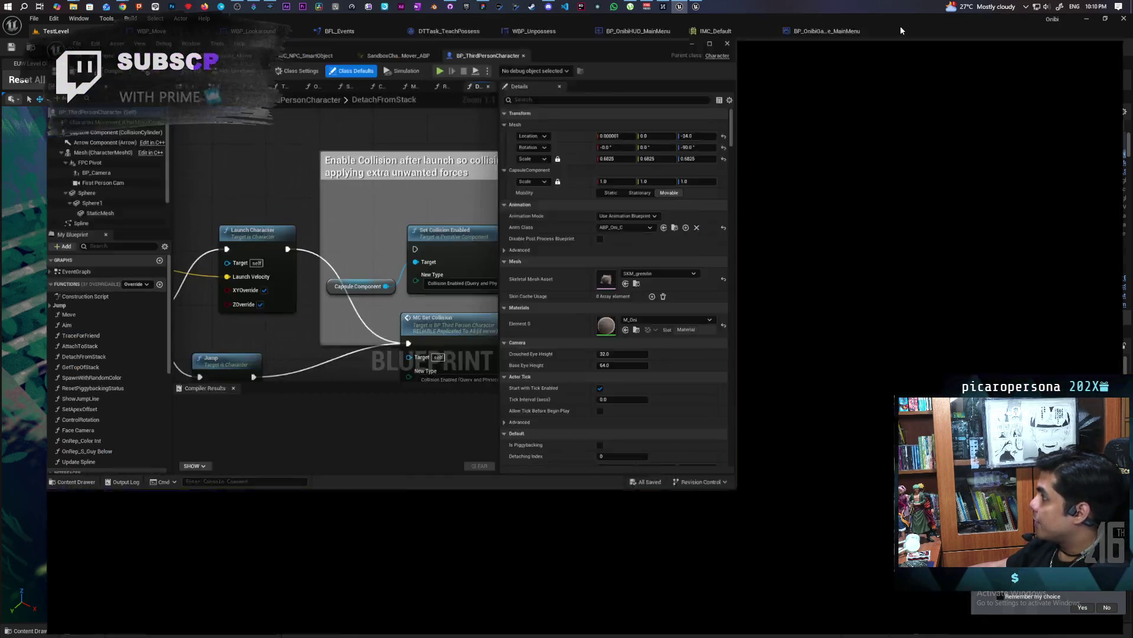
double_click(901, 30)
In the EventGraph, delete the Up/Down test node cluster below Server Detatch.
scroll(612, 127, "down", 9)
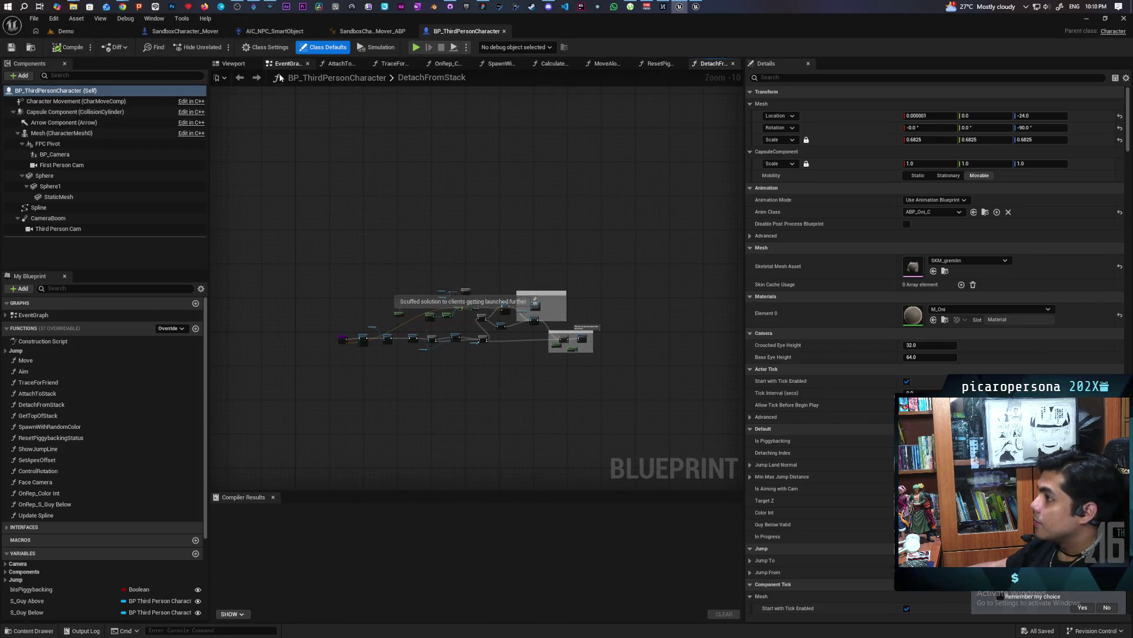
key("alt+Left")
scroll(442, 264, "down", 5)
scroll(464, 380, "up", 3)
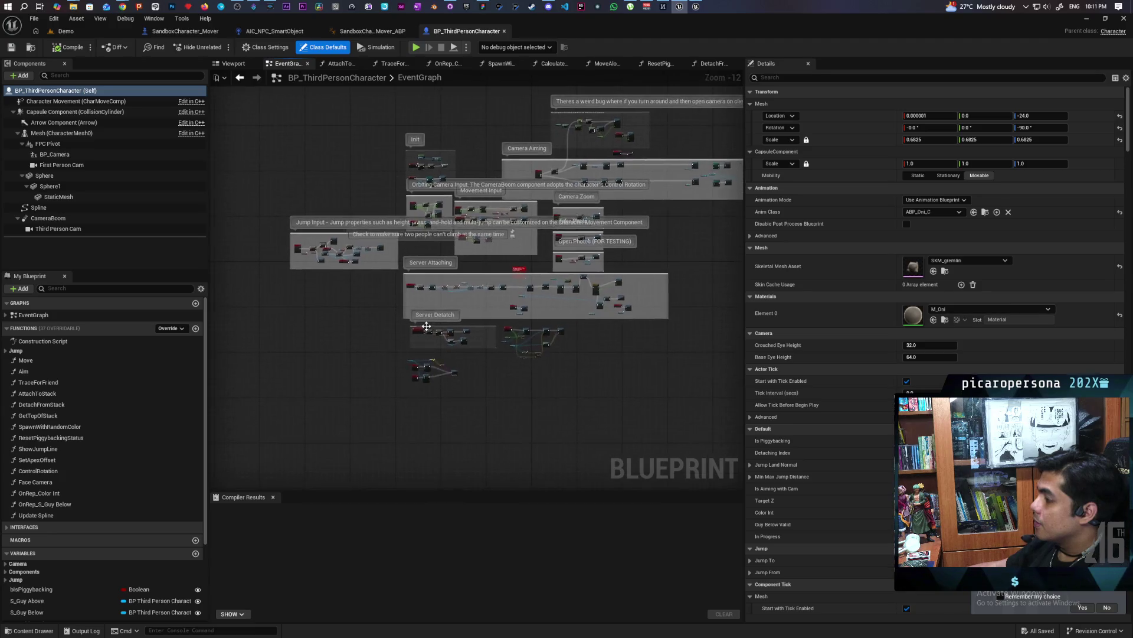
left_click_drag(401, 344, 378, 194)
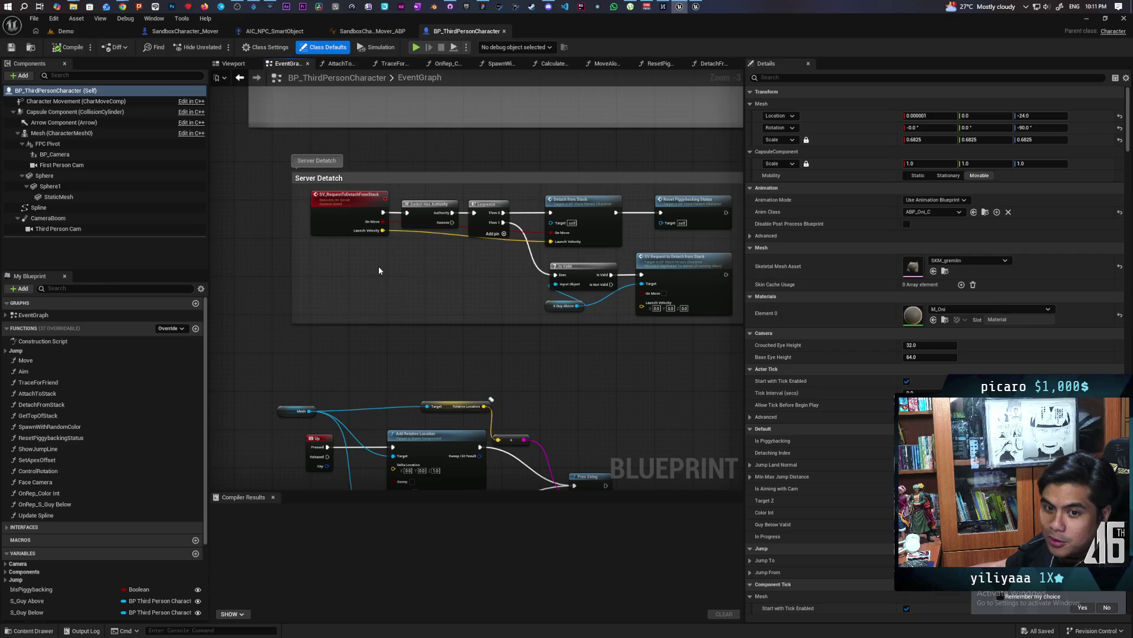
scroll(390, 260, "down", 4)
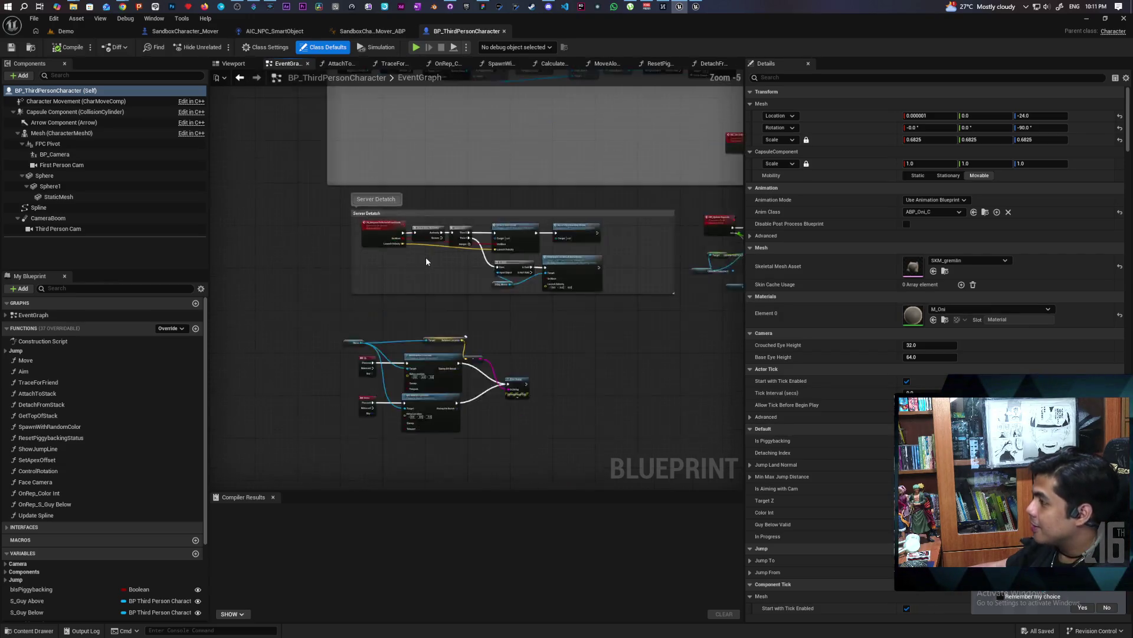
scroll(384, 460, "up", 4)
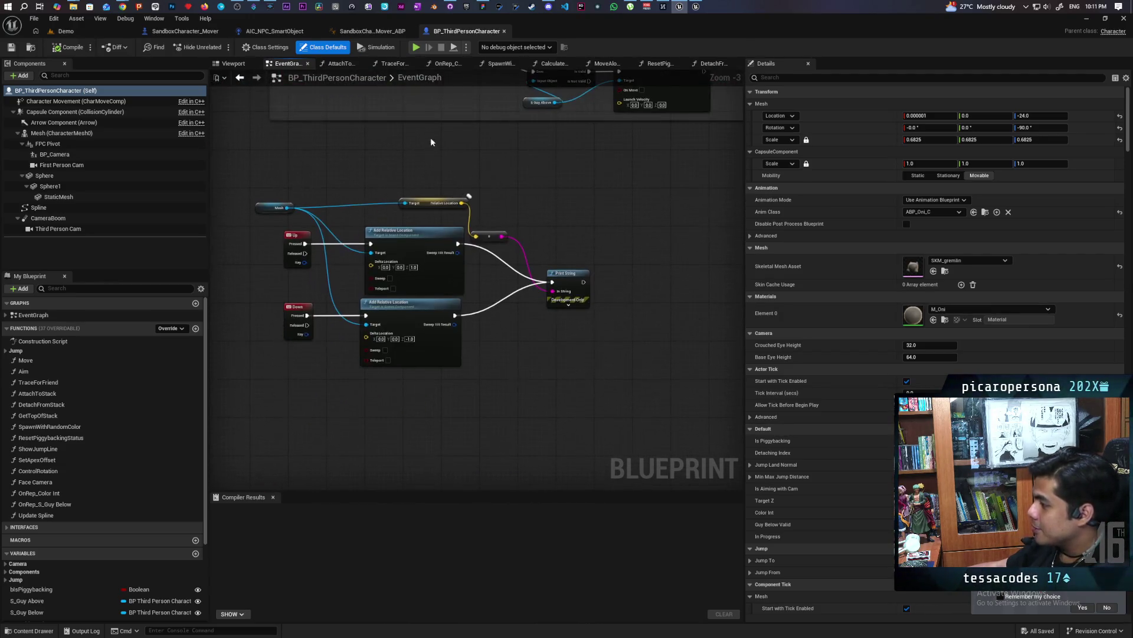
scroll(525, 204, "up", 2)
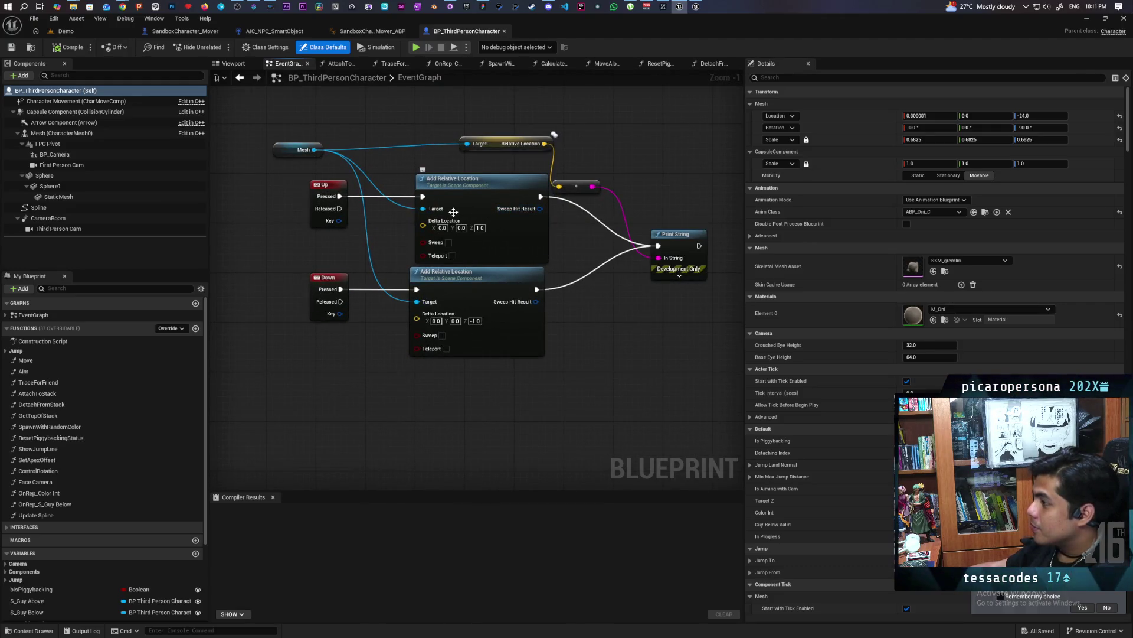
scroll(400, 231, "down", 5)
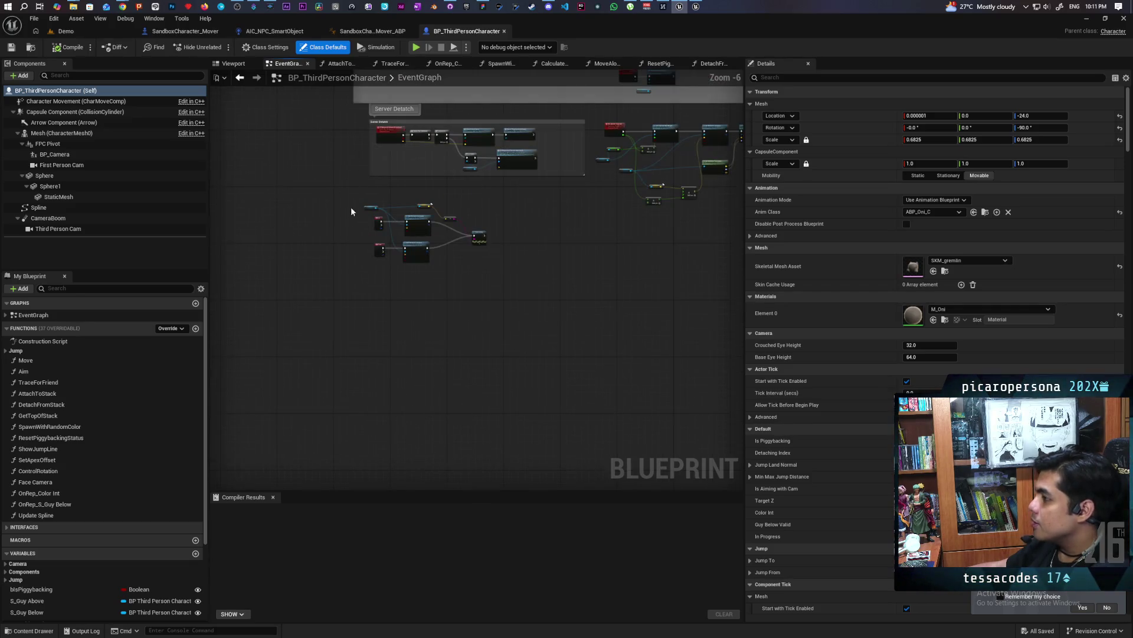
left_click(511, 304)
key("Delete")
Bring the Server Attaching group into view and compile the character blueprint with F7.
scroll(431, 296, "up", 1)
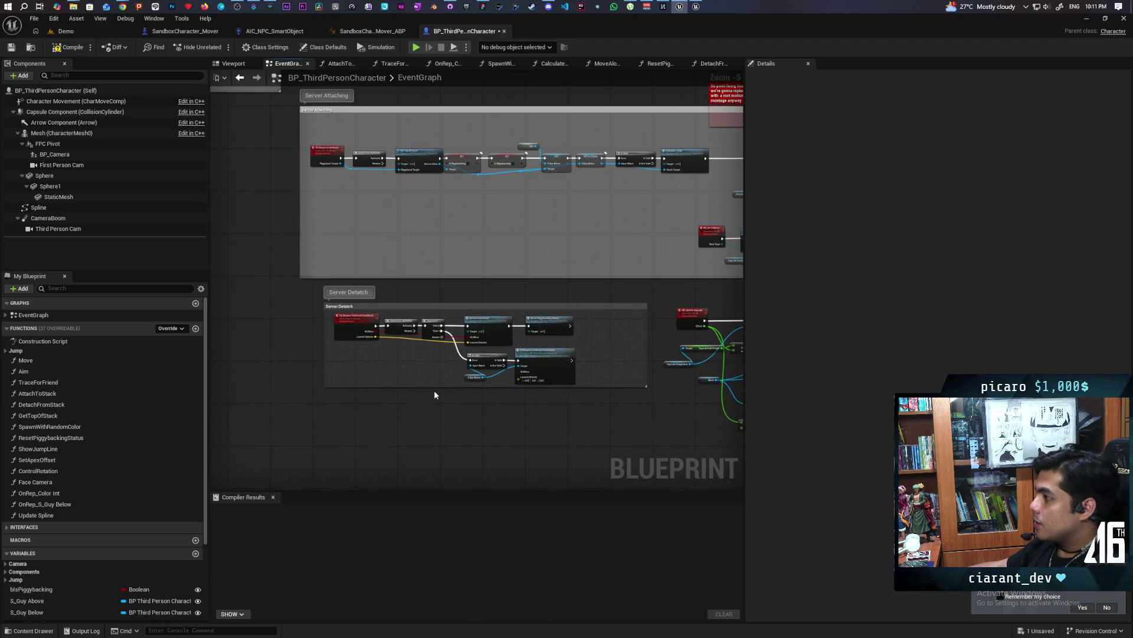
scroll(507, 216, "up", 5)
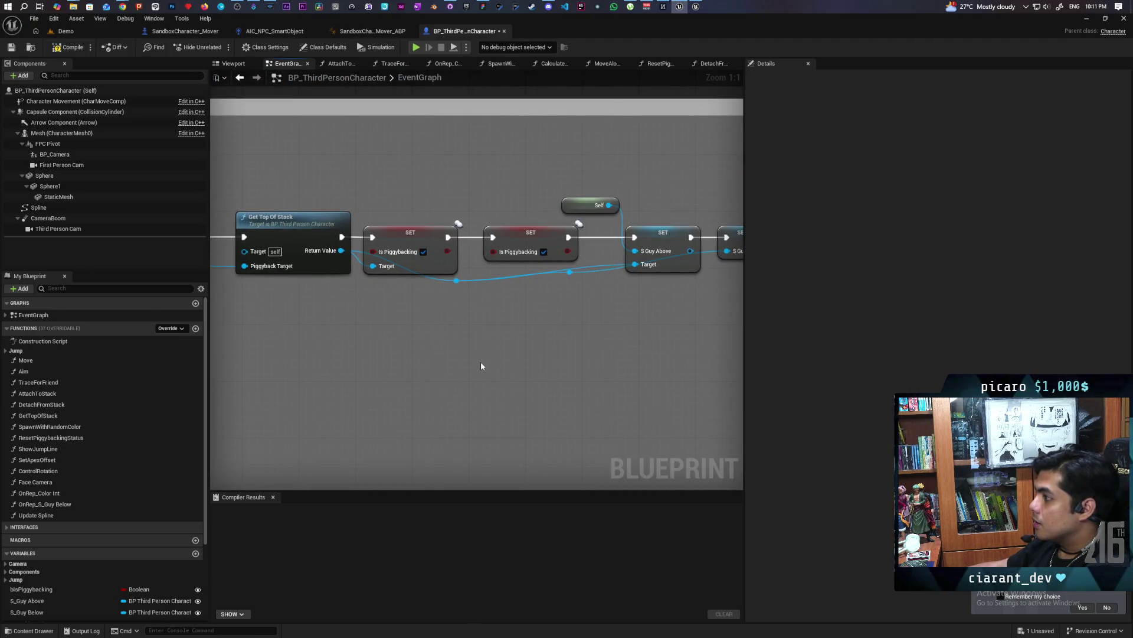
scroll(481, 366, "down", 6)
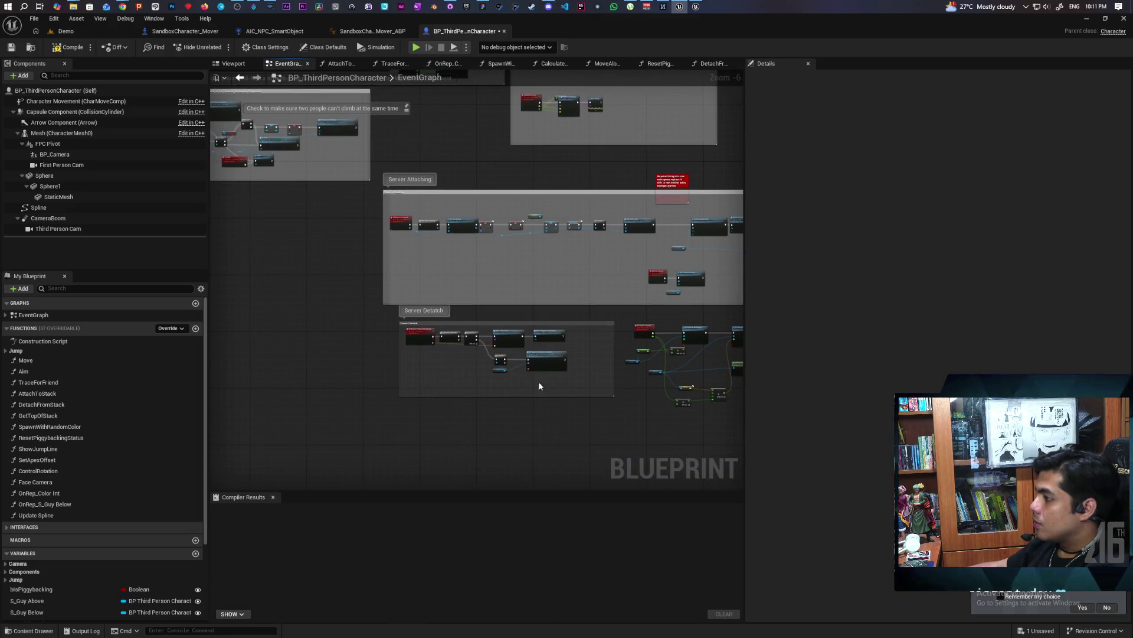
scroll(438, 360, "up", 3)
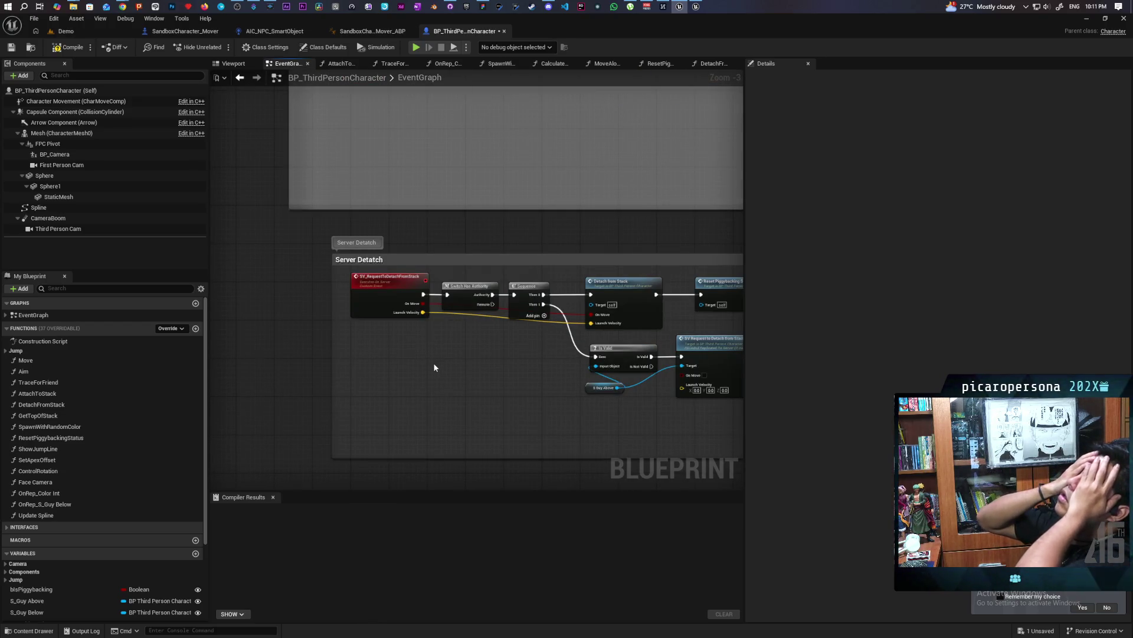
mouse_move(434, 367)
left_mouse_down()
mouse_move(534, 377)
mouse_move(331, 273)
mouse_move(349, 359)
left_mouse_up()
key("F7")
scroll(369, 331, "down", 2)
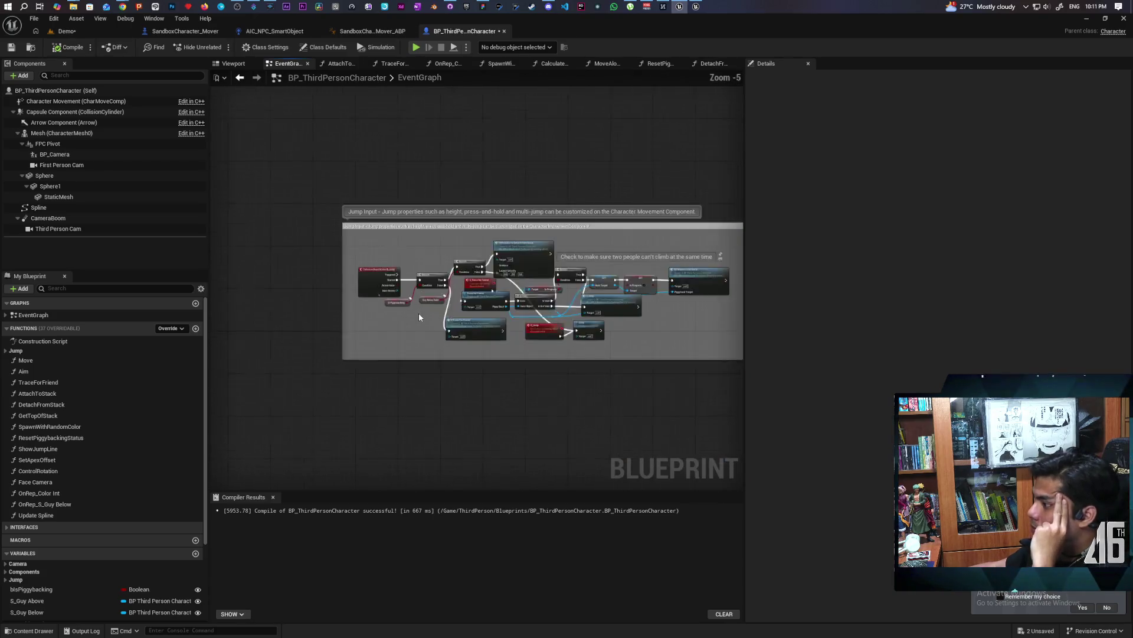
scroll(419, 317, "up", 4)
scroll(419, 317, "down", 5)
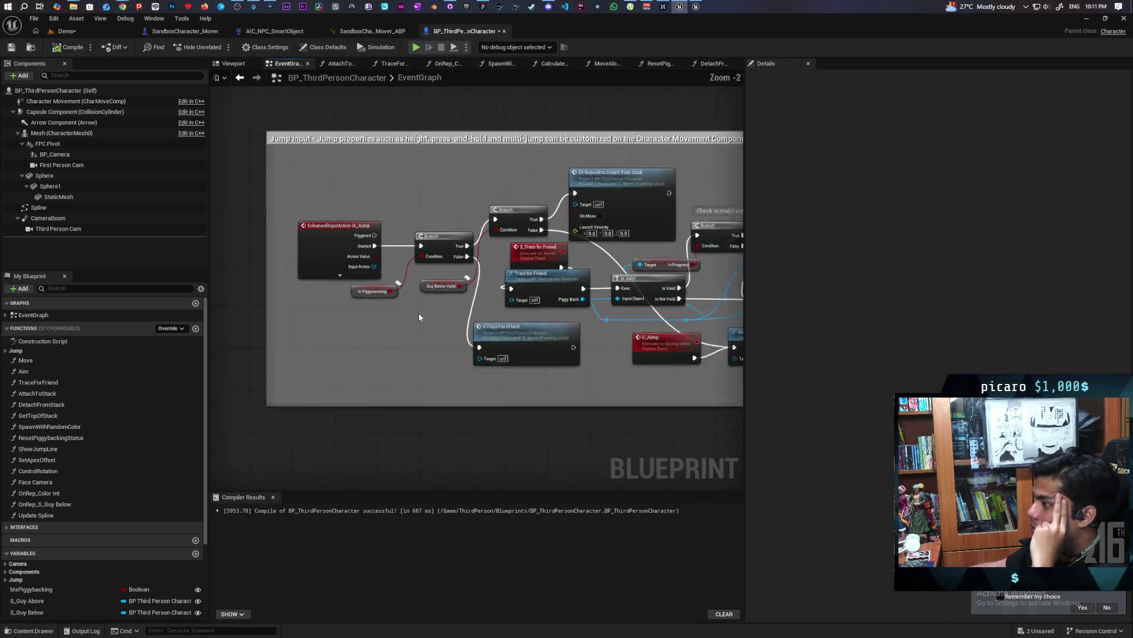
scroll(273, 313, "up", 3)
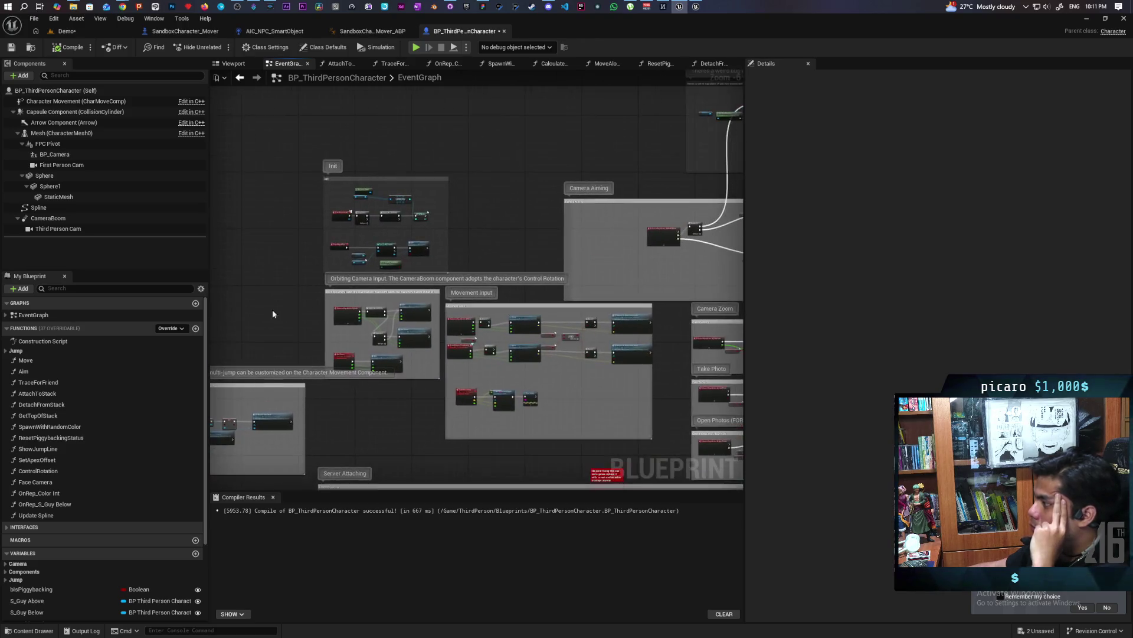
mouse_move(306, 322)
left_mouse_down()
mouse_move(247, 231)
mouse_move(253, 304)
mouse_move(235, 394)
left_mouse_up()
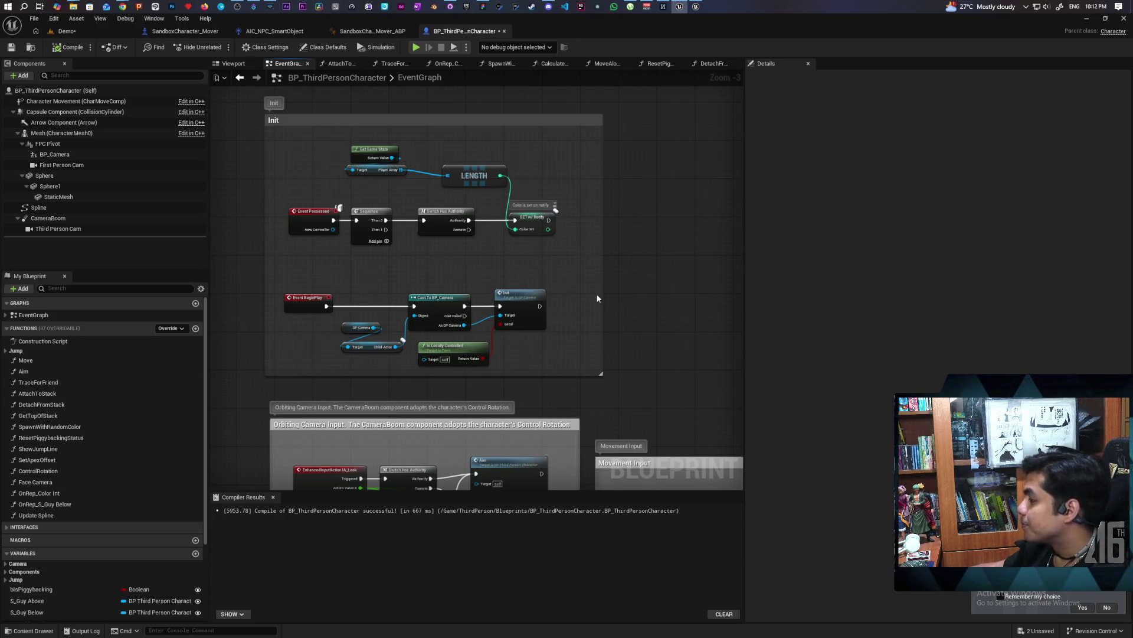
scroll(598, 275, "down", 4)
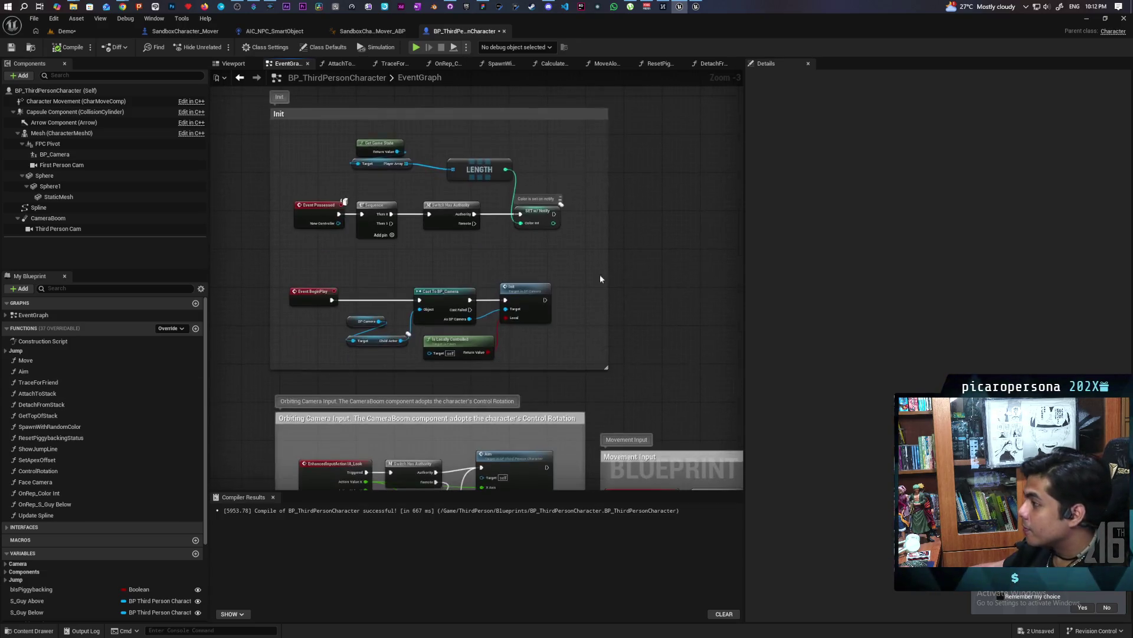
scroll(596, 280, "up", 6)
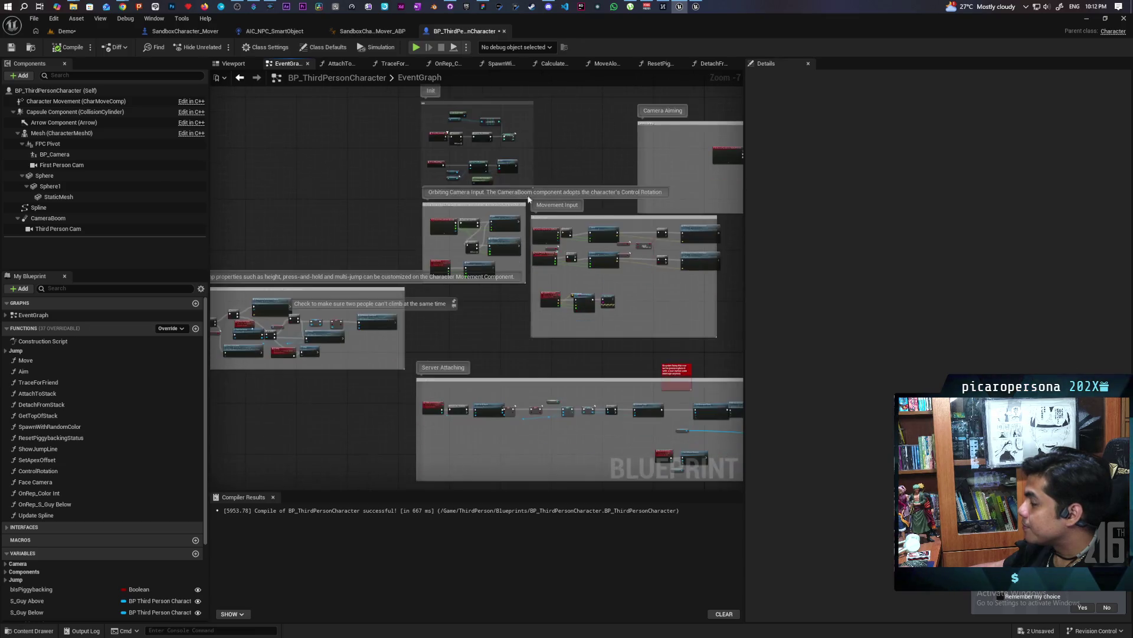
scroll(448, 384, "down", 4)
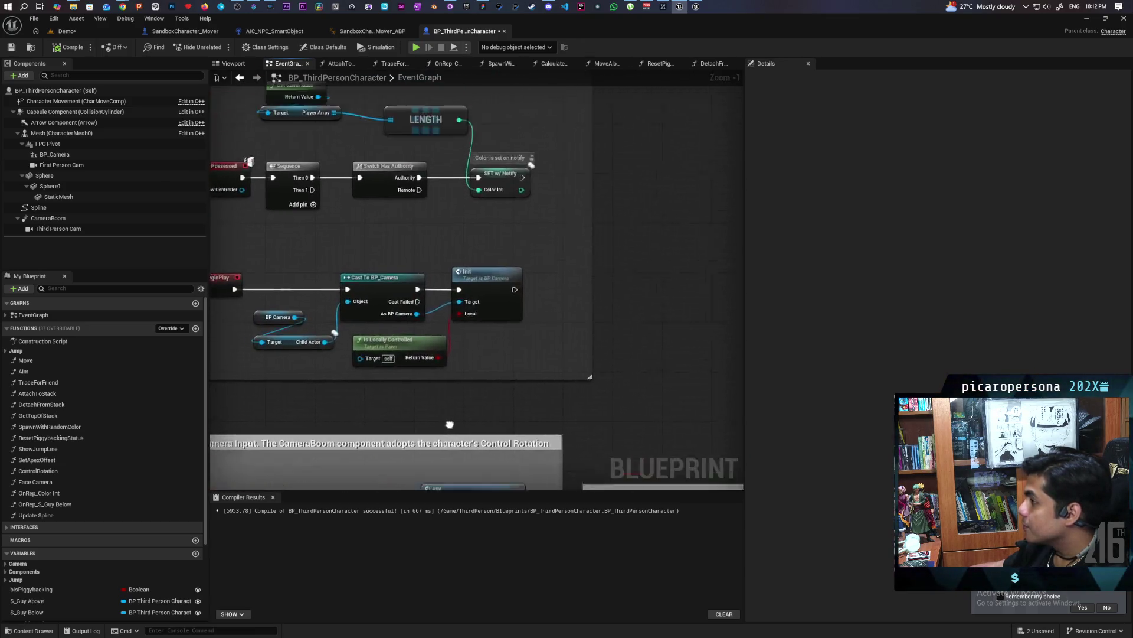
mouse_move(447, 386)
left_mouse_down()
mouse_move(596, 215)
mouse_move(627, 253)
mouse_move(473, 354)
mouse_move(435, 285)
mouse_move(395, 314)
mouse_move(416, 388)
mouse_move(572, 336)
mouse_move(537, 356)
left_mouse_up()
scroll(395, 314, "up", 2)
scroll(395, 314, "down", 2)
scroll(409, 296, "up", 2)
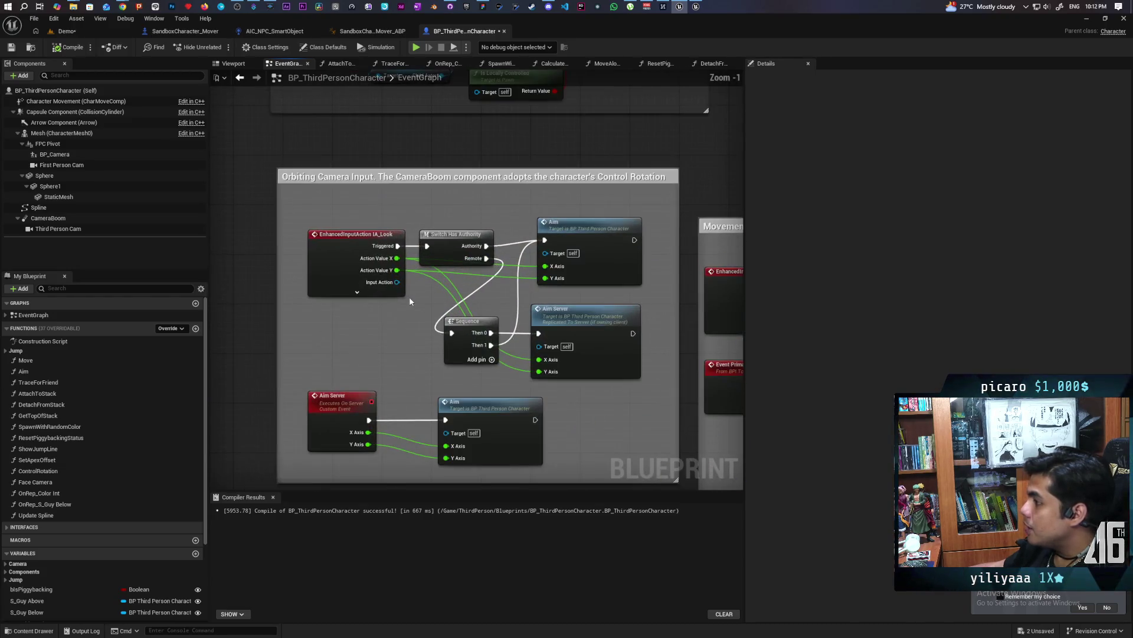
Centre the Movement Input group and marquee-select both Branch nodes and both Move nodes.
scroll(409, 296, "down", 1)
left_click_drag(411, 301, 177, 307)
scroll(440, 353, "up", 3)
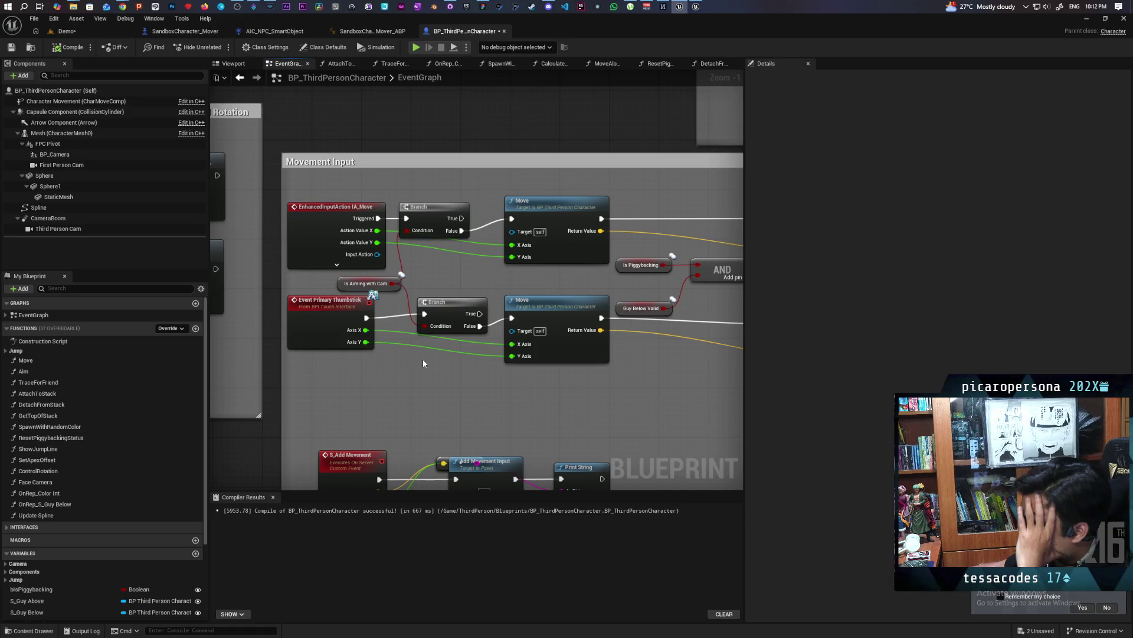
left_click_drag(531, 392, 319, 408)
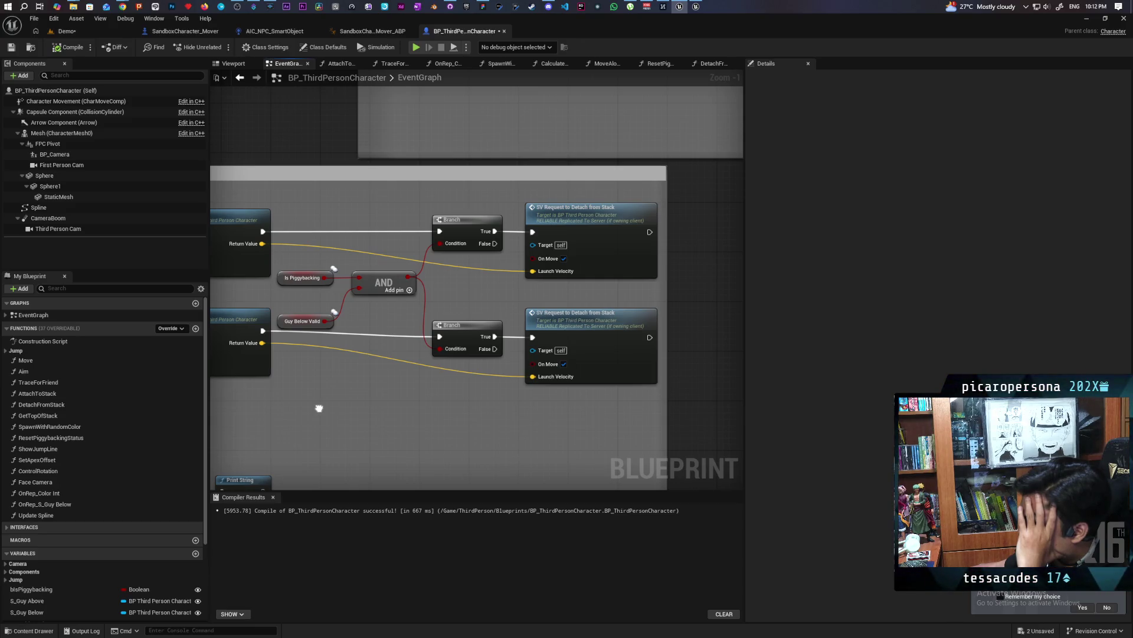
left_click_drag(319, 408, 318, 408)
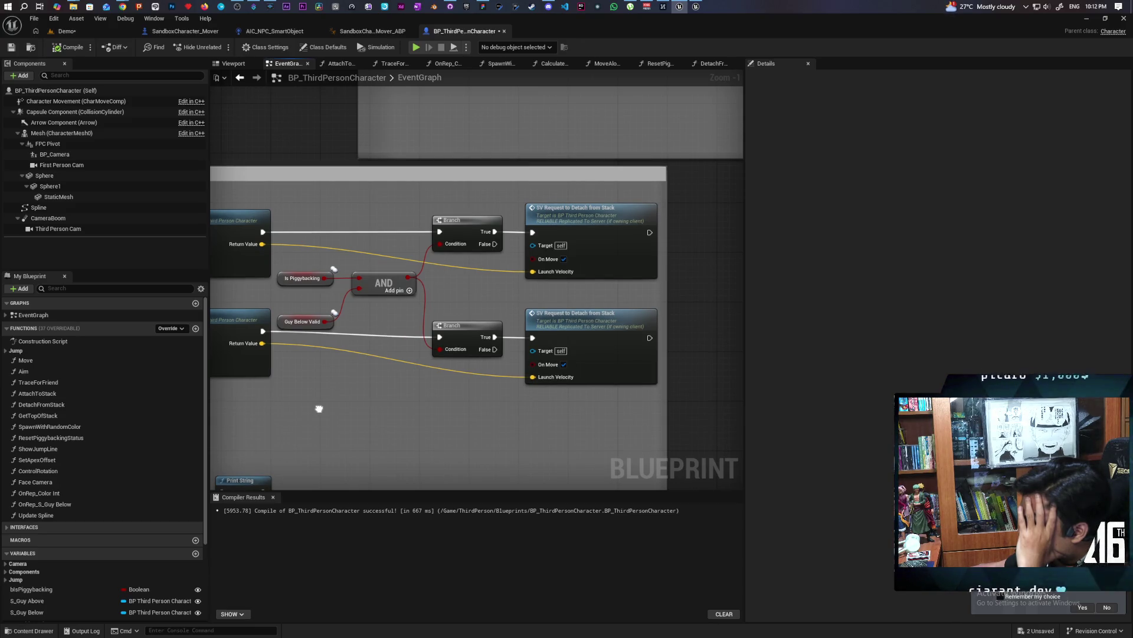
left_click_drag(319, 408, 654, 414)
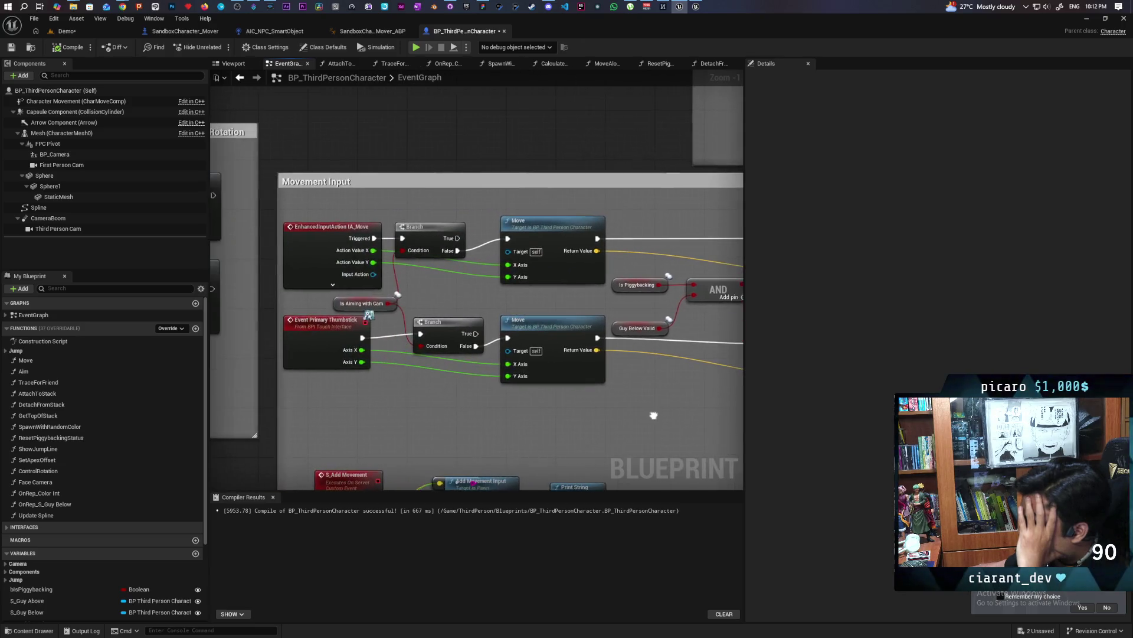
left_click_drag(410, 208, 502, 405)
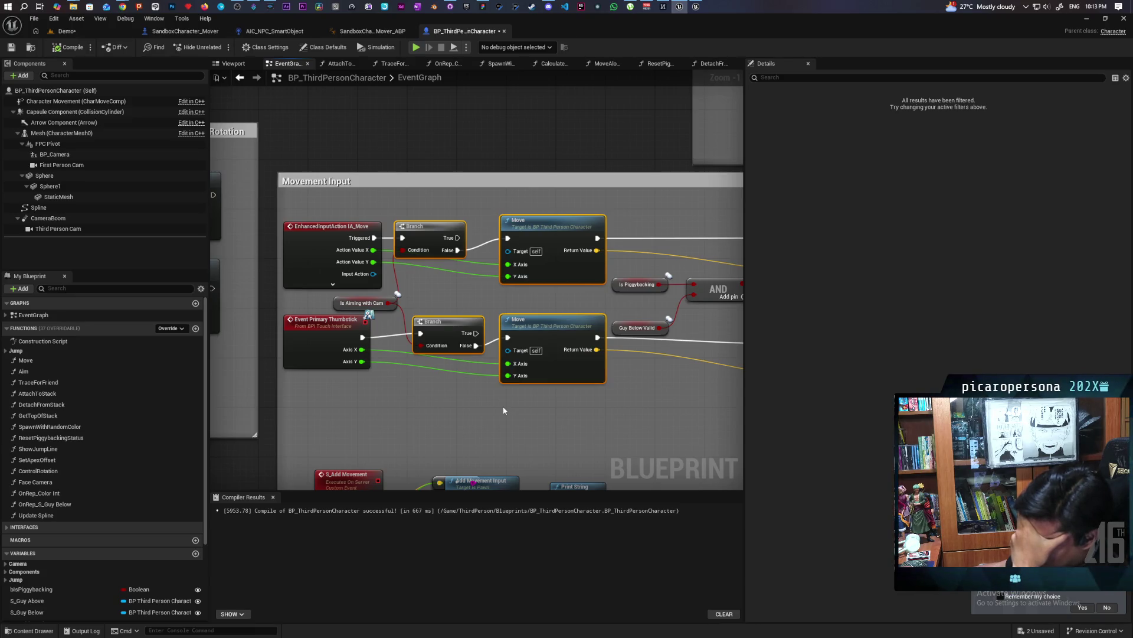
Drag the Movement Input comment's left edge slightly outward, then reframe the group at upper left.
left_click_drag(597, 417, 307, 466)
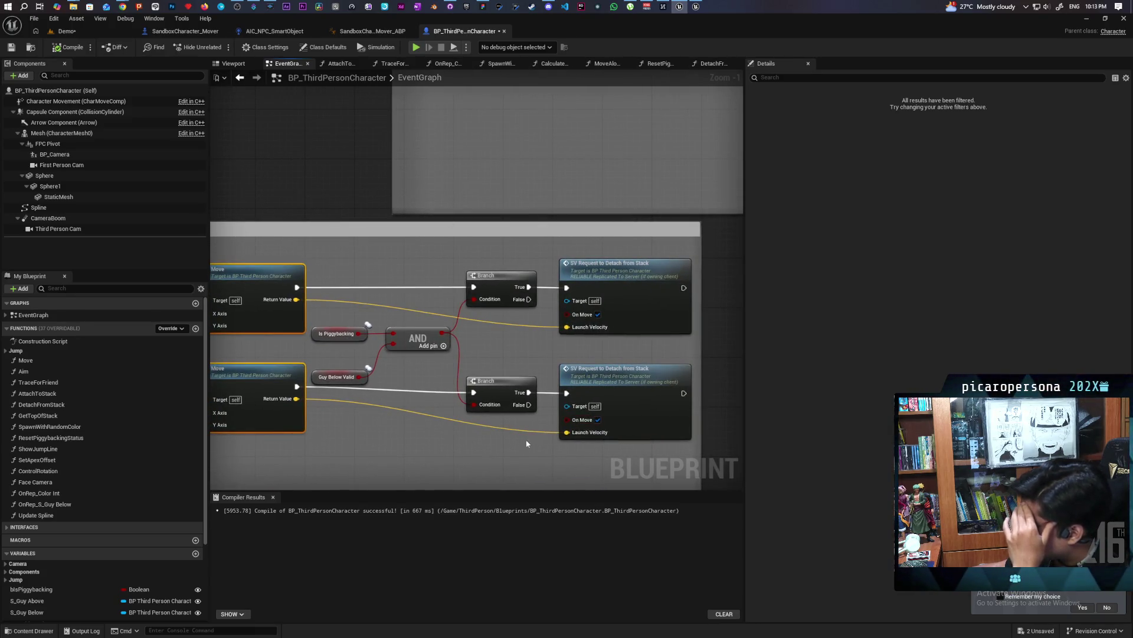
left_click_drag(443, 407, 763, 394)
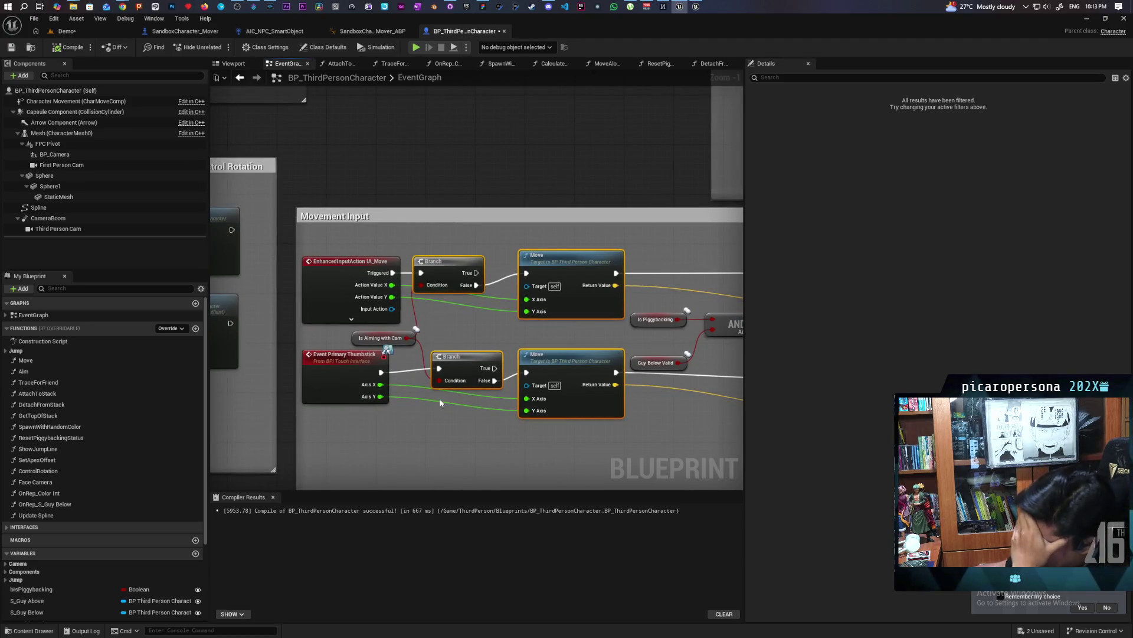
mouse_move(577, 450)
left_mouse_down()
mouse_move(519, 442)
mouse_move(556, 436)
mouse_move(482, 440)
left_mouse_up()
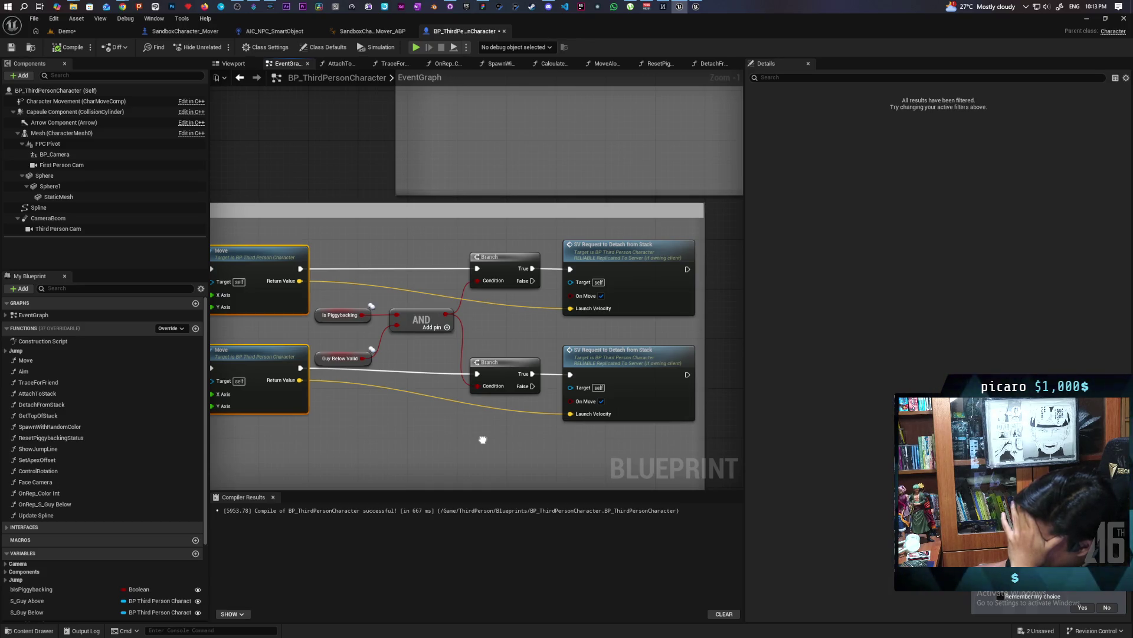
scroll(482, 440, "down", 5)
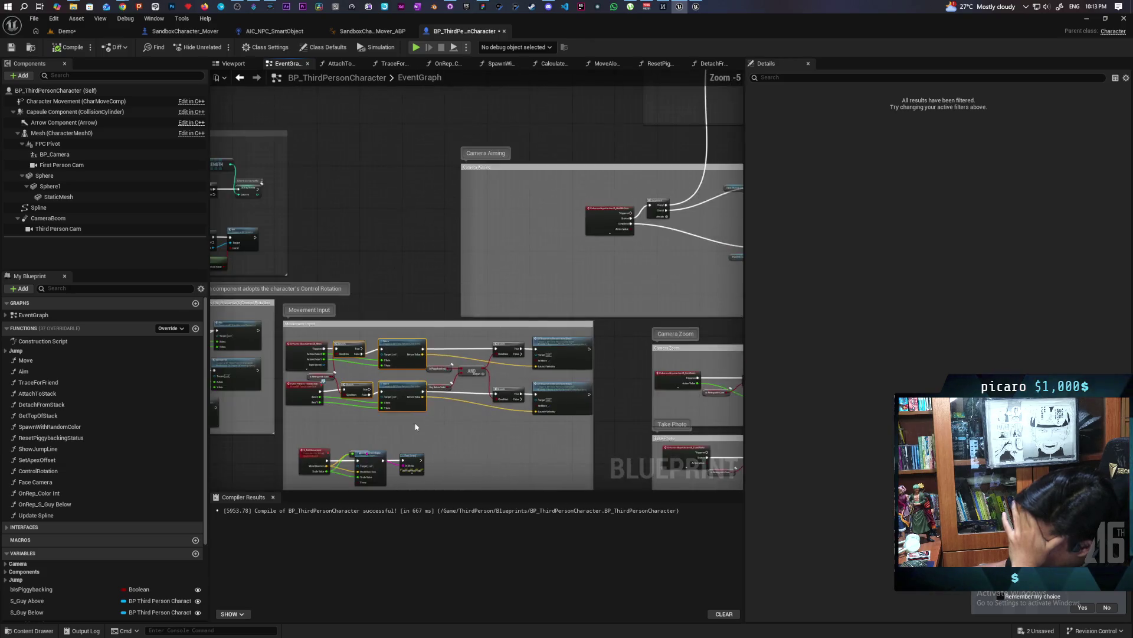
scroll(337, 420, "up", 3)
scroll(337, 420, "down", 2)
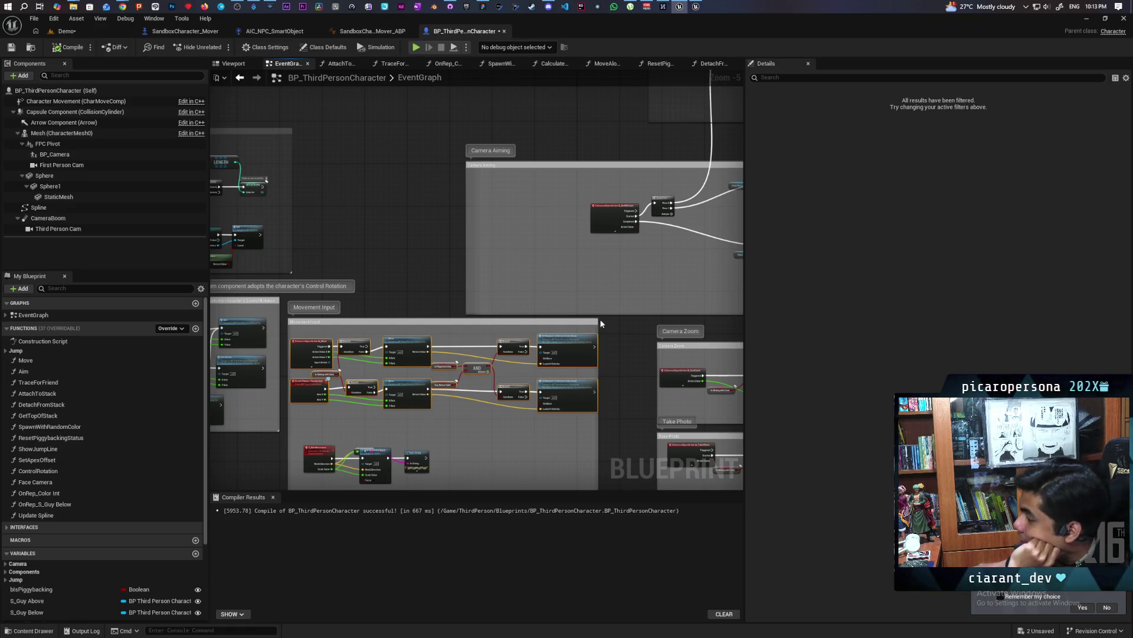
scroll(601, 324, "up", 5)
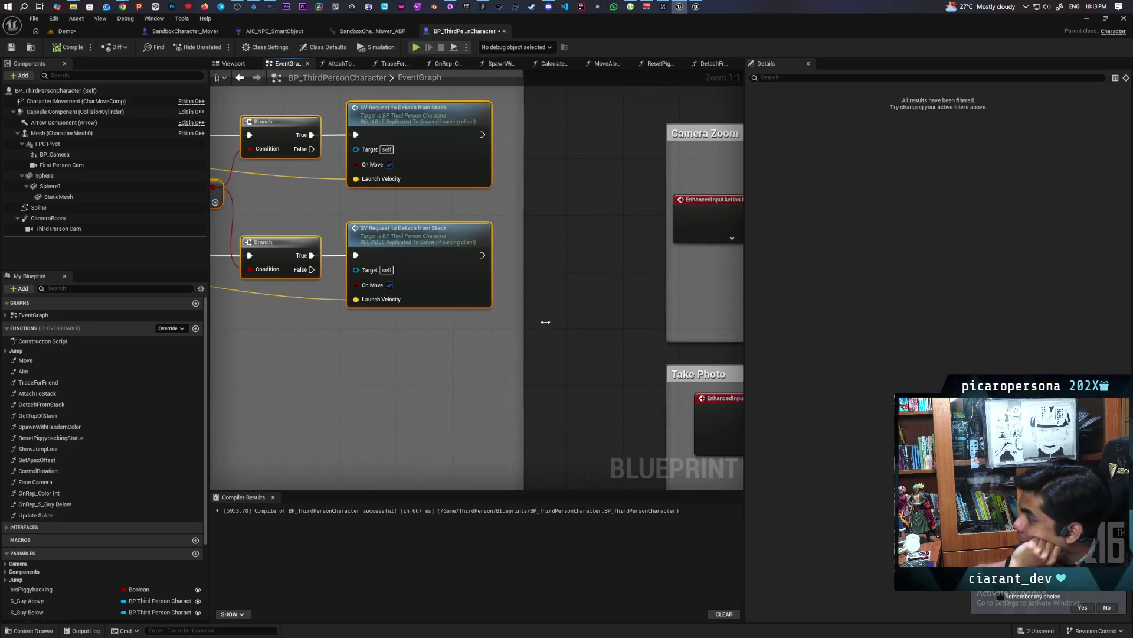
scroll(599, 365, "down", 5)
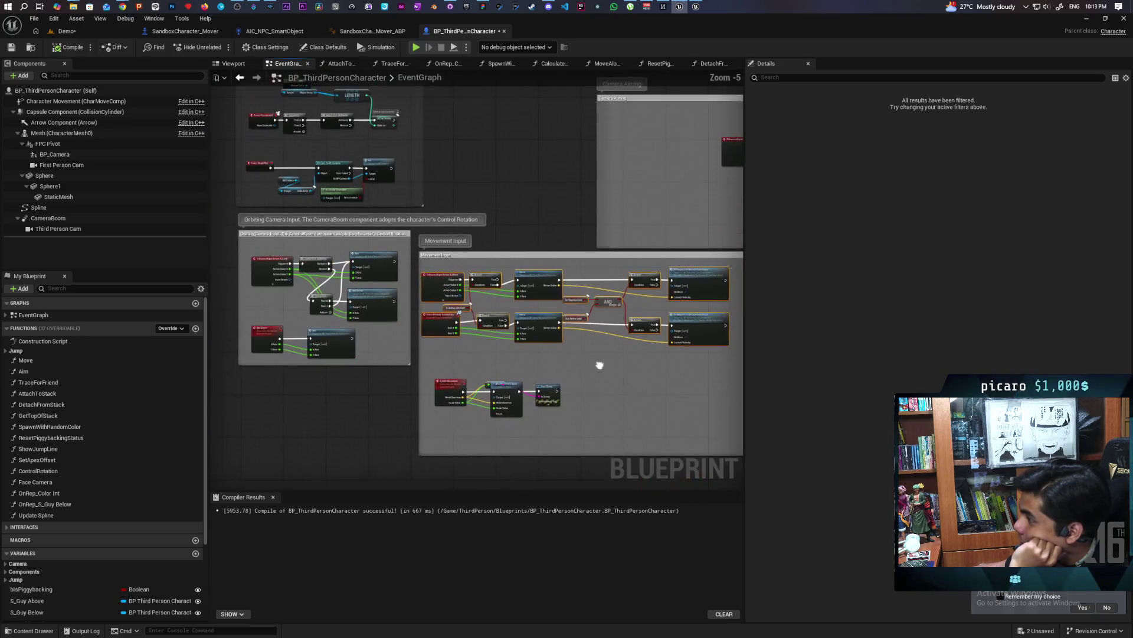
scroll(539, 354, "up", 3)
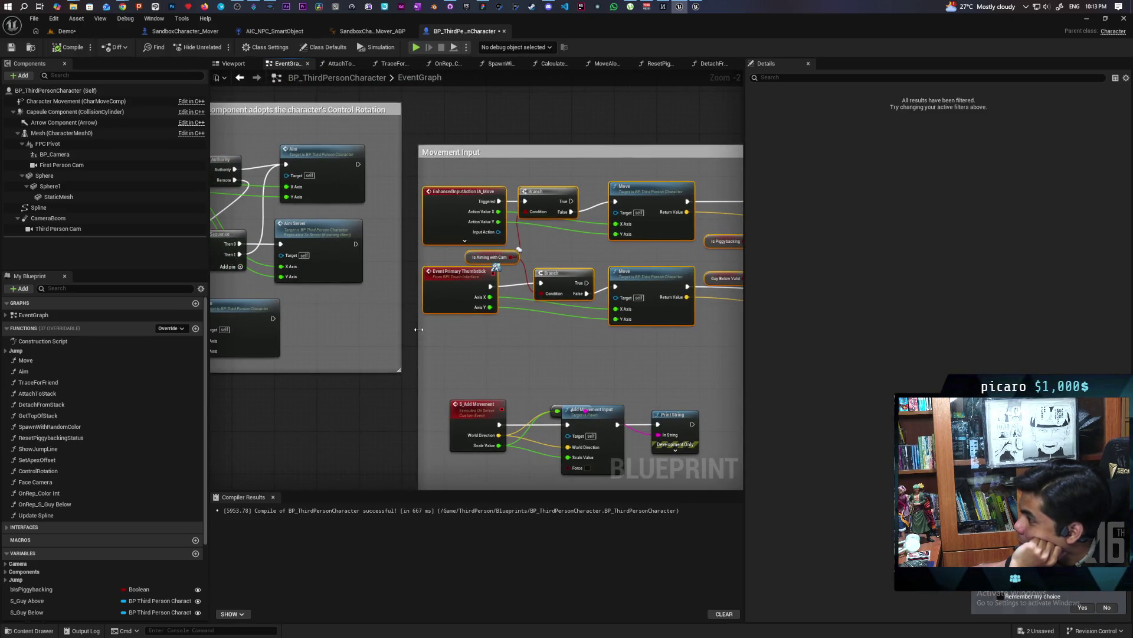
left_click_drag(418, 328, 407, 331)
scroll(477, 341, "down", 1)
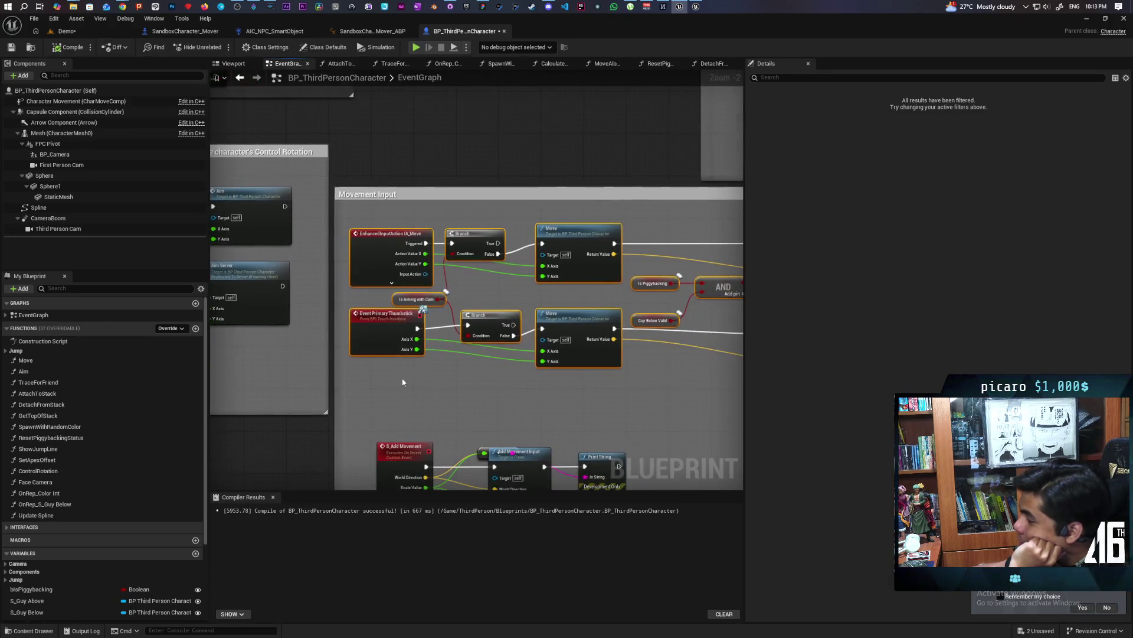
scroll(406, 374, "down", 1)
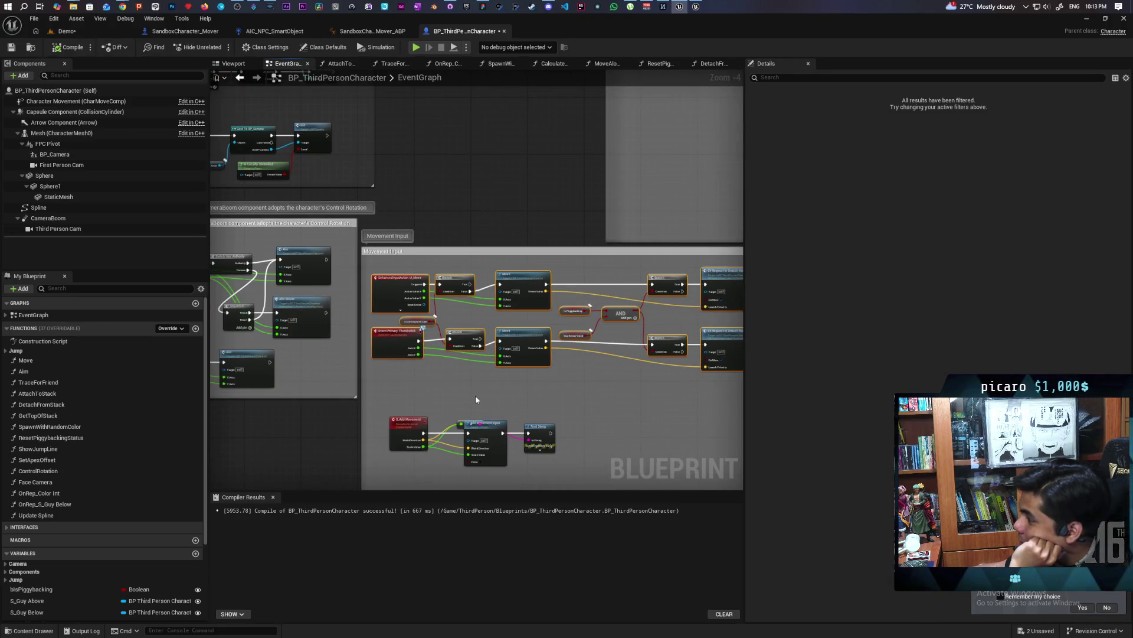
left_click_drag(476, 395, 331, 321)
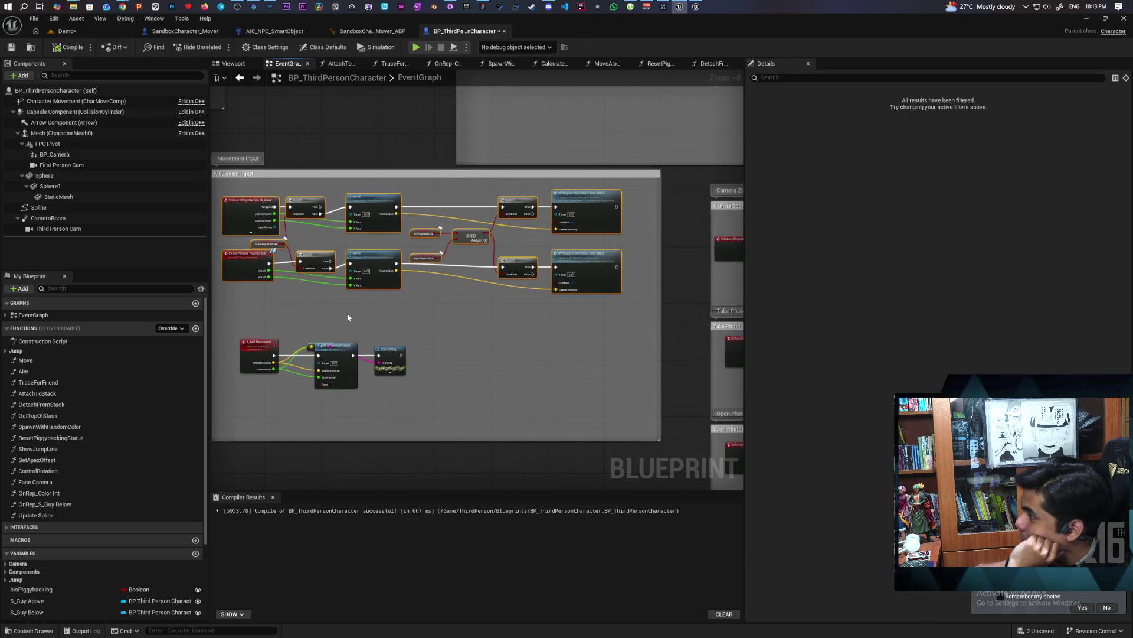
scroll(144, 561, "down", 4)
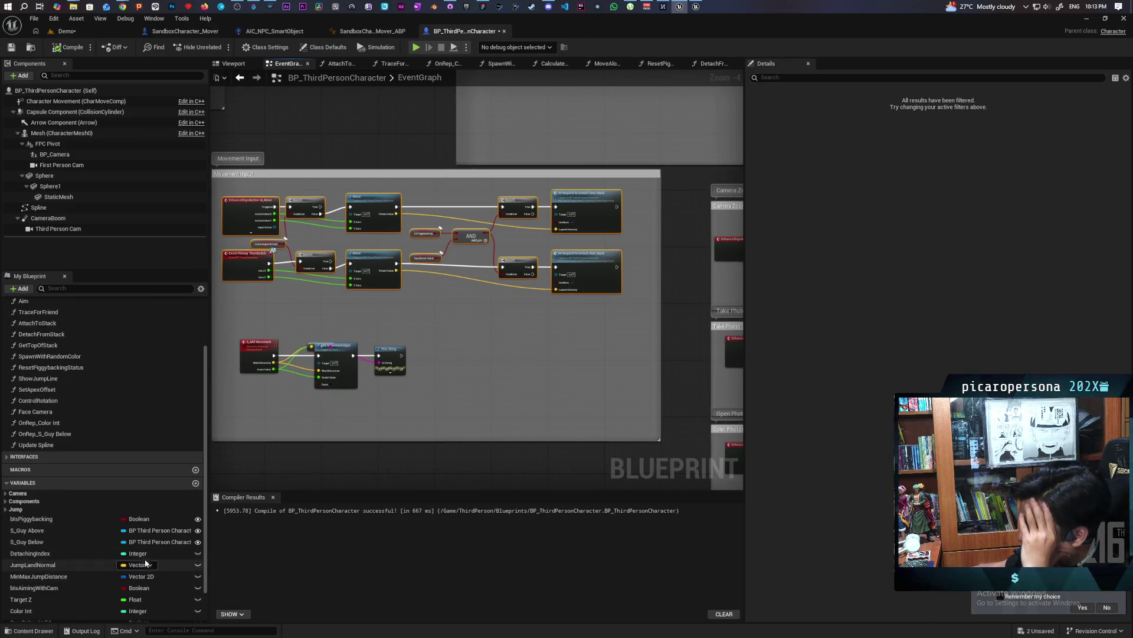
Select the InProgress variable to show its climb/attach description and None replication.
left_click(55, 593)
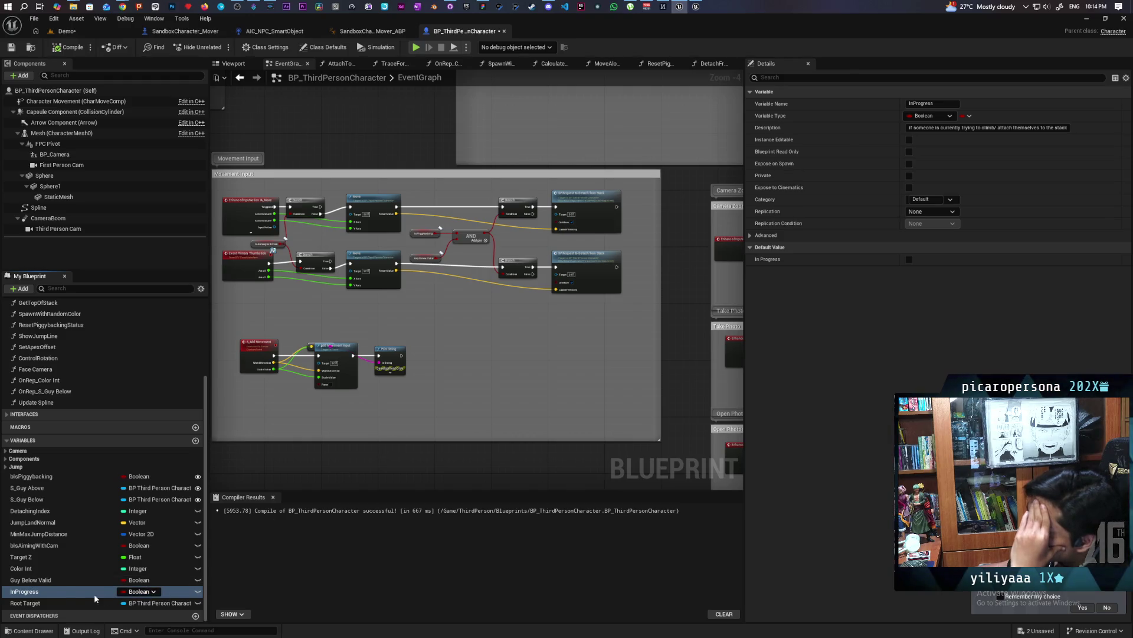
Reselect InProgress after viewing Guy Below Valid, and zoom in on the Movement Input nodes.
left_click(55, 581)
left_click(56, 591)
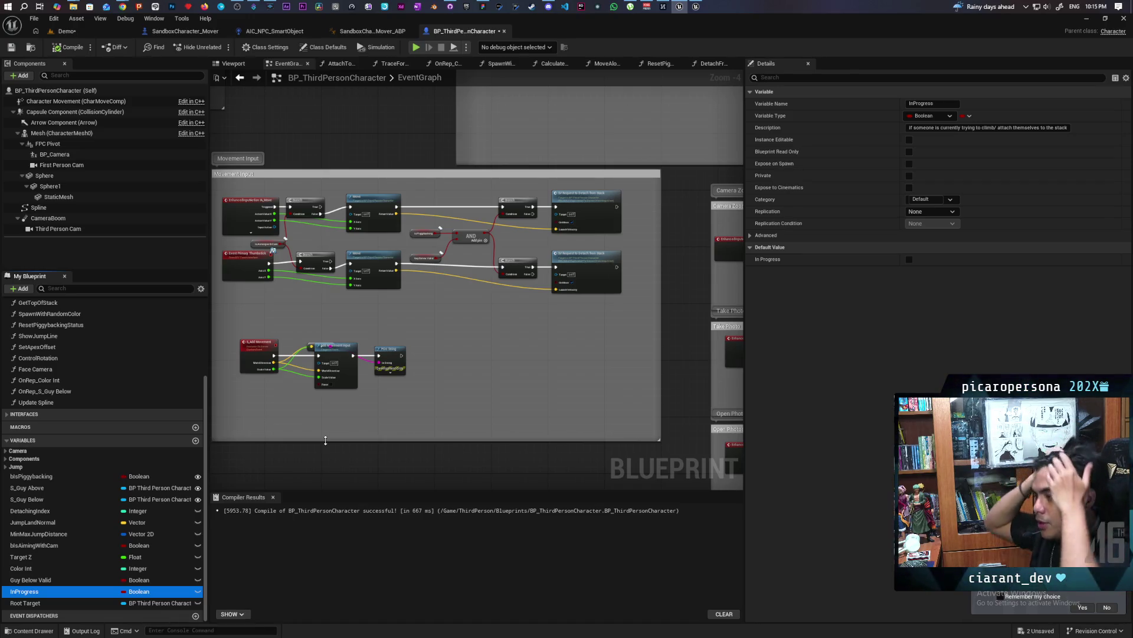
scroll(298, 403, "up", 1)
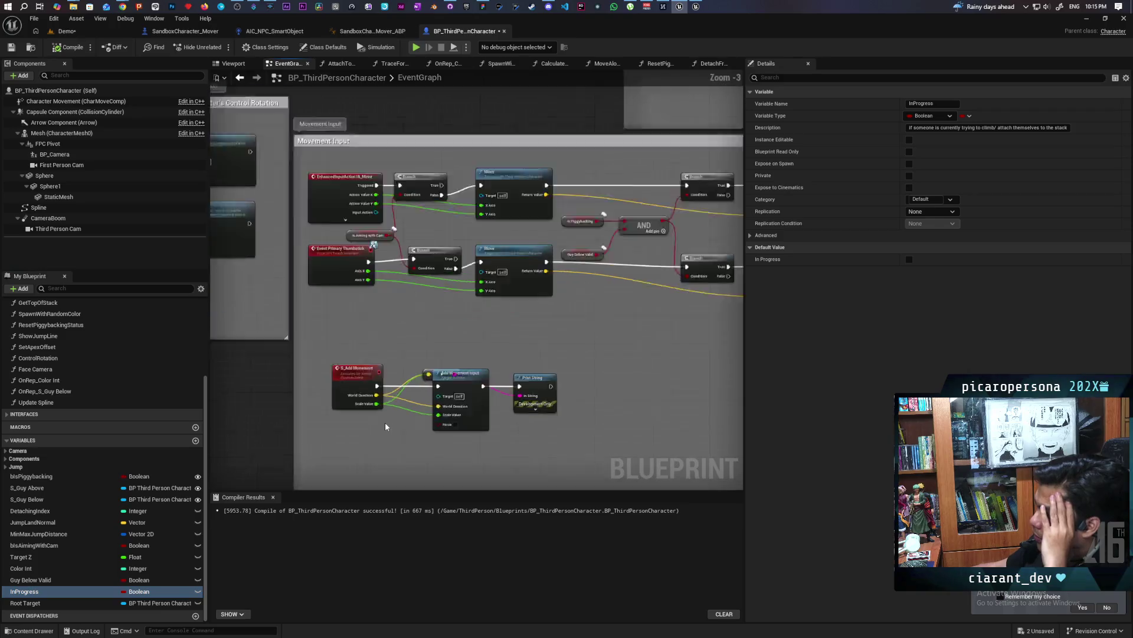
scroll(385, 422, "up", 3)
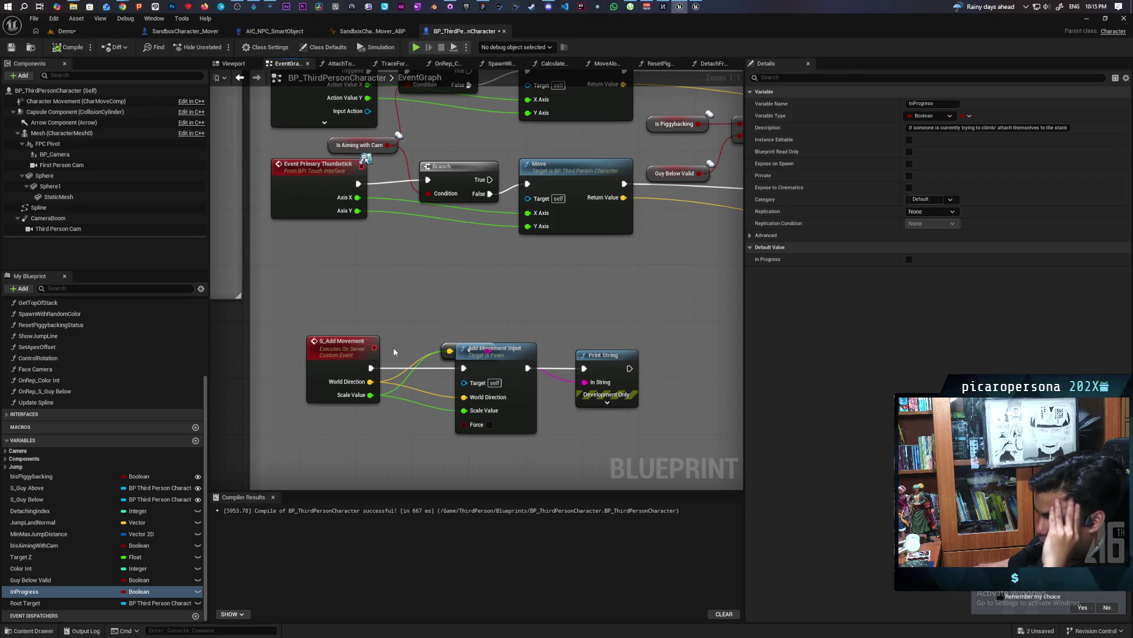
Select the IA_Move and Event Primary Thumbstick nodes, leaving Is Aiming with Cam unselected.
left_click_drag(395, 293, 396, 420)
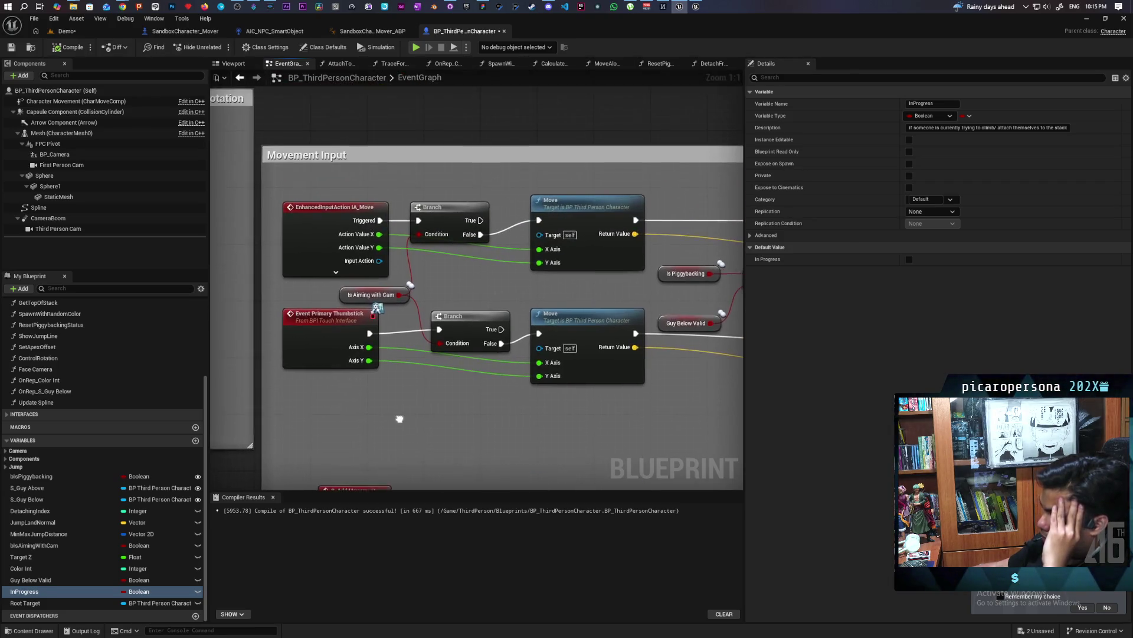
mouse_move(329, 407)
left_mouse_down()
mouse_move(319, 201)
mouse_move(295, 203)
left_mouse_up()
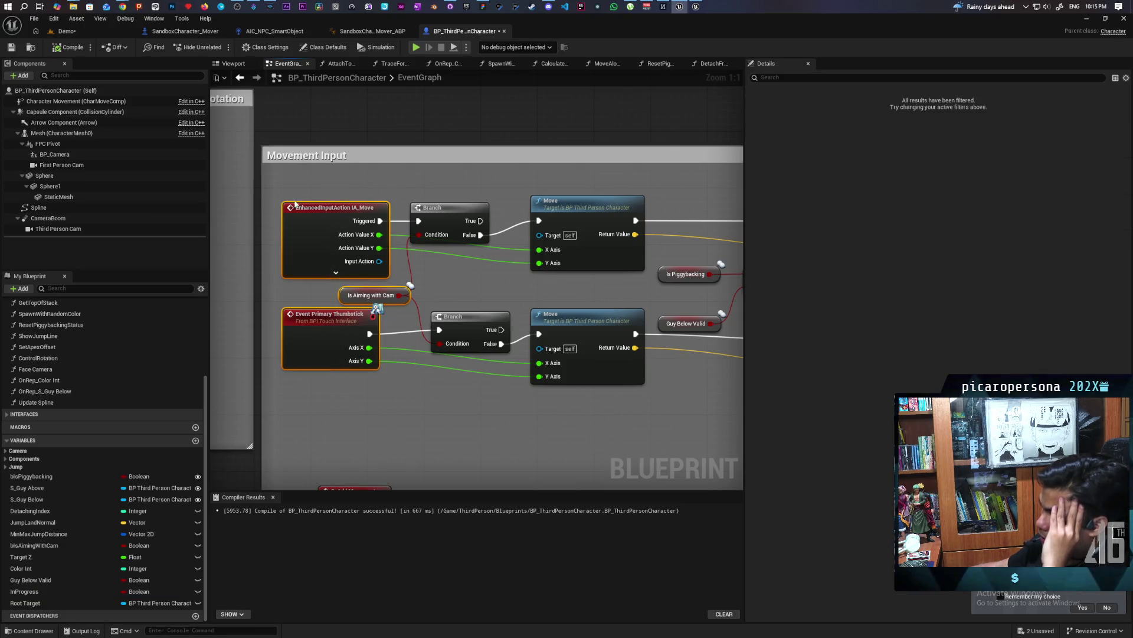
left_click(370, 296, "ctrl")
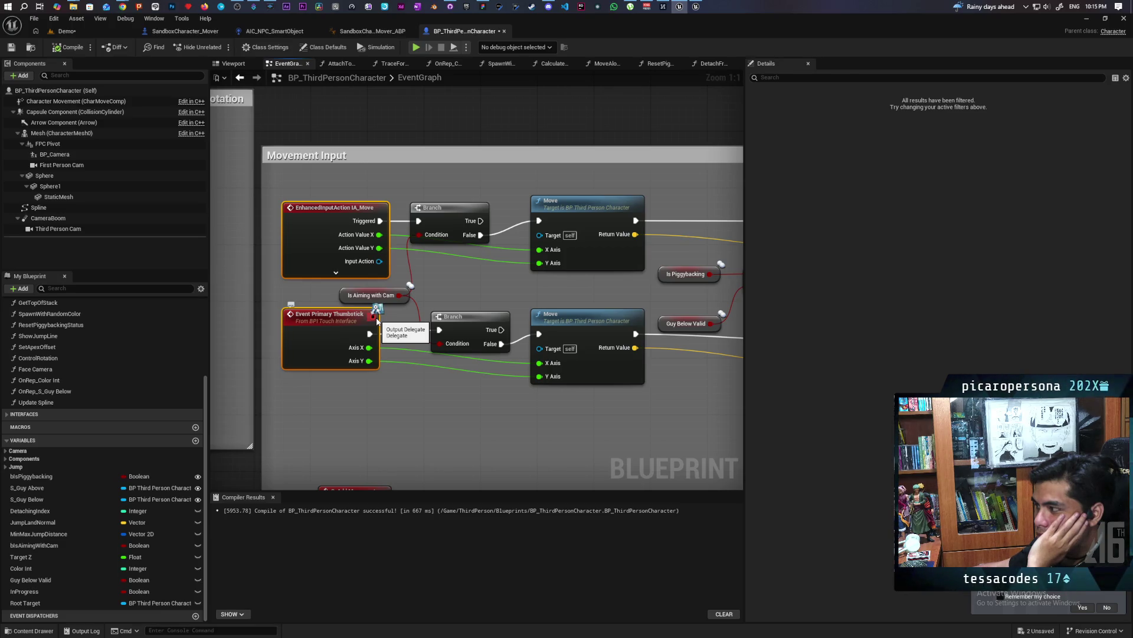
scroll(377, 321, "down", 10)
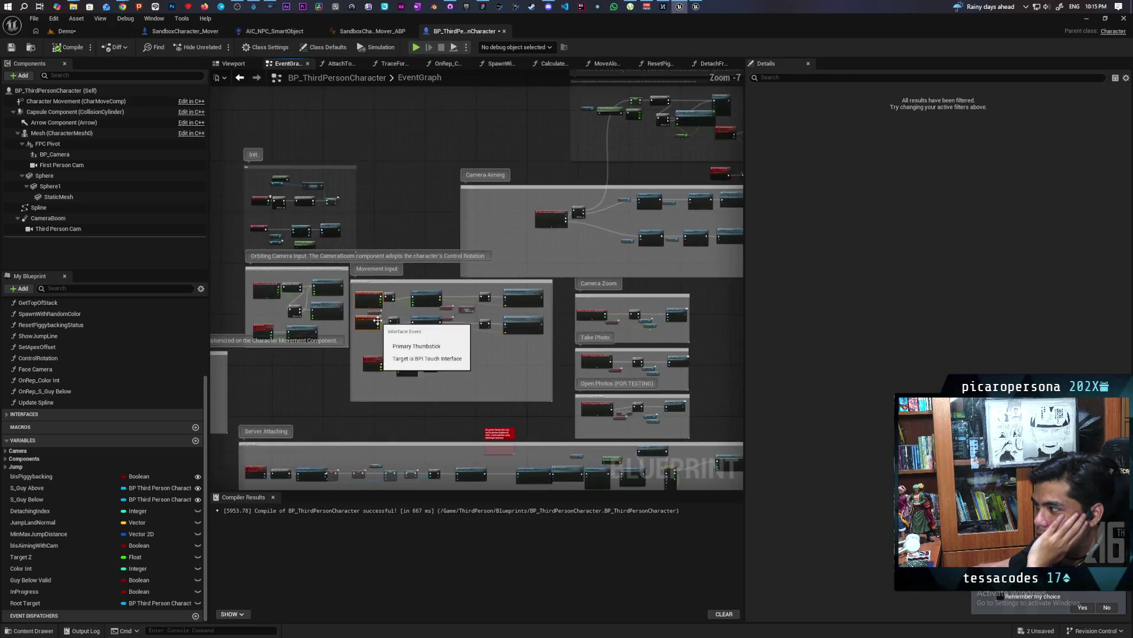
scroll(378, 322, "up", 8)
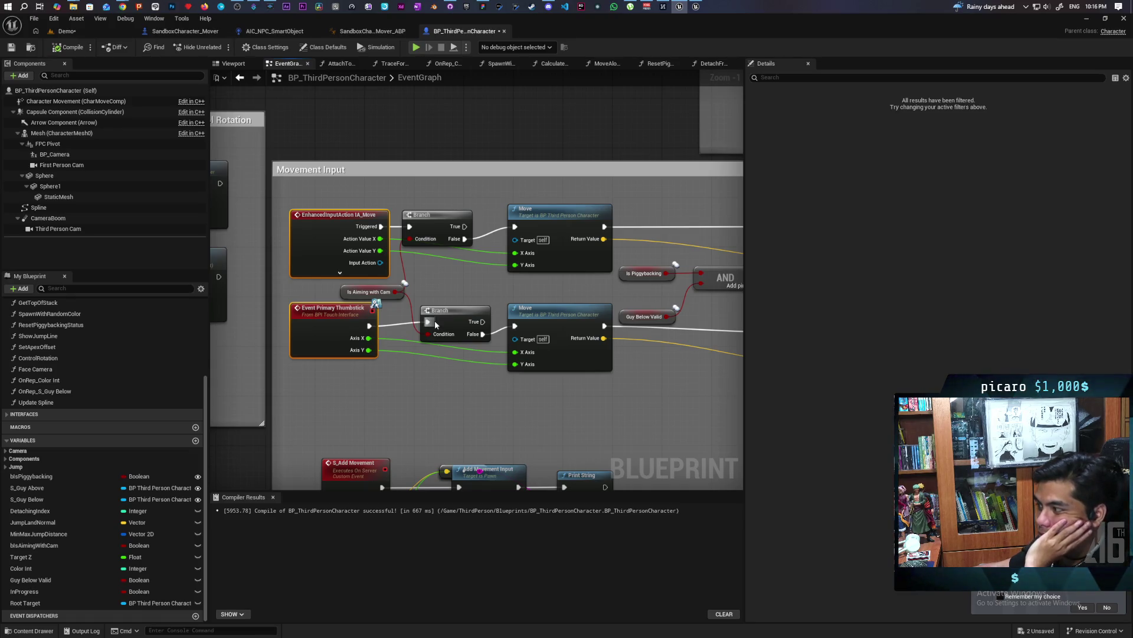
Nudge the lower Branch, Move and detach request nodes slightly downward.
left_click_drag(454, 315, 447, 319)
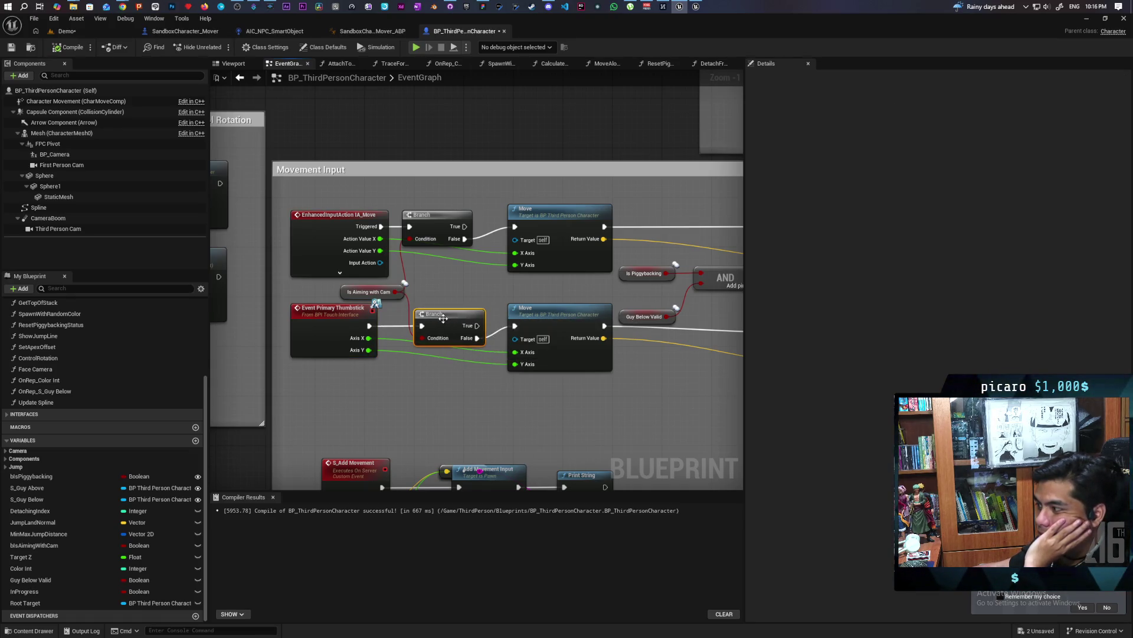
left_click_drag(562, 315, 564, 332)
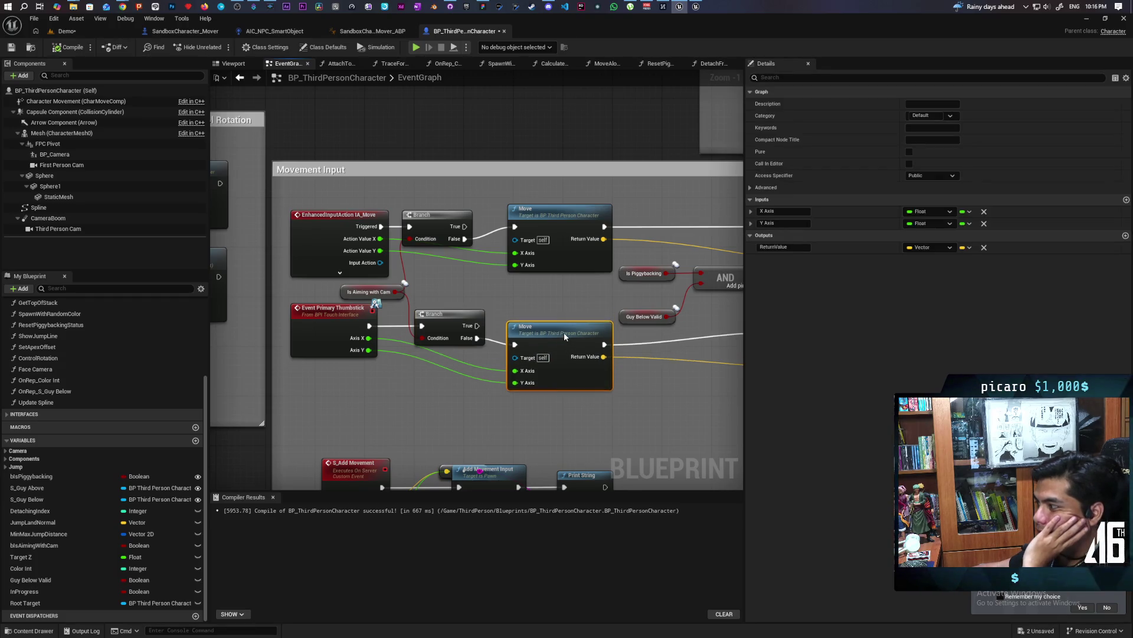
left_click_drag(659, 385, 320, 367)
scroll(490, 356, "down", 3)
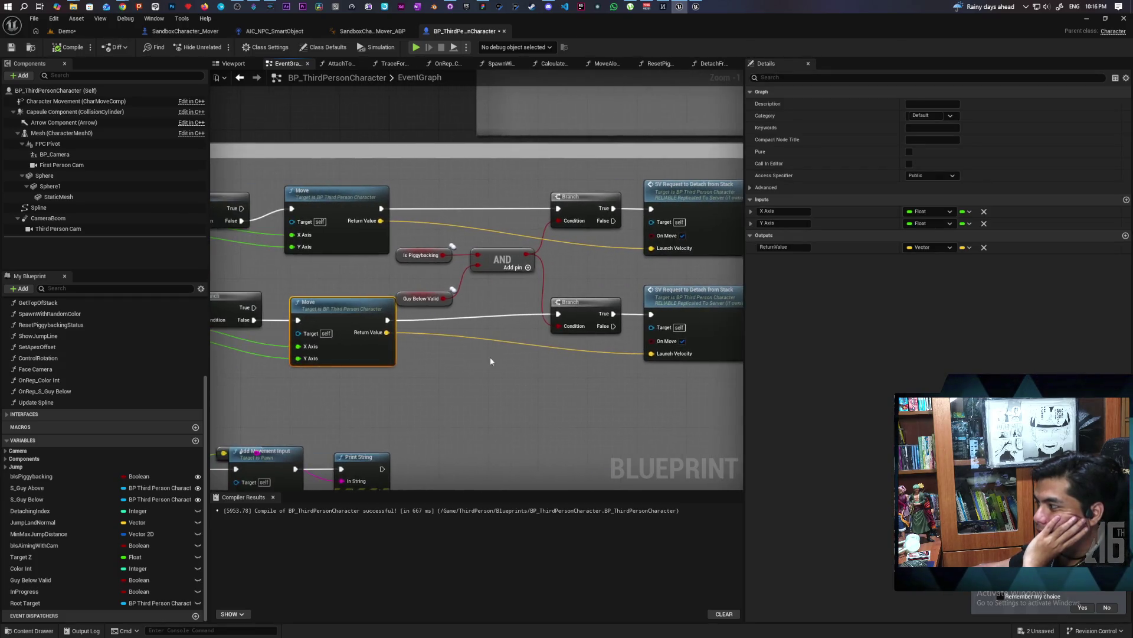
left_click_drag(564, 326, 559, 329)
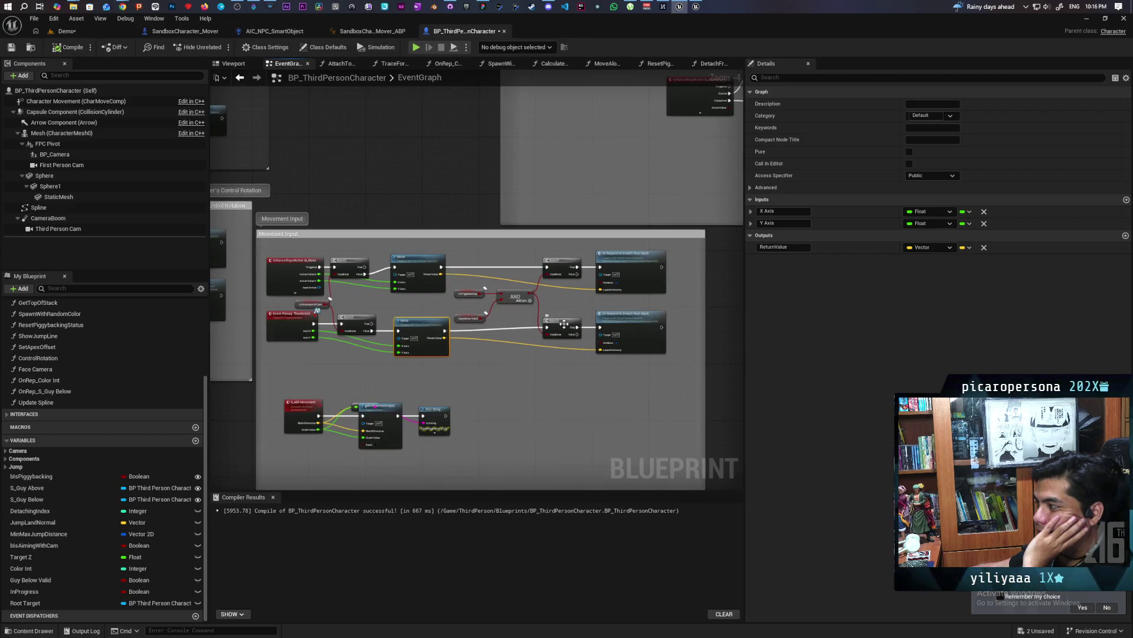
left_click_drag(631, 322, 632, 328)
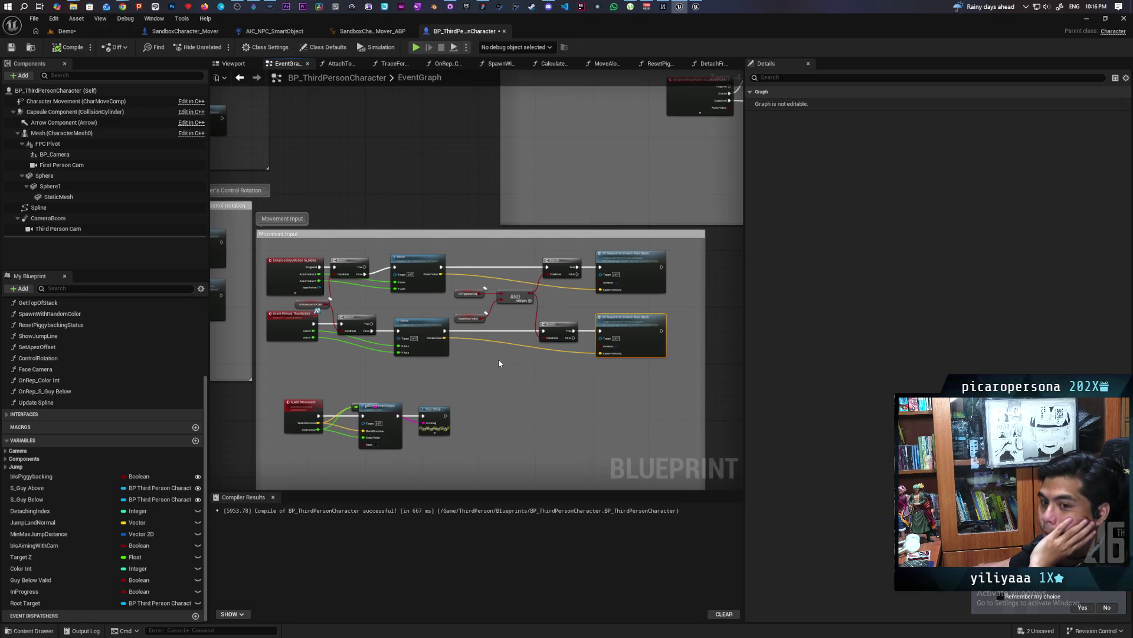
scroll(500, 360, "up", 2)
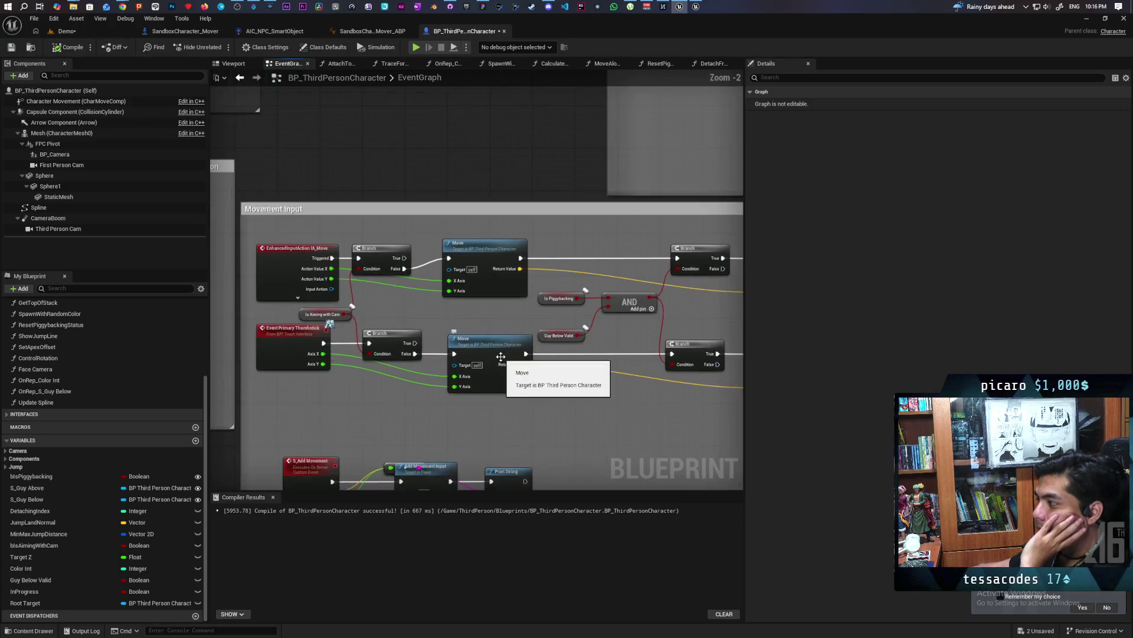
scroll(499, 357, "down", 2)
Shift the whole thumbstick row lower and nudge the IA_Move row up, then deselect.
left_click_drag(281, 358, 606, 342)
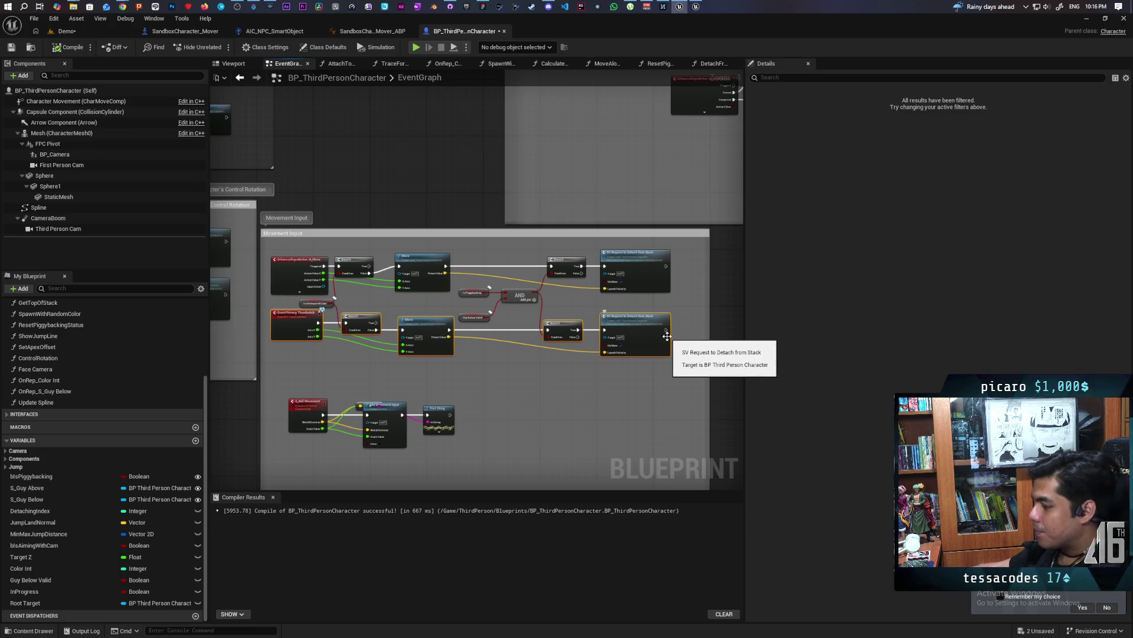
left_click(501, 390)
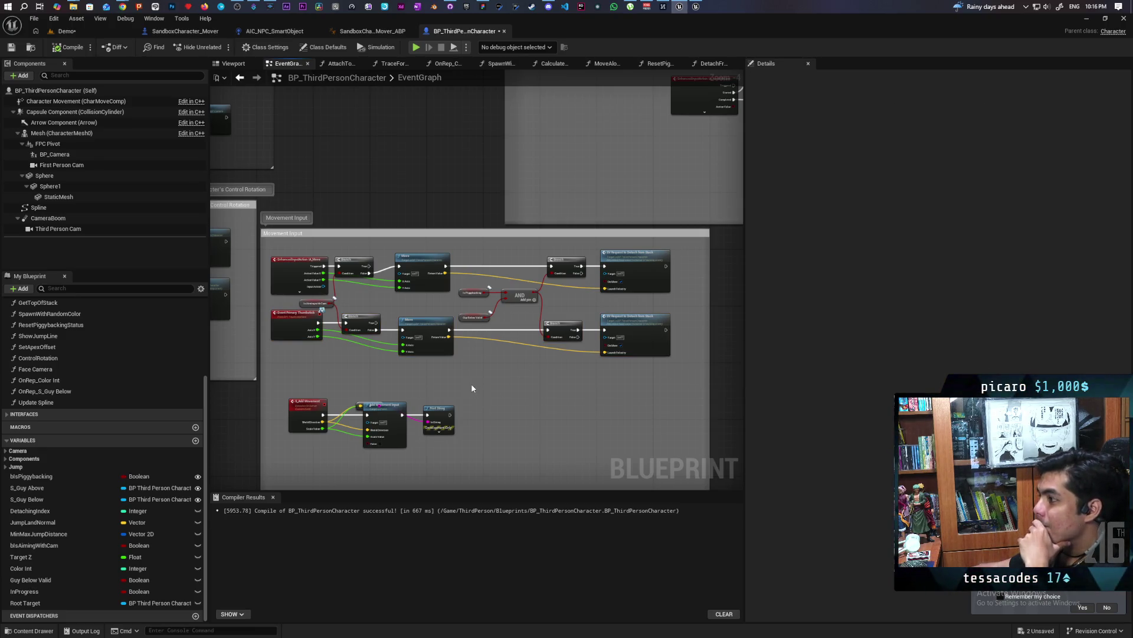
left_click_drag(303, 366, 649, 329)
left_click_drag(451, 332, 434, 337)
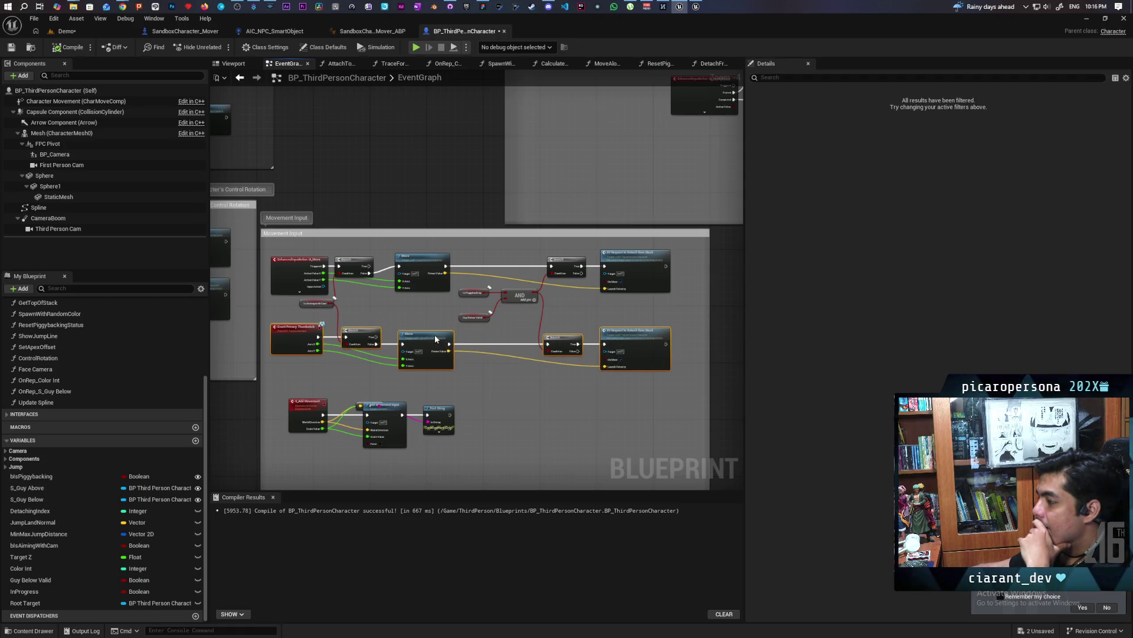
left_click(439, 320)
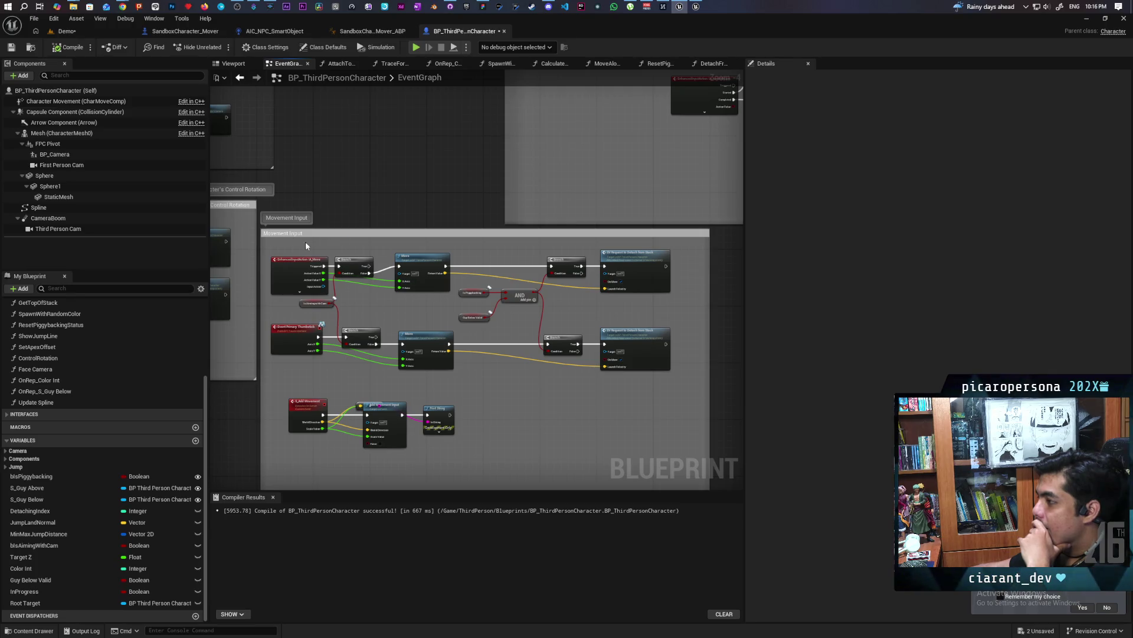
left_click_drag(306, 245, 636, 268)
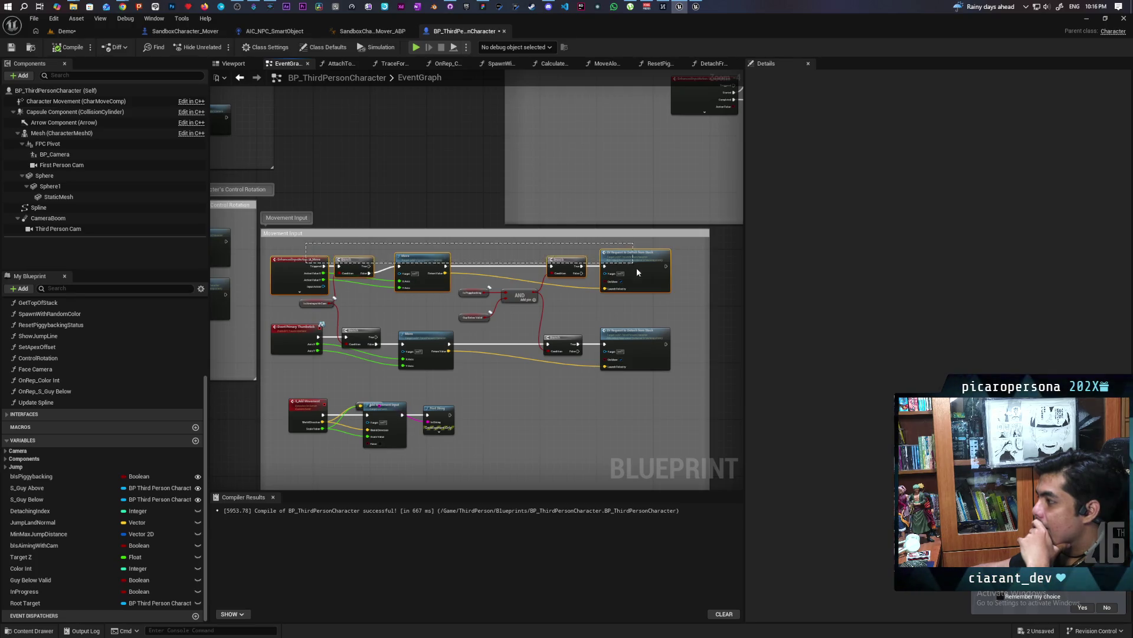
left_click(610, 311)
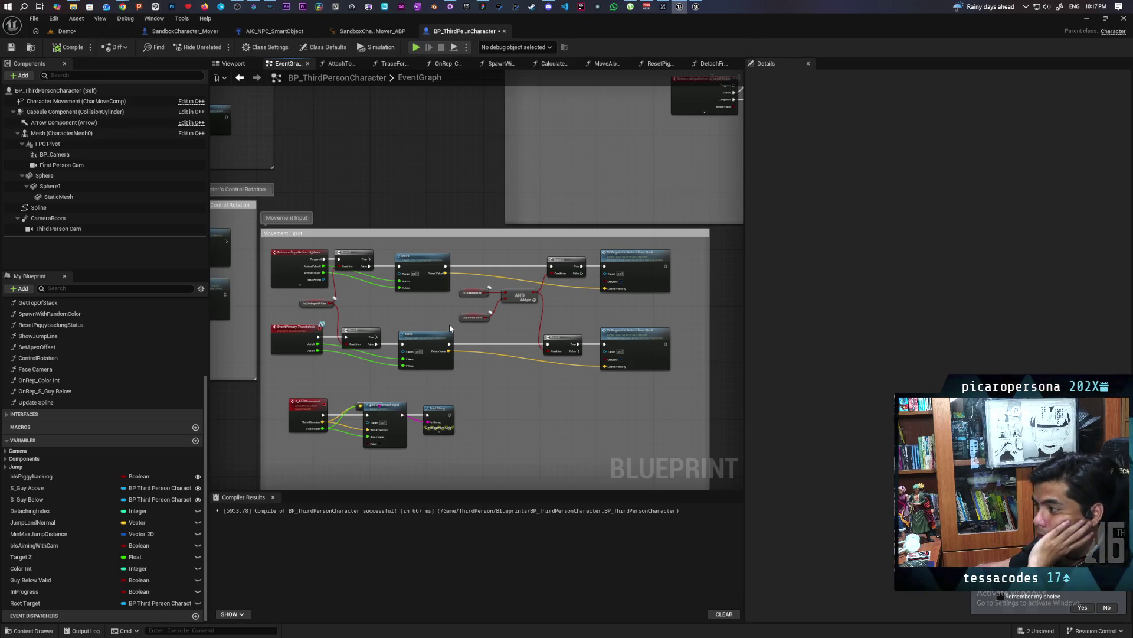
Select and deselect the middle row of movement nodes, then zoom toward the Server Attaching group.
left_click_drag(308, 371, 618, 341)
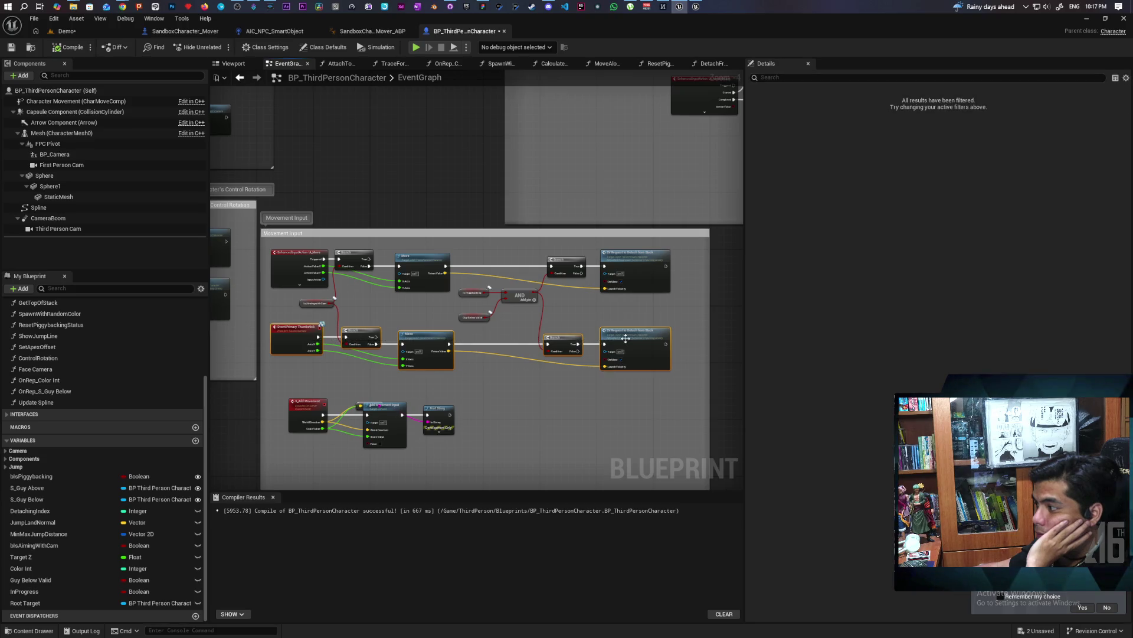
left_click(512, 385)
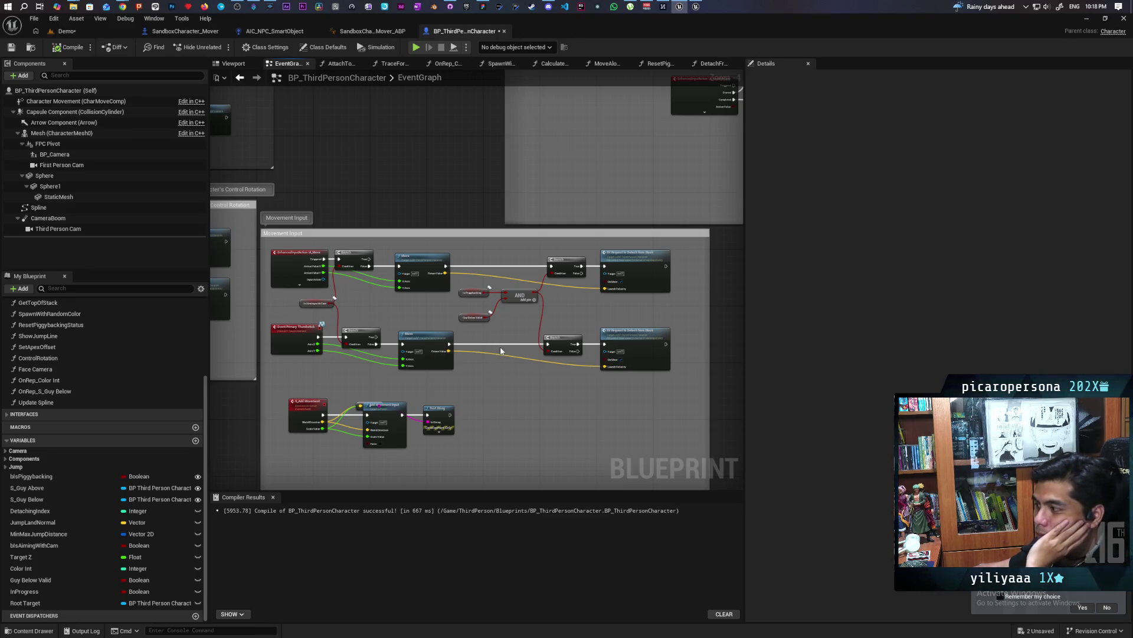
scroll(500, 346, "down", 5)
scroll(499, 373, "up", 3)
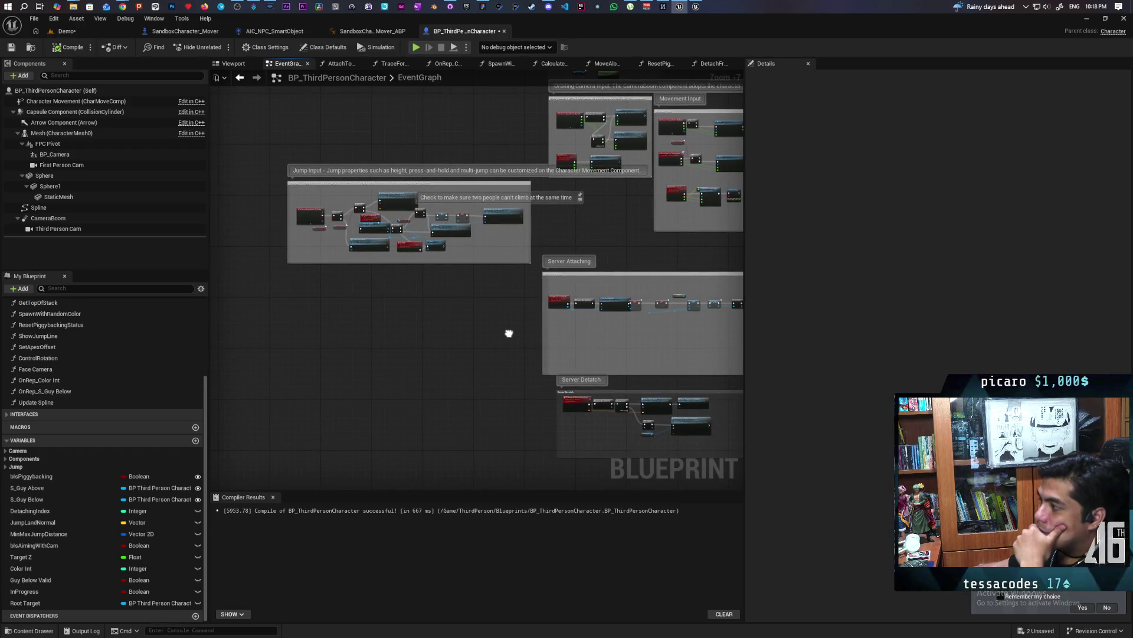
Navigate from the Server Attaching group to the jump input and Guy Below Valid nodes.
left_click_drag(509, 332, 448, 320)
scroll(479, 309, "up", 6)
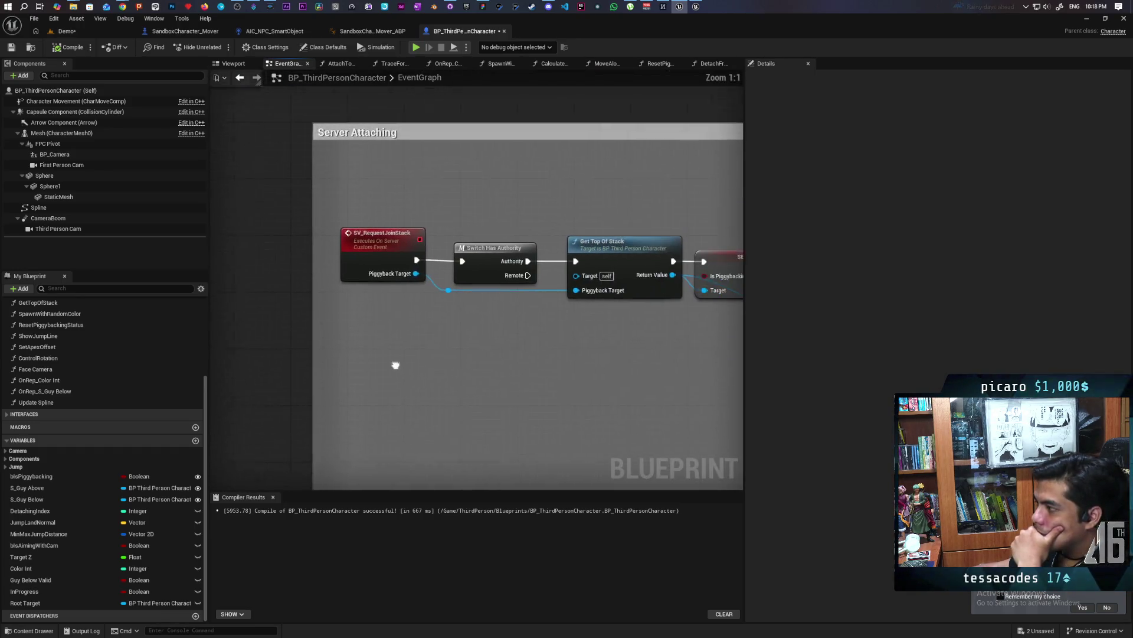
scroll(506, 405, "down", 6)
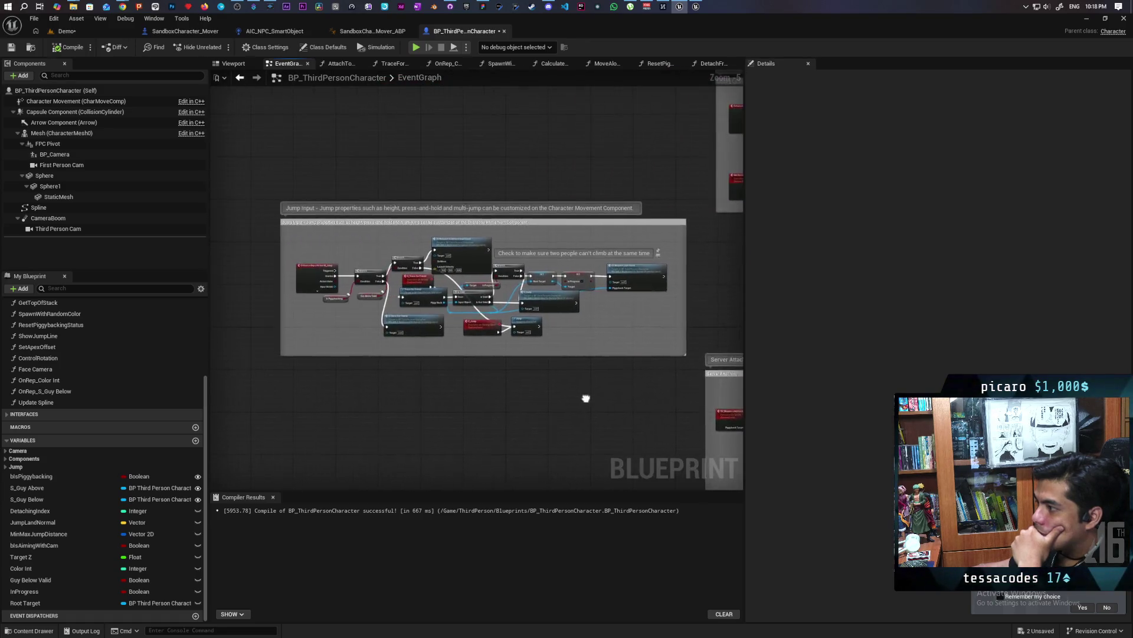
scroll(442, 339, "up", 3)
scroll(488, 345, "up", 2)
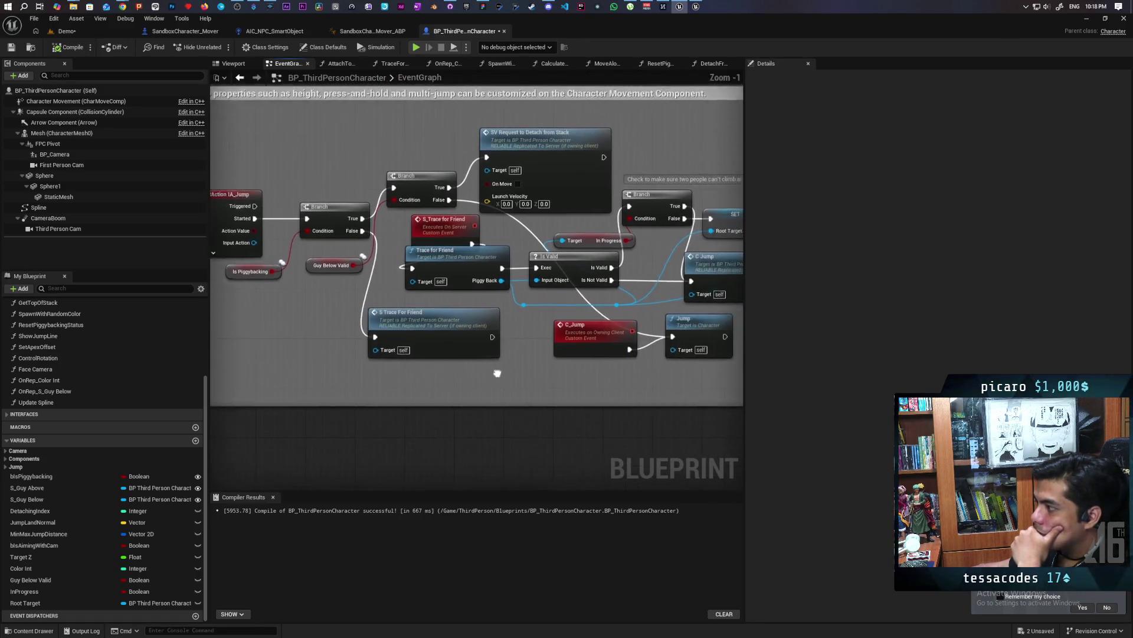
mouse_move(473, 378)
left_mouse_down()
mouse_move(561, 378)
mouse_move(427, 390)
mouse_move(331, 378)
left_mouse_up()
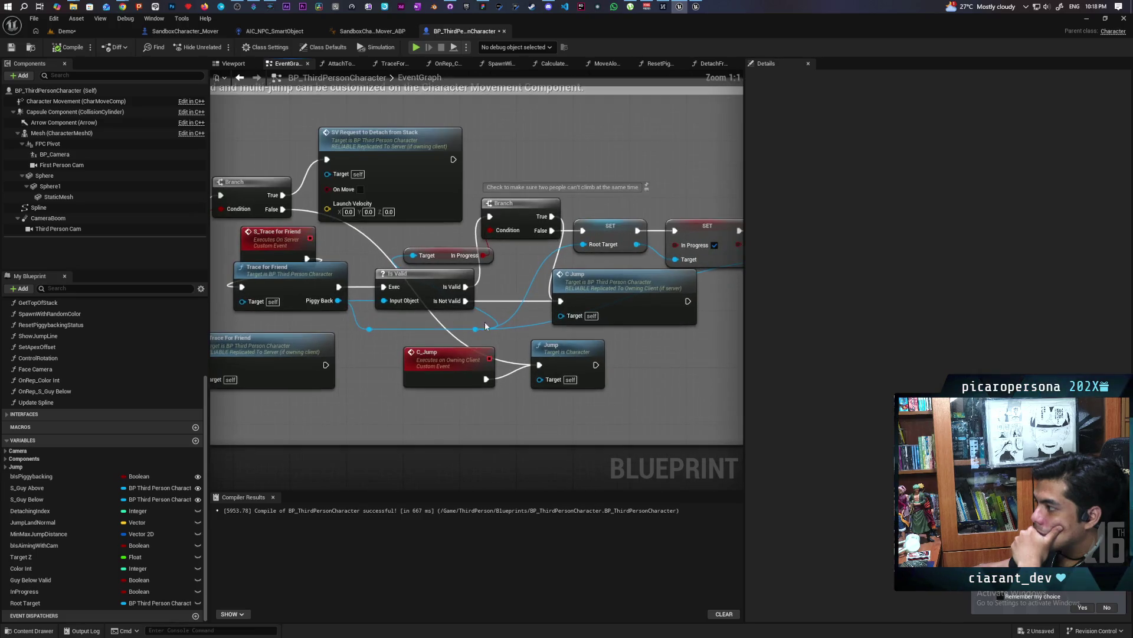
scroll(500, 367, "up", 1)
left_click_drag(500, 366, 588, 357)
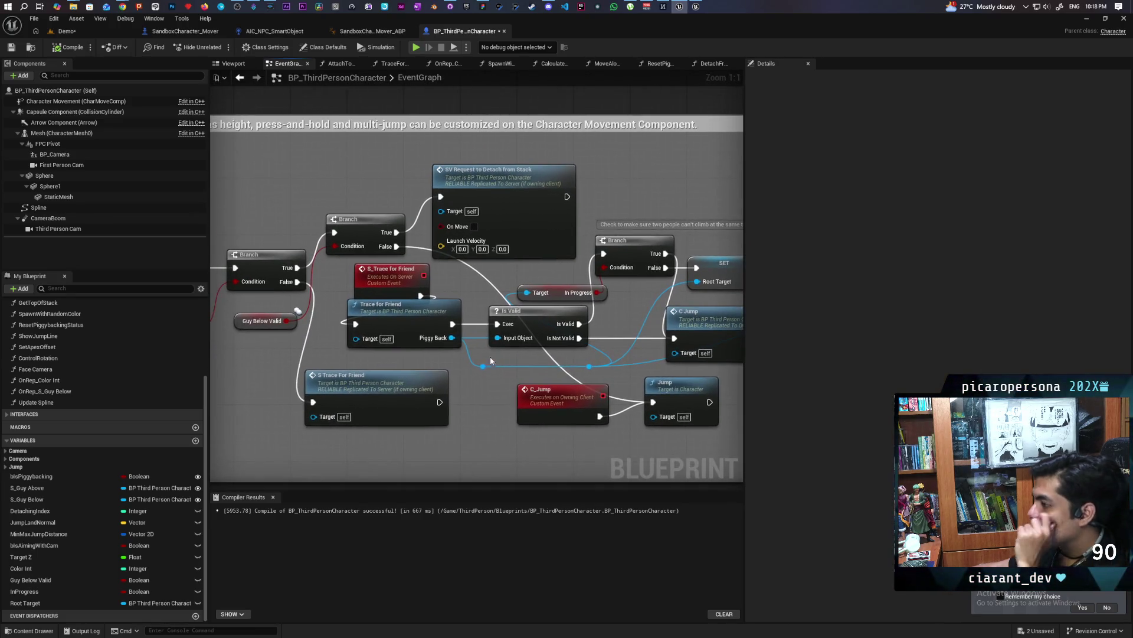
Select the Trace for Friend and Is Valid nodes, then reselect just the two Trace for Friend nodes.
left_click_drag(343, 276, 460, 359)
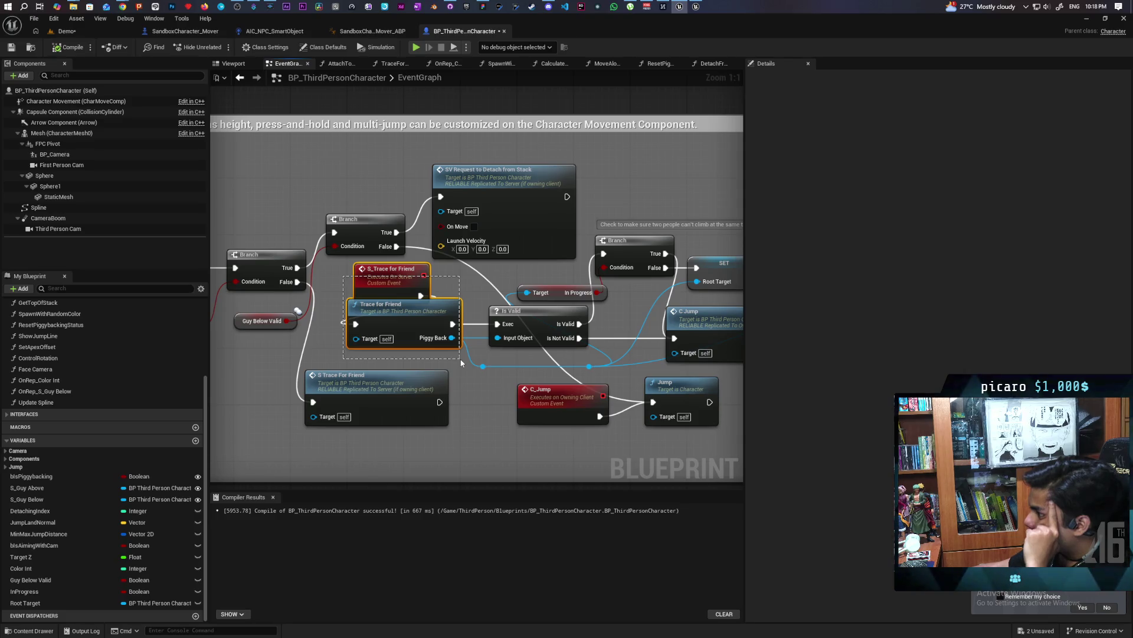
mouse_move(461, 363)
left_mouse_down()
mouse_move(602, 355)
mouse_move(554, 357)
left_mouse_up()
left_click(423, 362)
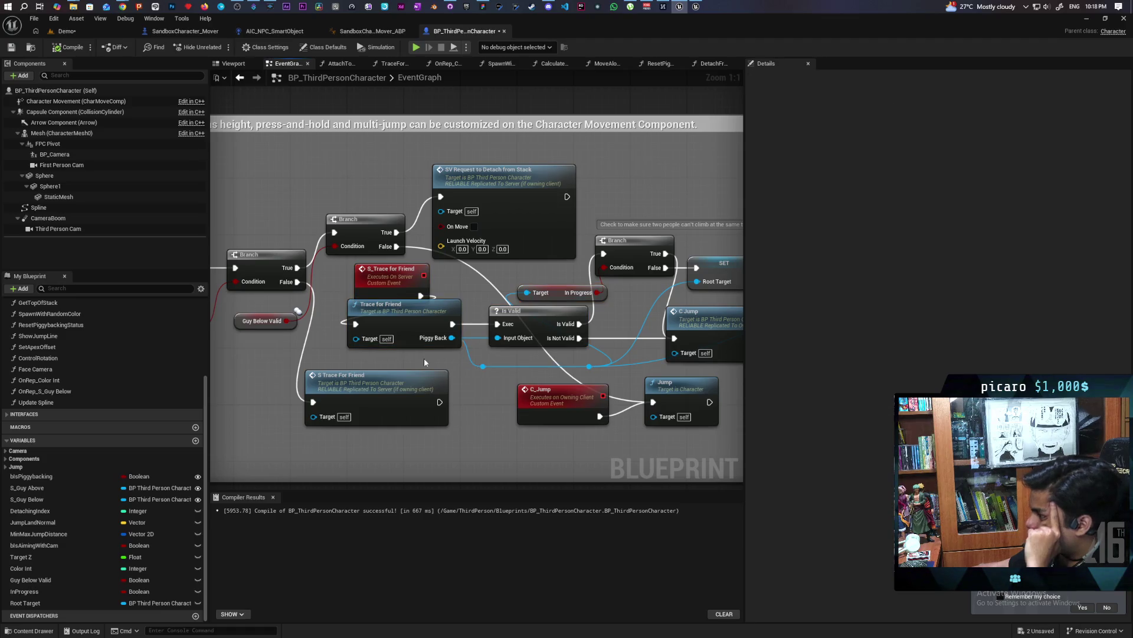
mouse_move(350, 291)
left_mouse_down()
mouse_move(398, 365)
mouse_move(567, 363)
mouse_move(439, 365)
left_mouse_up()
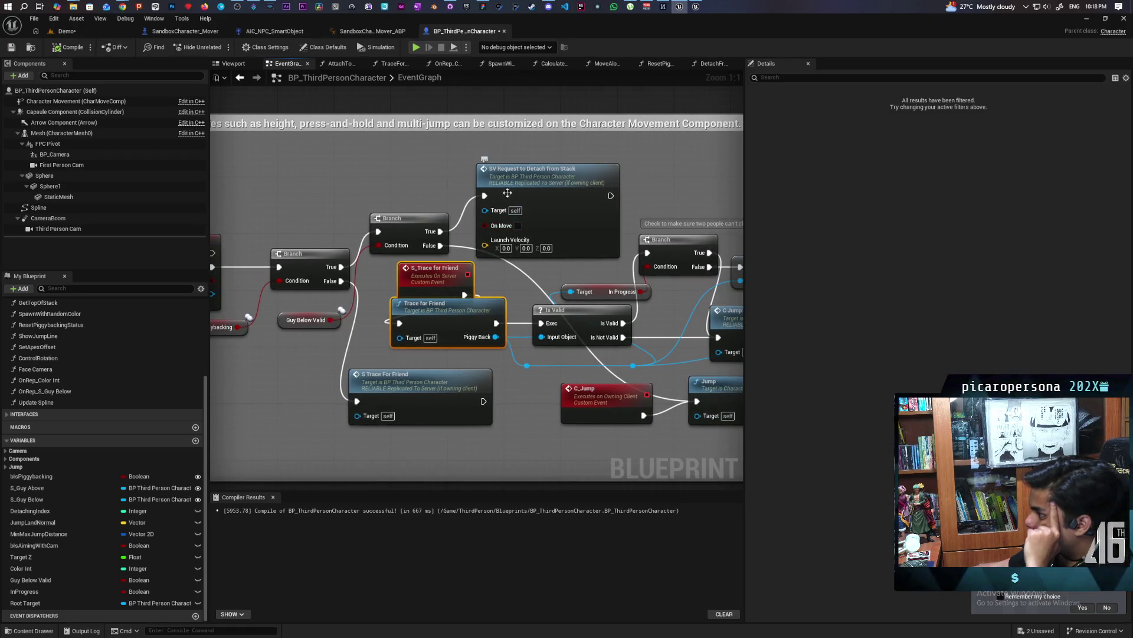
Select the SV Request to Detach and Branch nodes, then bring the Demo level editor forward.
left_click_drag(438, 178, 581, 243)
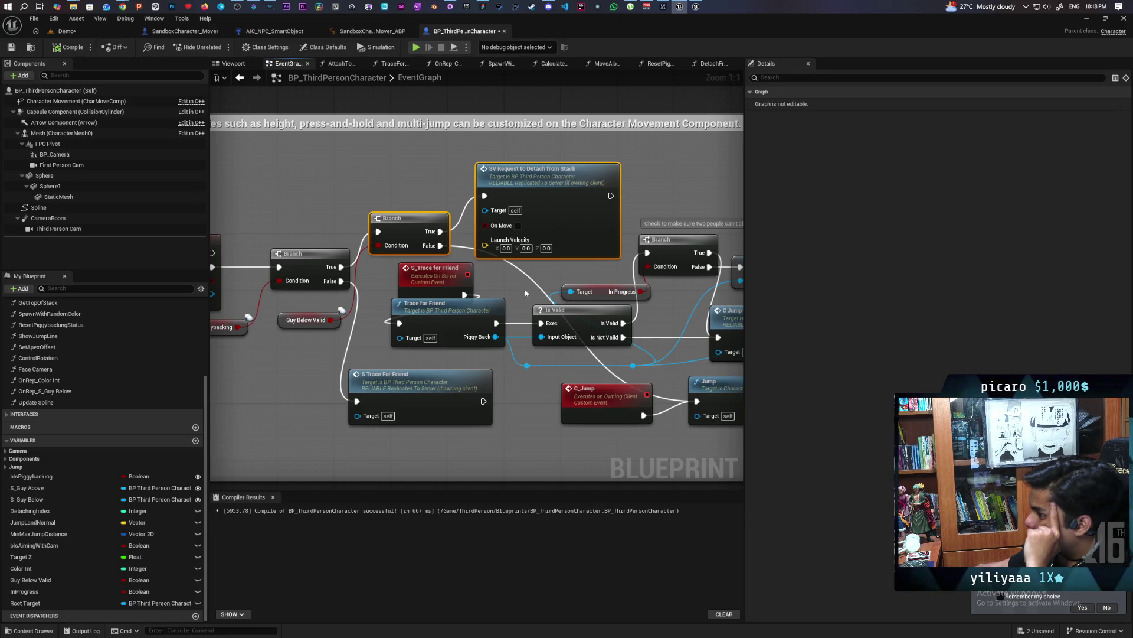
mouse_move(412, 346)
left_mouse_down()
mouse_move(534, 320)
mouse_move(439, 335)
left_mouse_up()
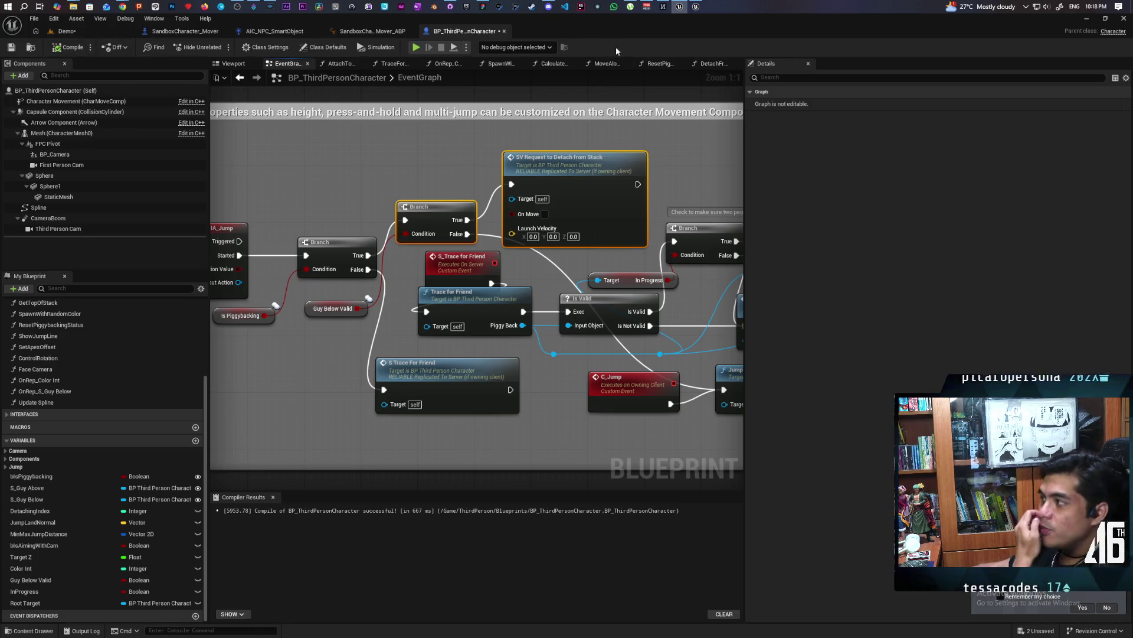
mouse_move(616, 30)
left_mouse_down()
mouse_move(670, 181)
mouse_move(800, 41)
left_mouse_up()
left_click(501, 48)
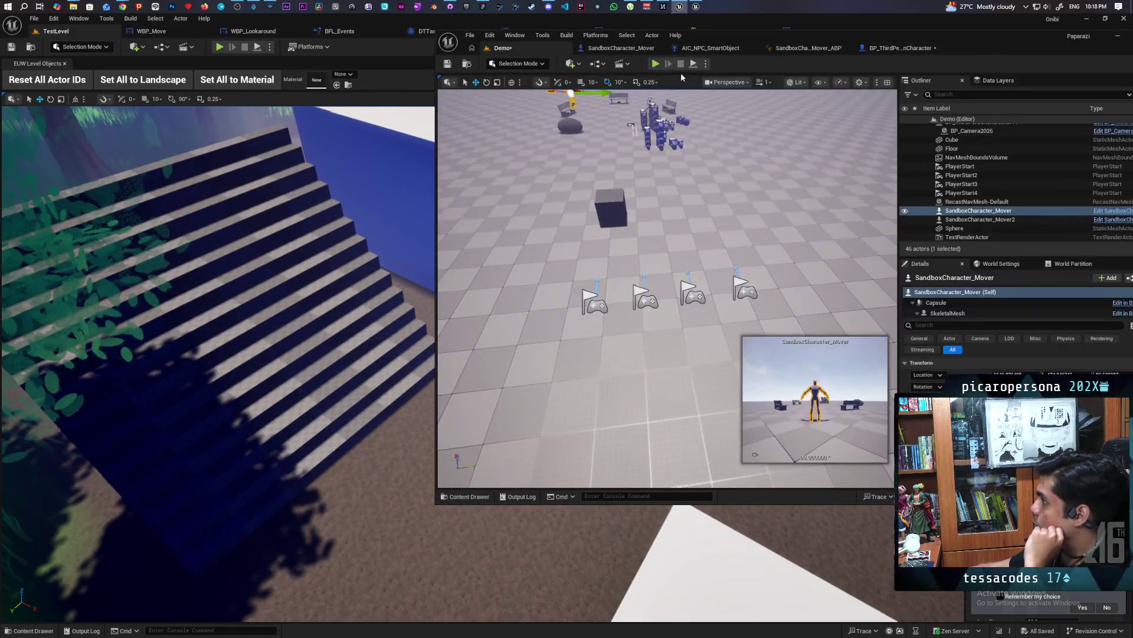
Run a two-client play test of the Demo level, stop it, and return to BP_ThirdPersonCharacter.
key("alt+p")
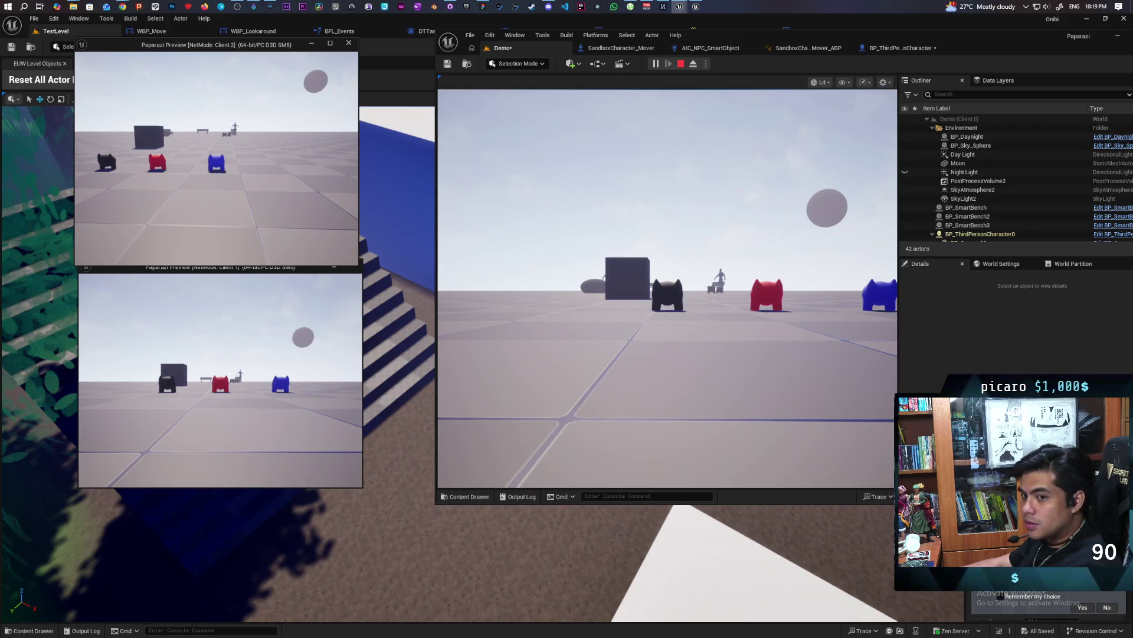
key("alt+Tab")
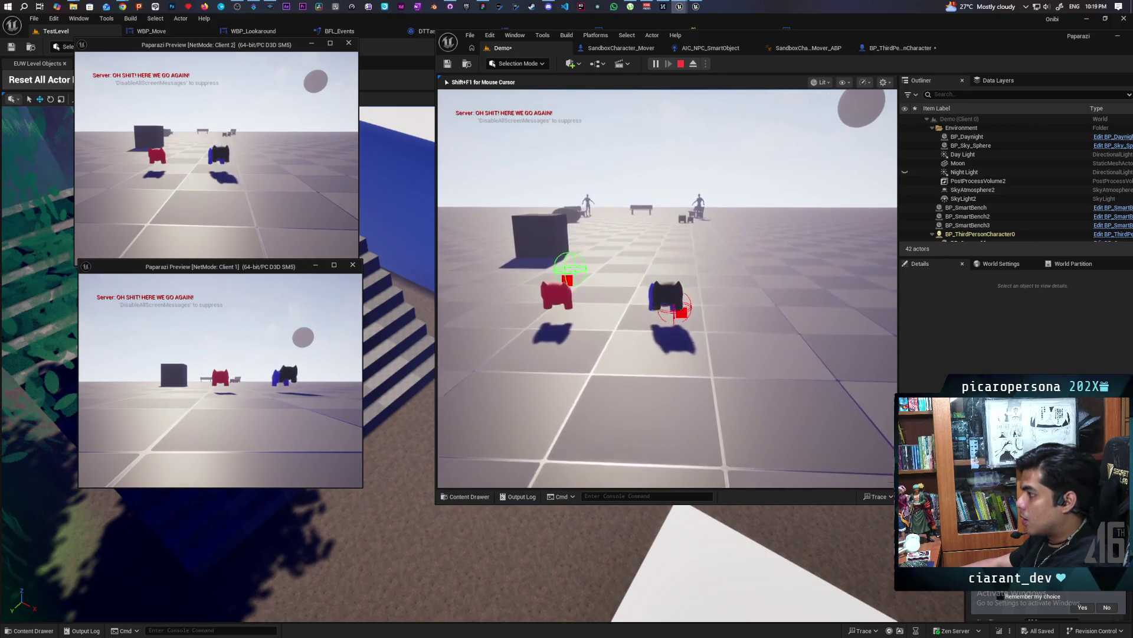
key("Escape")
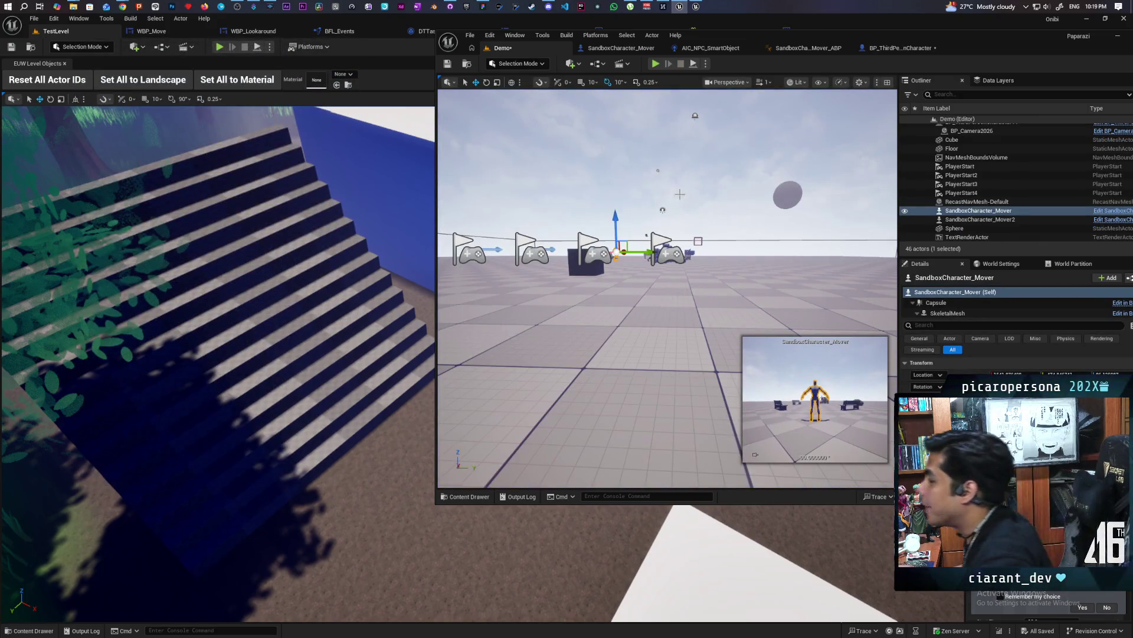
left_click(606, 49)
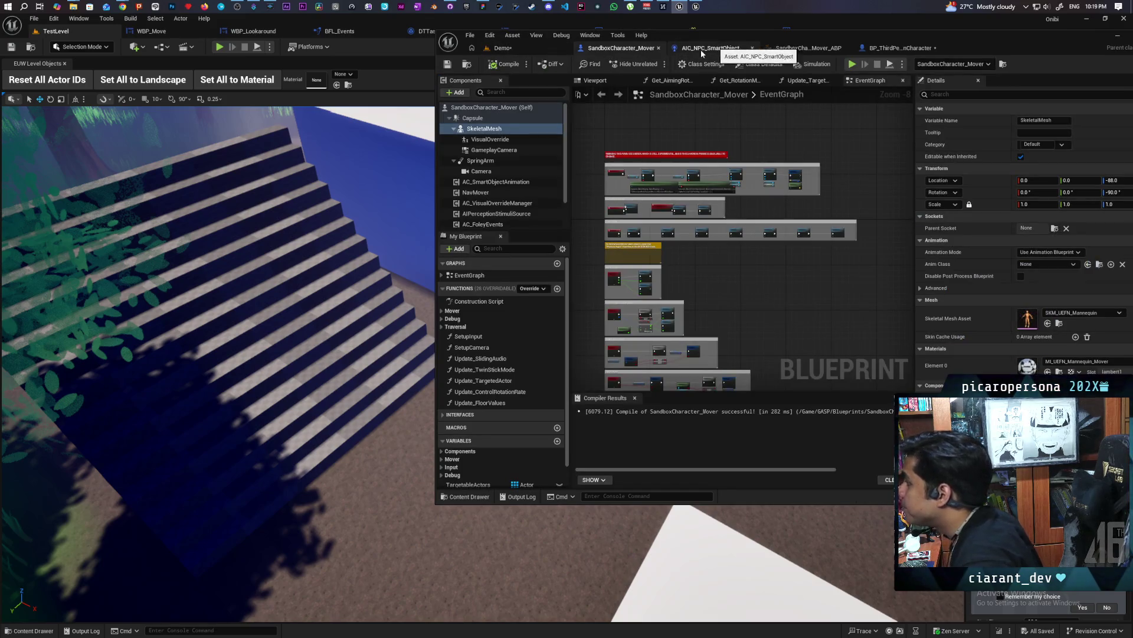
left_click(880, 48)
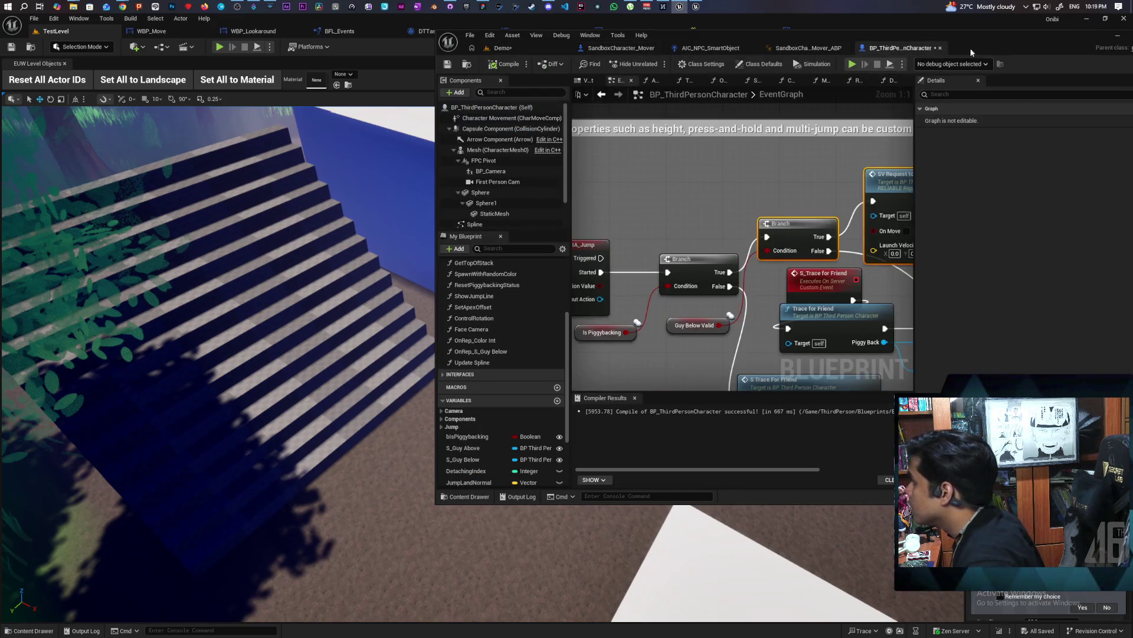
Maximize BP_ThirdPersonCharacter and frame the IA_Jump, Is Piggybacking and Guy Below Valid nodes.
double_click(987, 37)
scroll(537, 319, "down", 4)
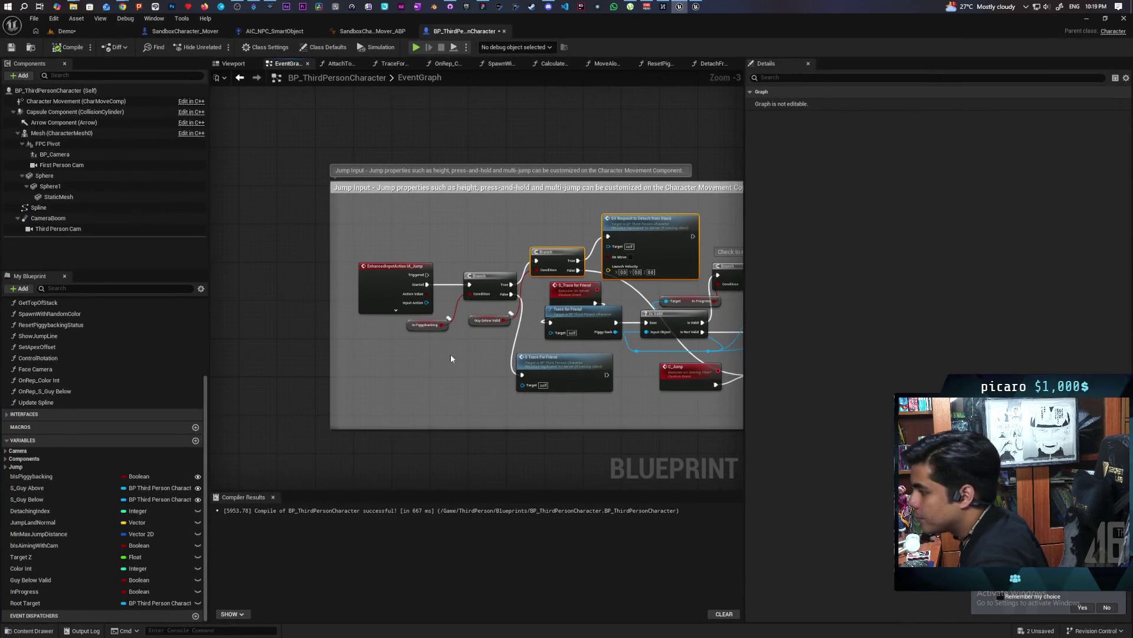
scroll(447, 334, "up", 4)
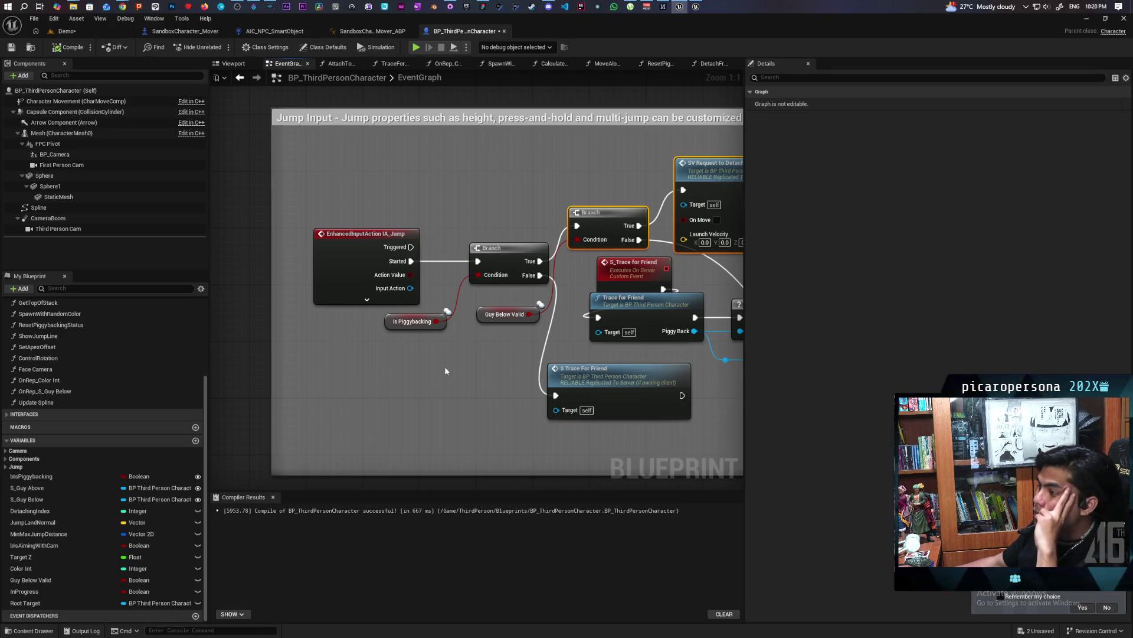
left_click_drag(505, 357, 319, 343)
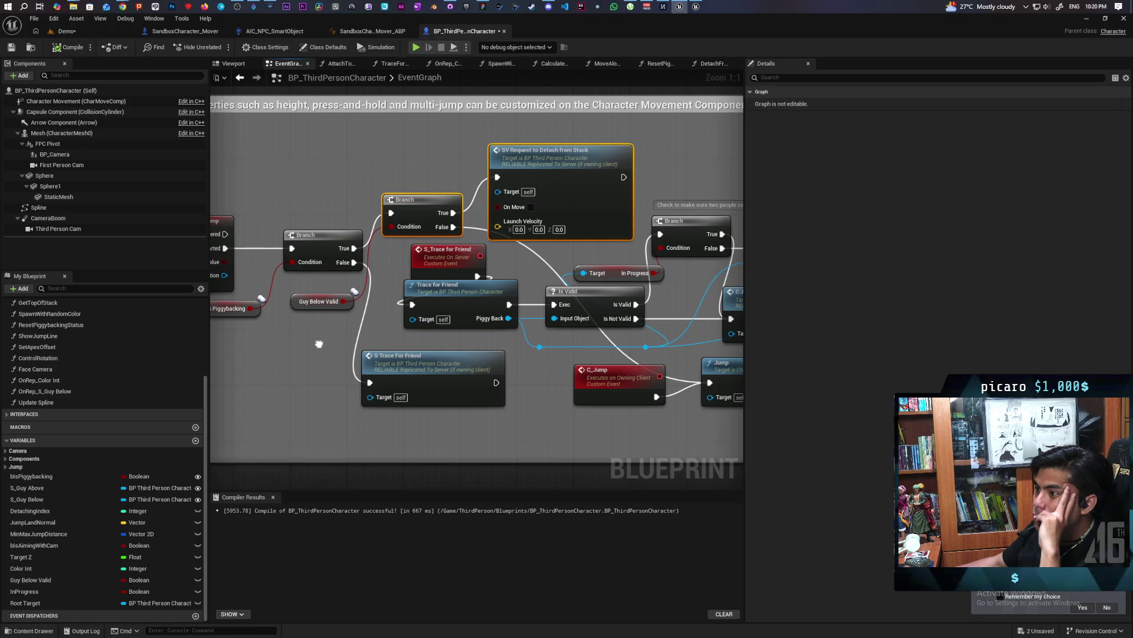
mouse_move(319, 343)
left_mouse_down()
mouse_move(422, 361)
mouse_move(464, 333)
left_mouse_up()
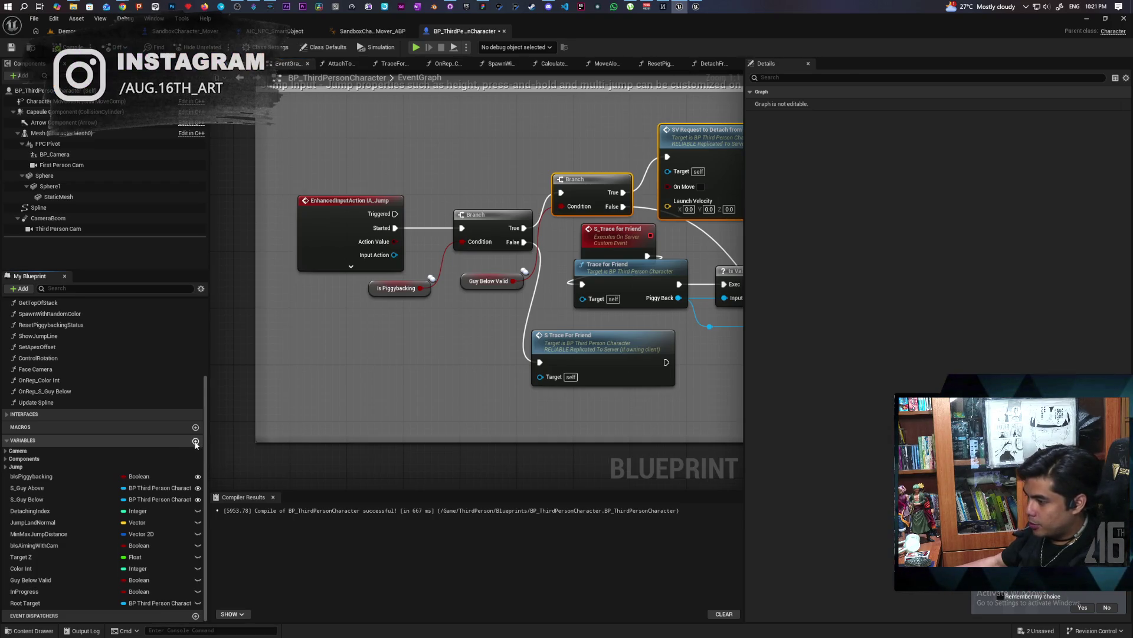
Add a Boolean variable named Climbing, set its Replication to Replicated, and compile and save.
left_click(196, 442)
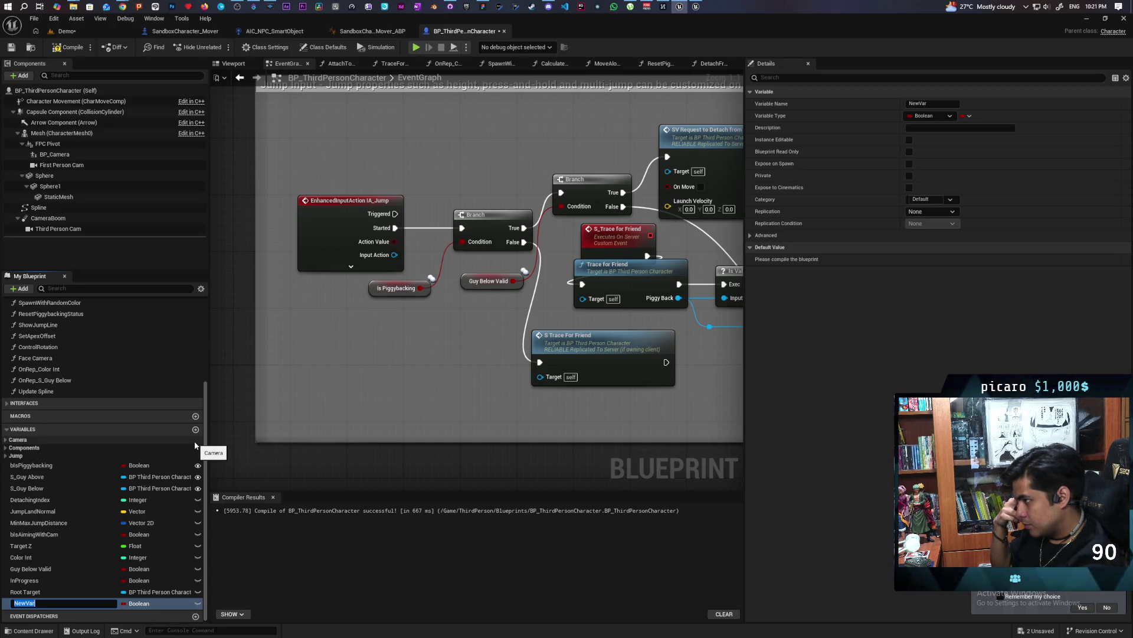
type("Cli")
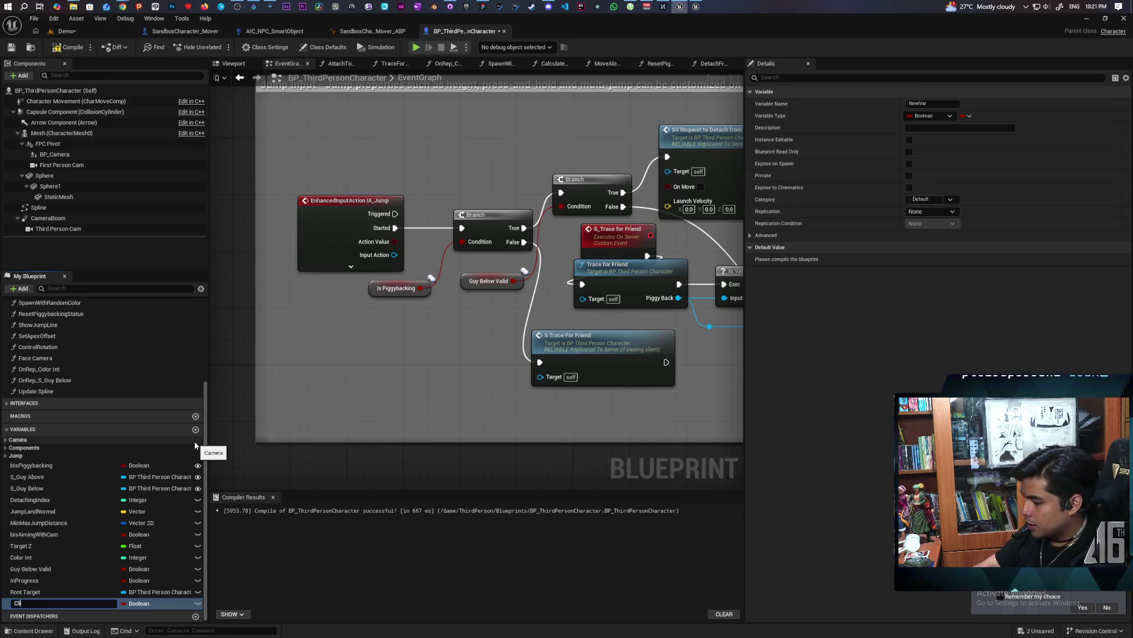
type("mbing")
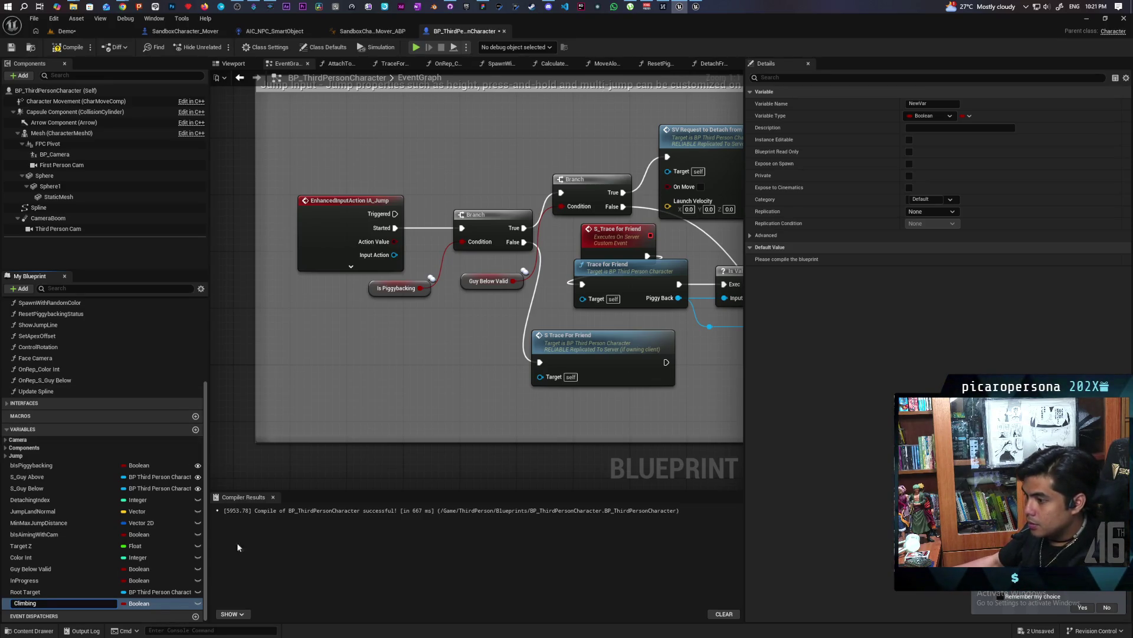
key("Return")
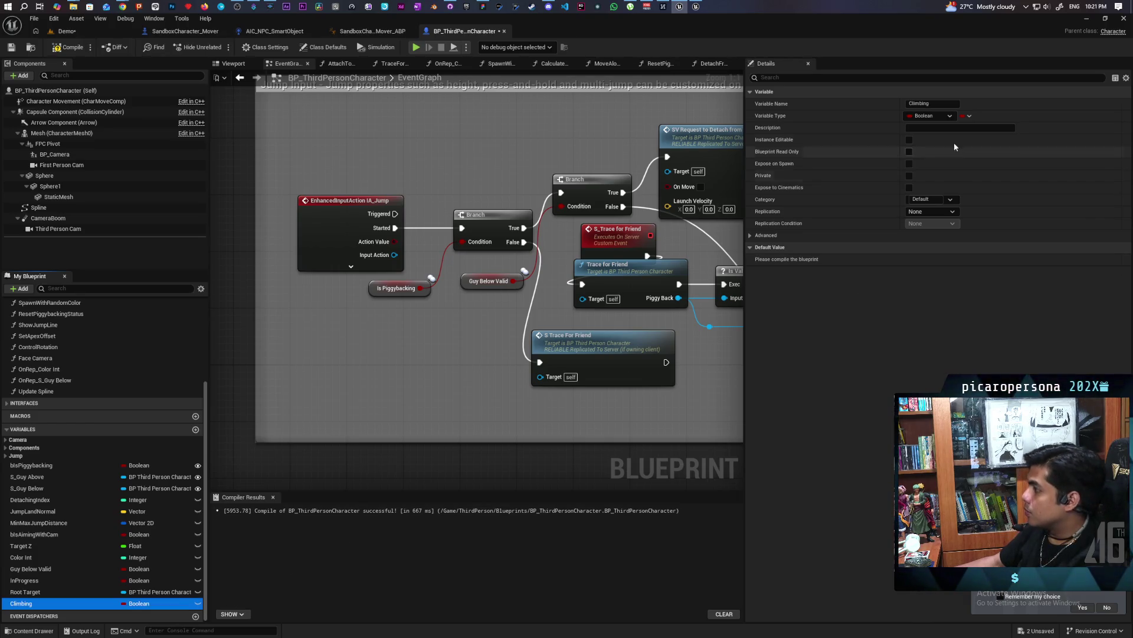
left_click(932, 211)
left_click(948, 232)
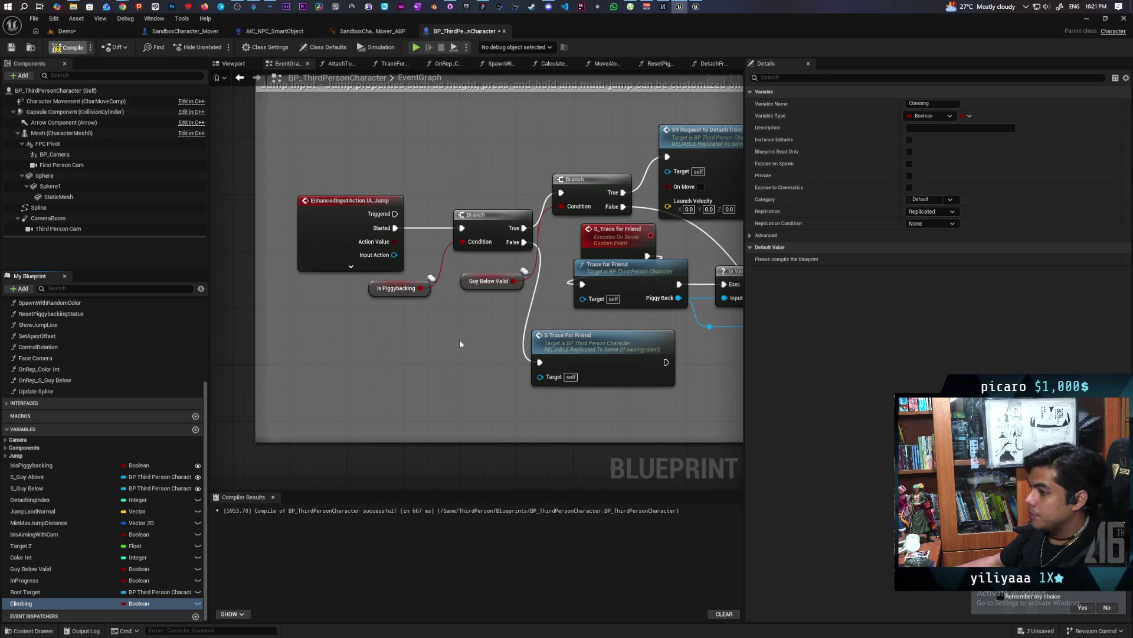
key("ctrl+shift+s")
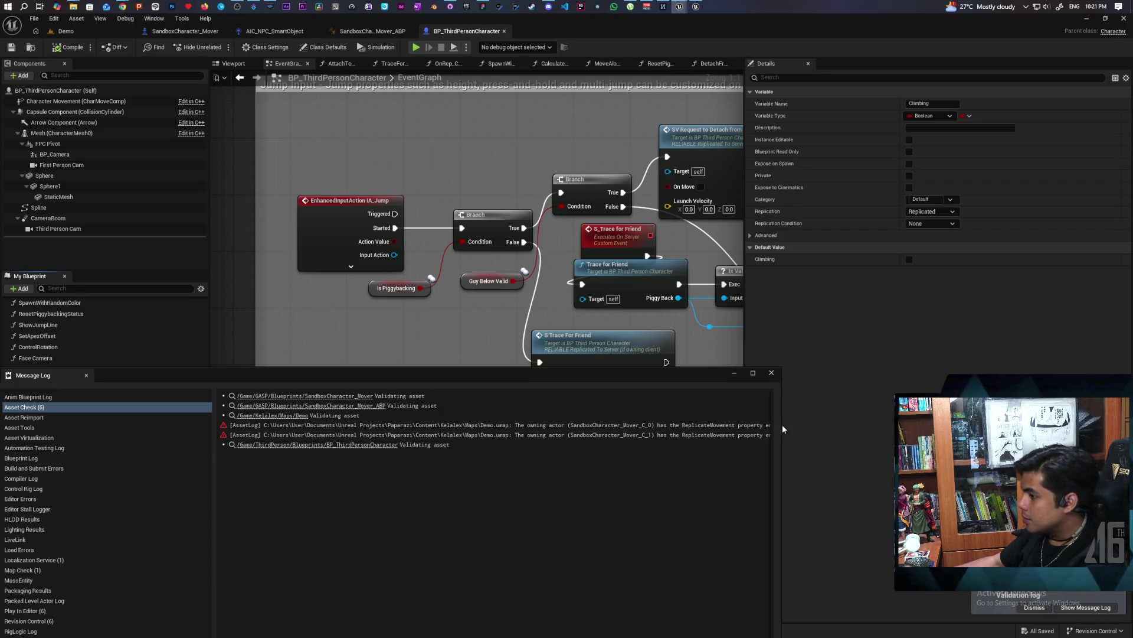
Dock the Message Log, select Climbing, and locate SandboxCharacter_Mover from its asset-check entry.
left_click_drag(654, 380, 828, 485)
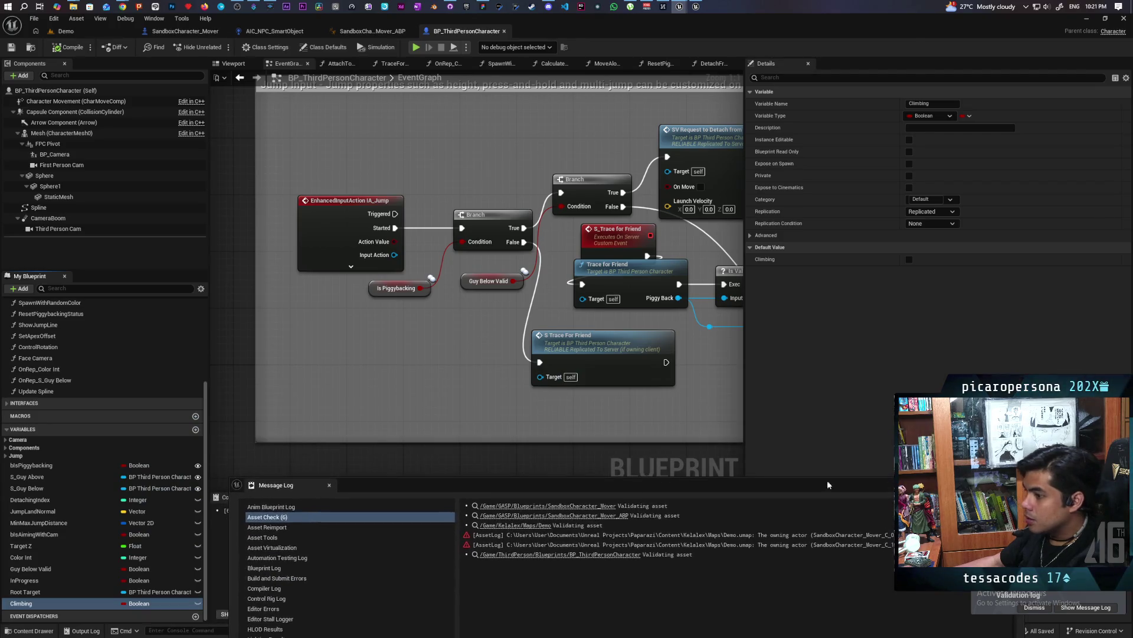
left_click(24, 592)
left_click(27, 603)
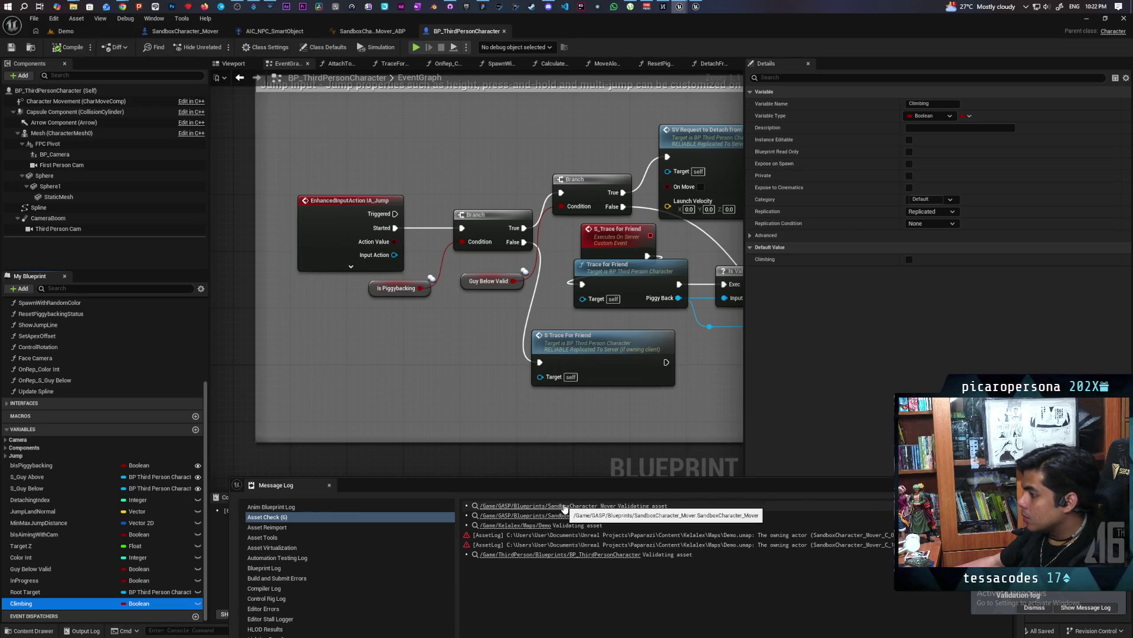
left_click(565, 507)
left_click(565, 506)
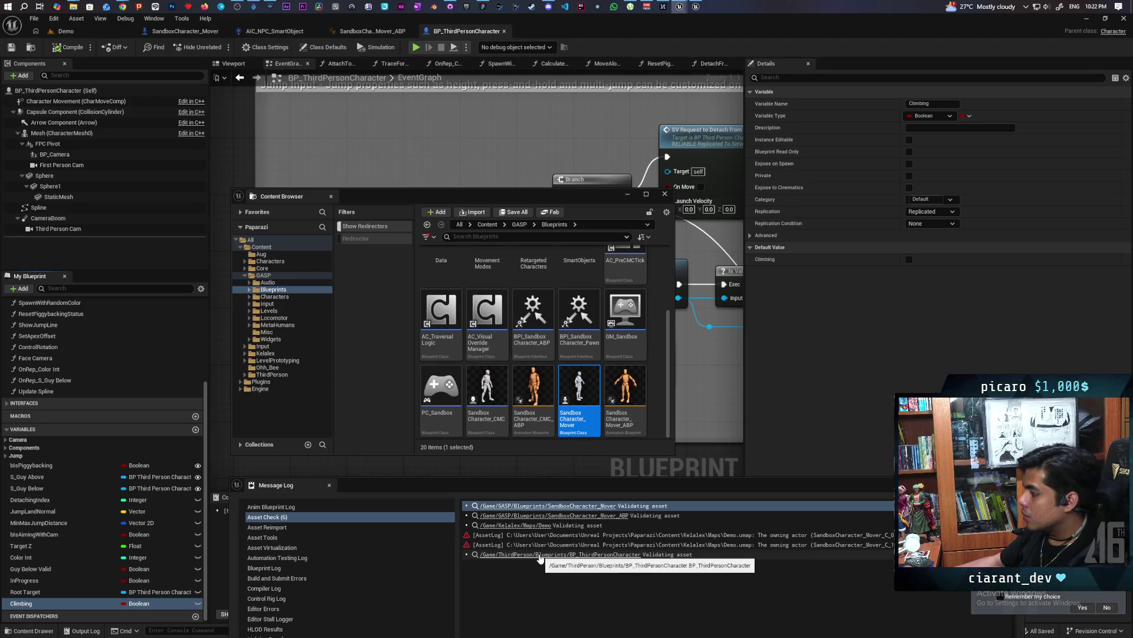
Float the Message Log as a large window and select both ReplicateMovement warnings.
left_click_drag(705, 484, 632, 203)
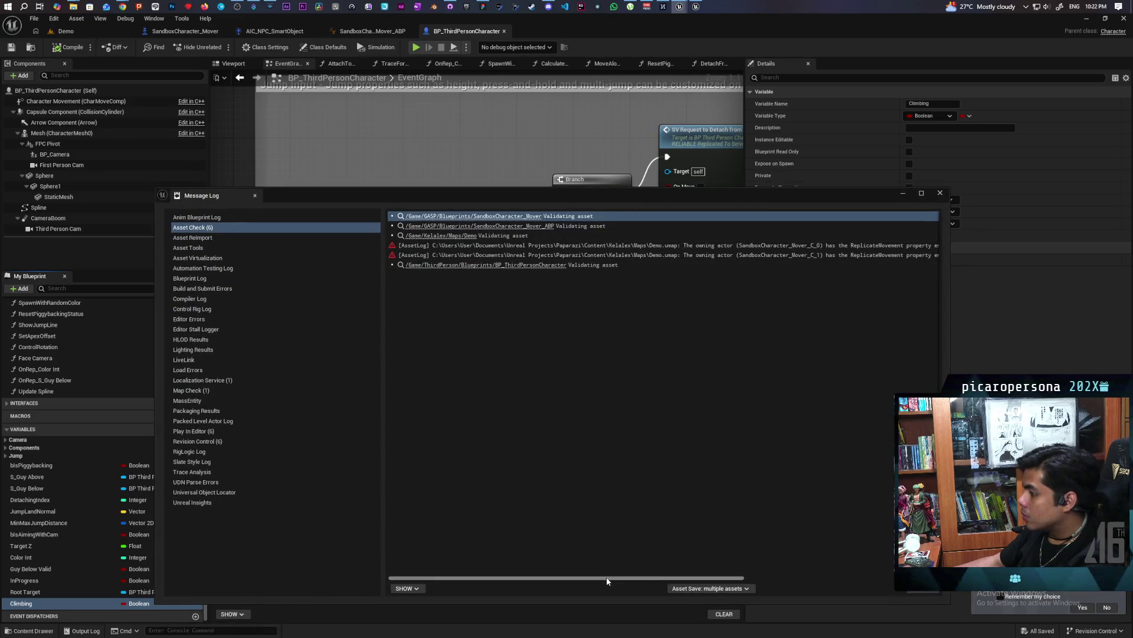
left_click_drag(608, 579, 809, 567)
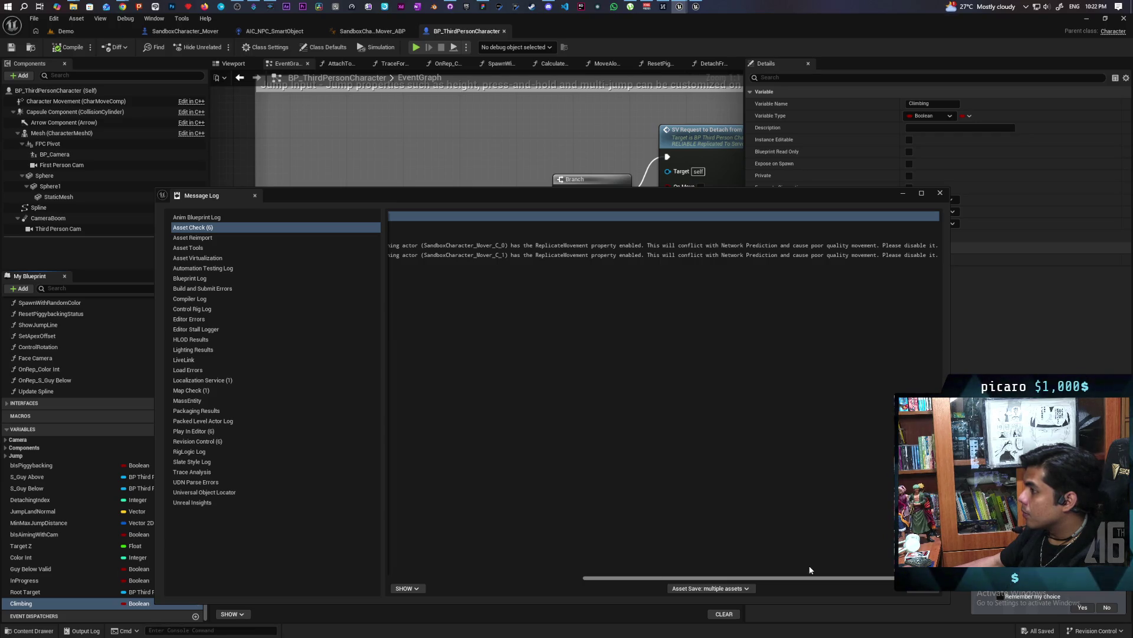
mouse_move(810, 570)
left_mouse_down()
mouse_move(680, 568)
mouse_move(807, 571)
left_mouse_up()
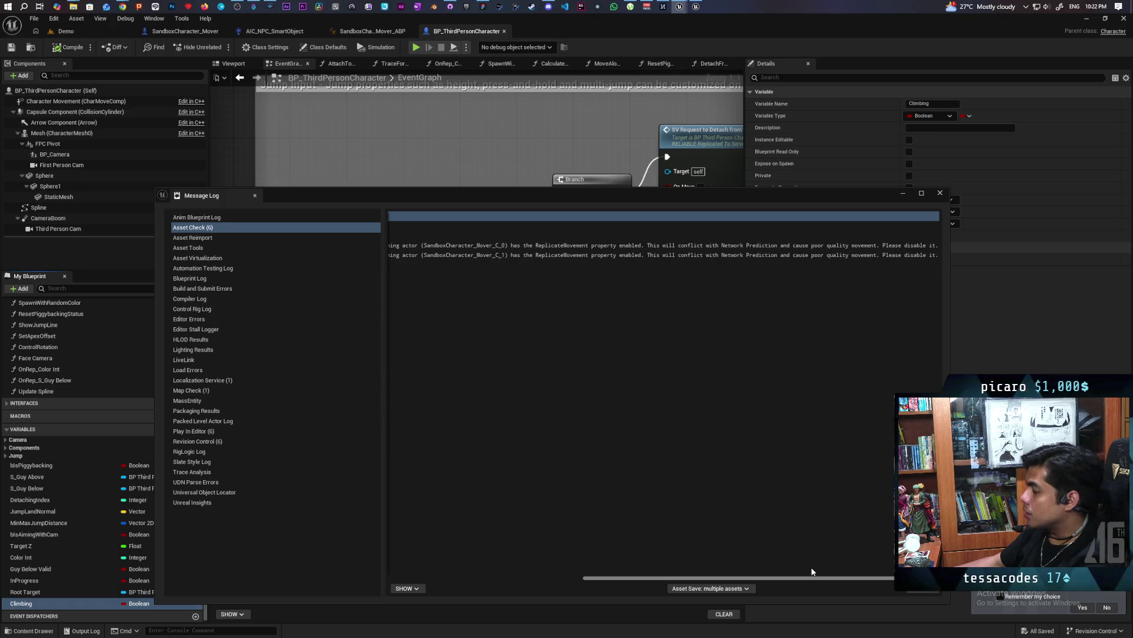
left_click_drag(811, 567, 516, 565)
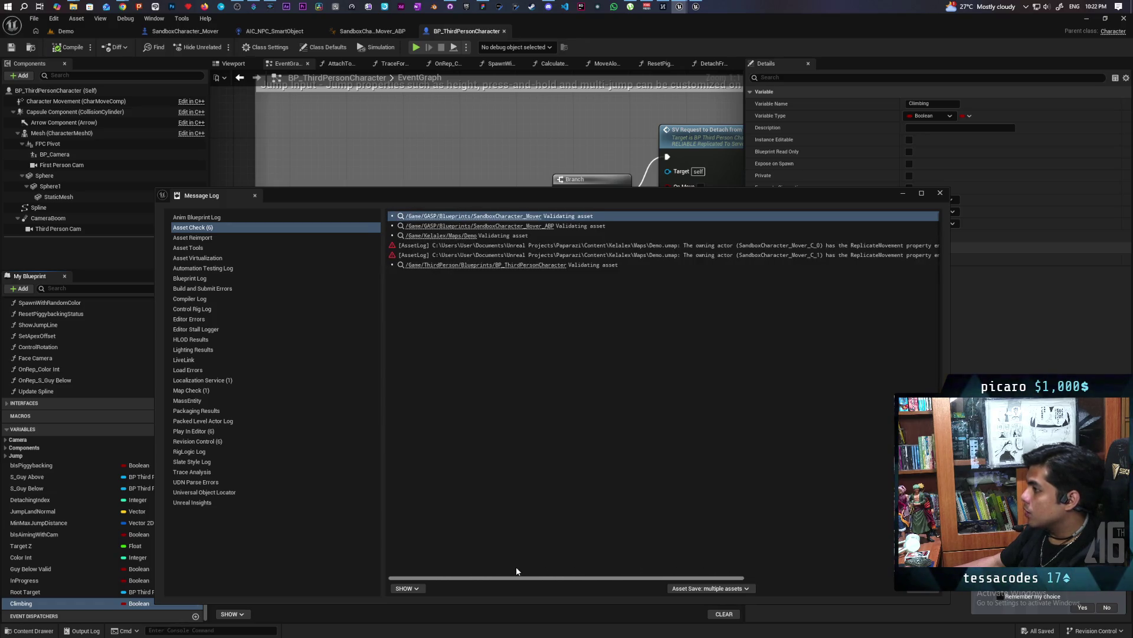
left_click(401, 247)
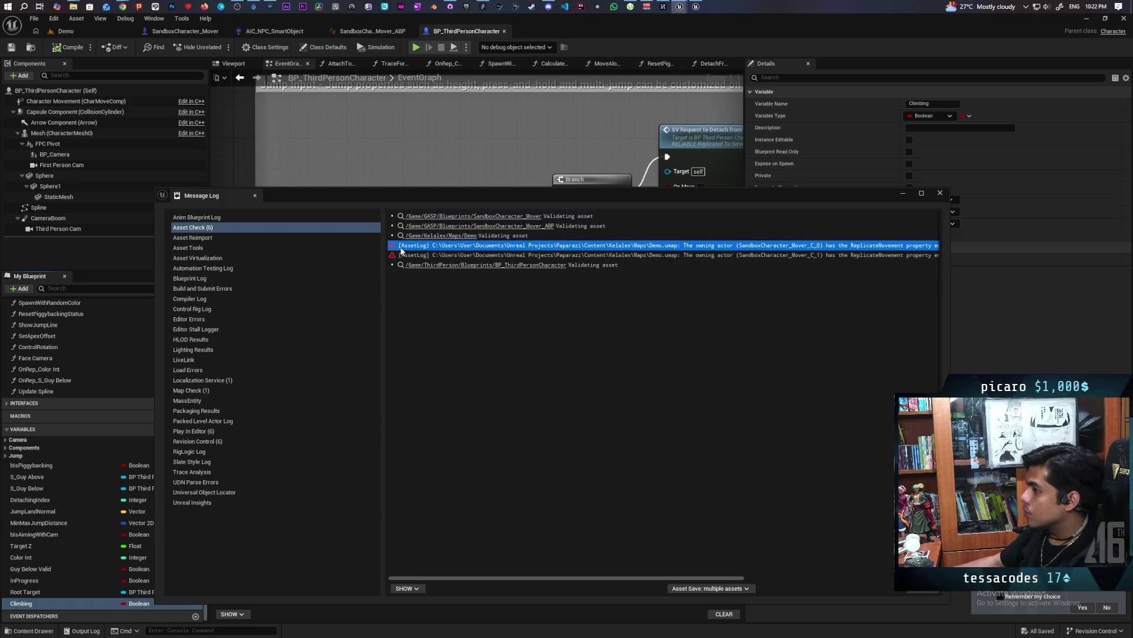
left_click(454, 256, "shift")
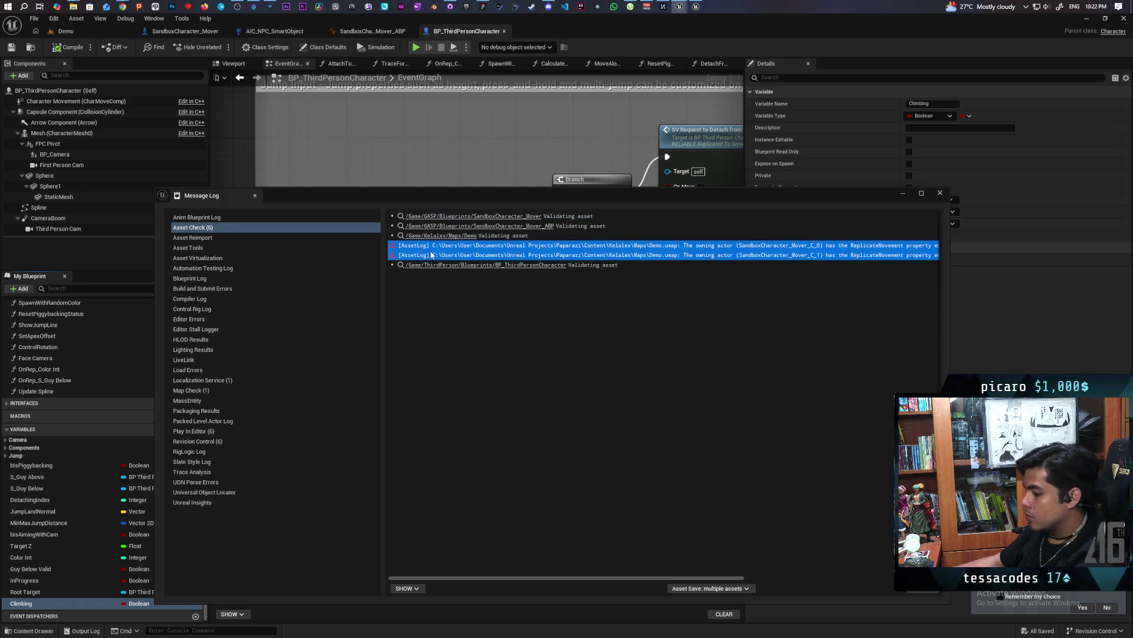
left_click(548, 6)
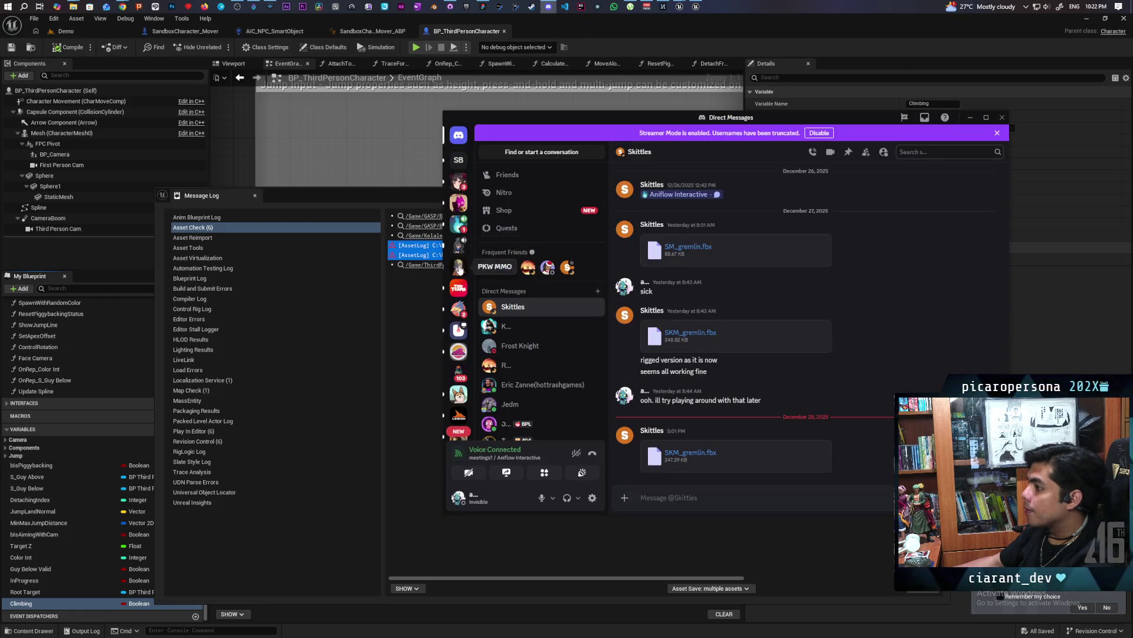
Paste both ReplicateMovement warnings into #paparazi on Aniflow Interactive, then minimize Discord.
left_click(459, 223)
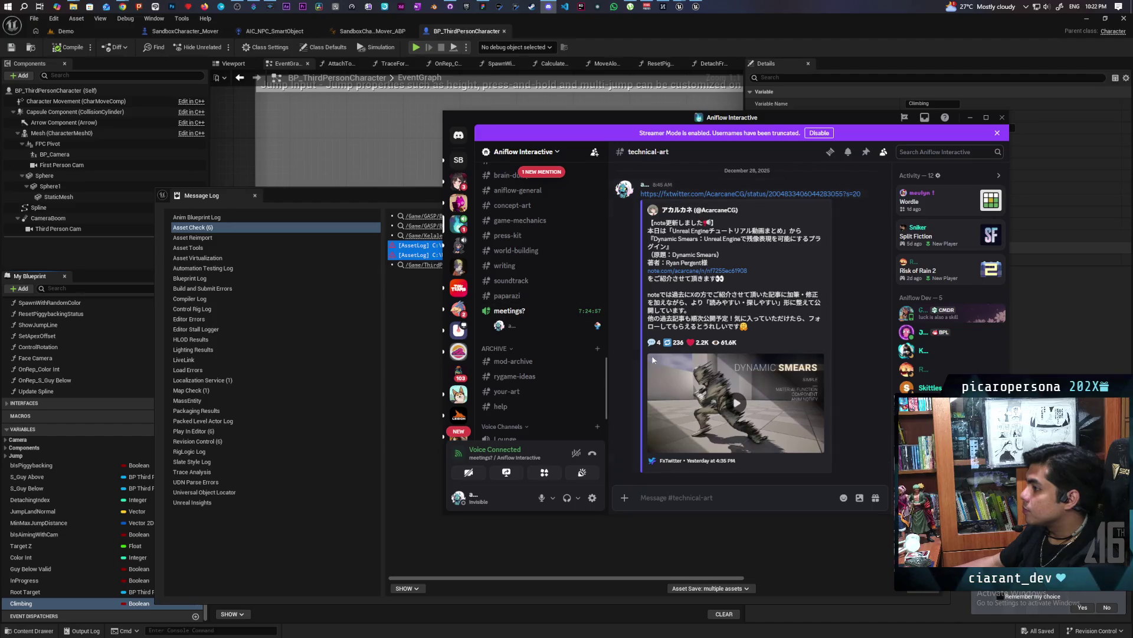
left_click(532, 295)
type("[AssetLog] C:\\Users\\User\\Documents\\Unreal Projects\\Paparazi\\Content\\Kelalex\\Maps\\Demo.umap: The owning actor (SandboxCharacter_Mover_C_0) has the ReplicateMovement property enabled. This will conflict with Network Prediction and cause poor quality movement. Please disable it. [AssetLog] C:\\Users\\User\\Documents\\Unreal Projects\\Paparazi\\Content\\Kelalex\\Maps\\Demo.umap: The owning actor (SandboxCharacter_Mover_C_1) has the ReplicateMovement property enabled. This will conflict with Network Prediction and cause poor quality movement. Please disable it.")
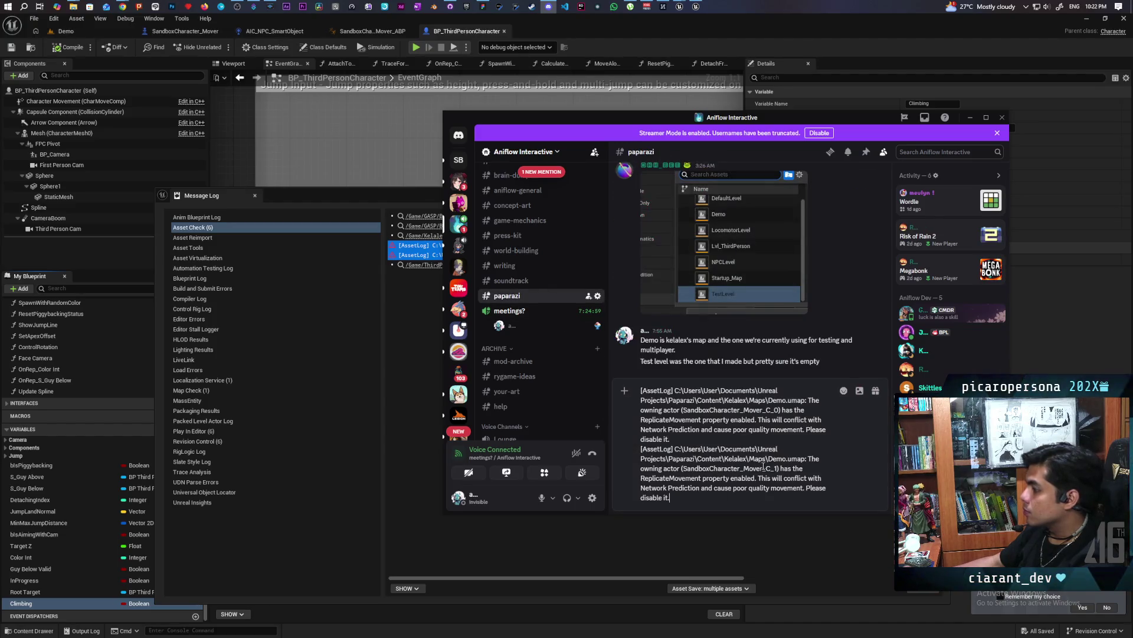
key("Return")
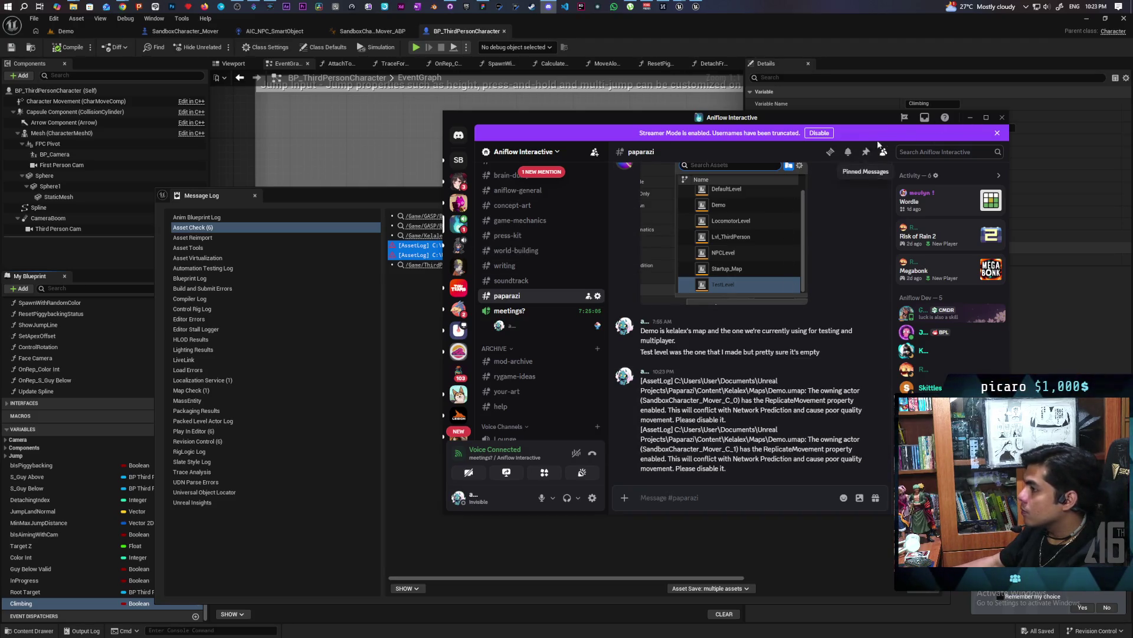
left_click(970, 118)
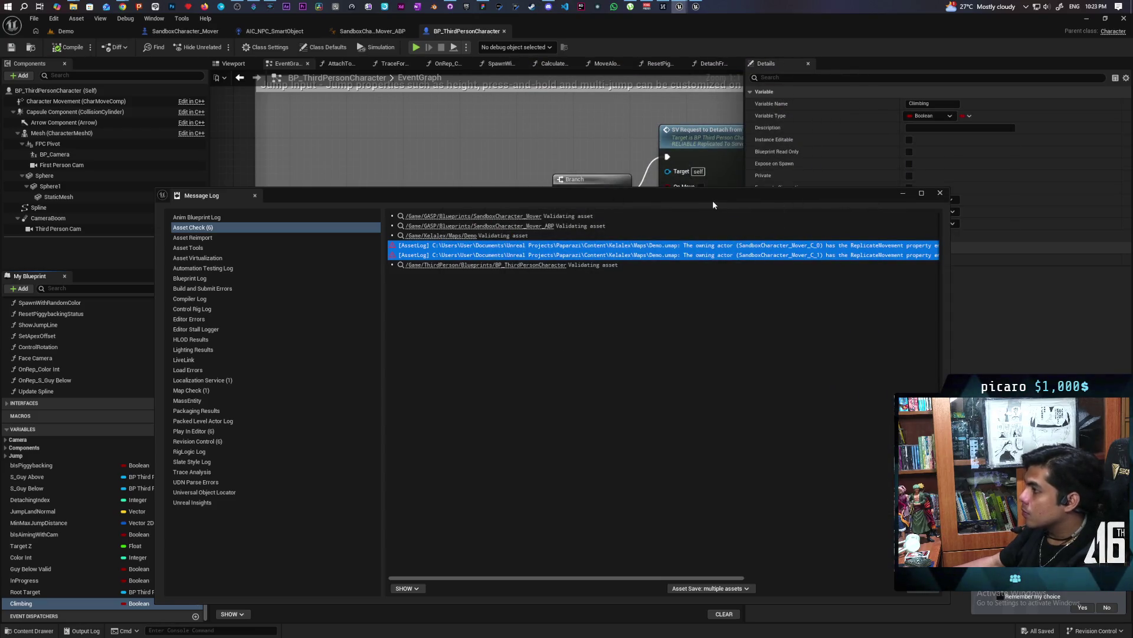
In SandboxCharacter_Mover, clear the asset-check entries and close the floating Message Log.
left_click_drag(713, 205, 745, 248)
left_click(185, 31)
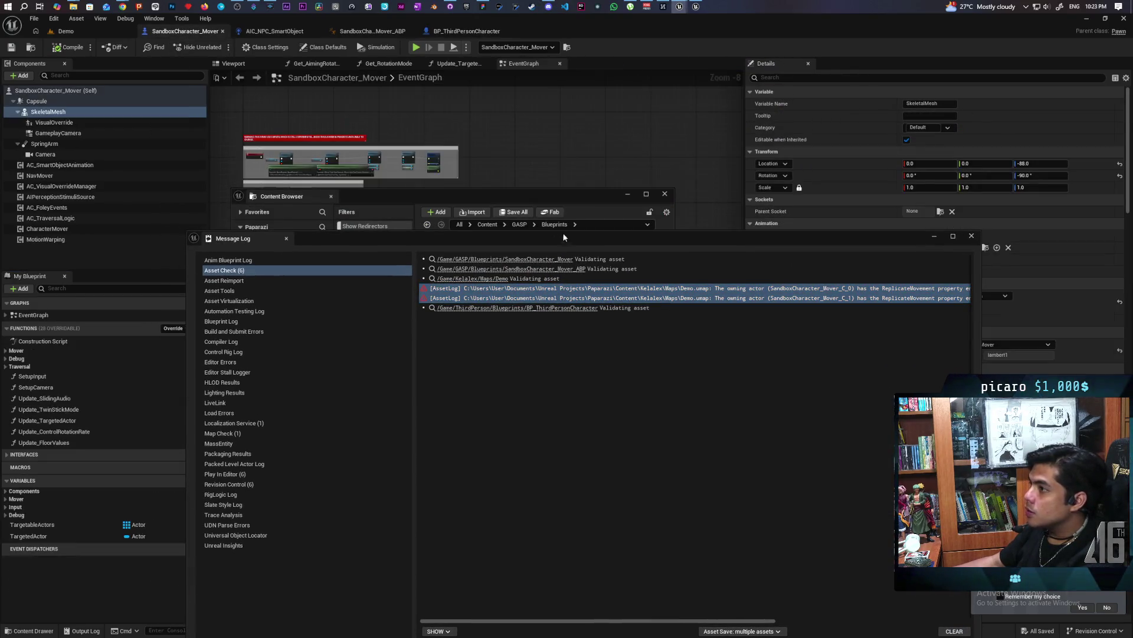
mouse_move(589, 240)
left_mouse_down()
mouse_move(506, 437)
mouse_move(503, 422)
left_mouse_up()
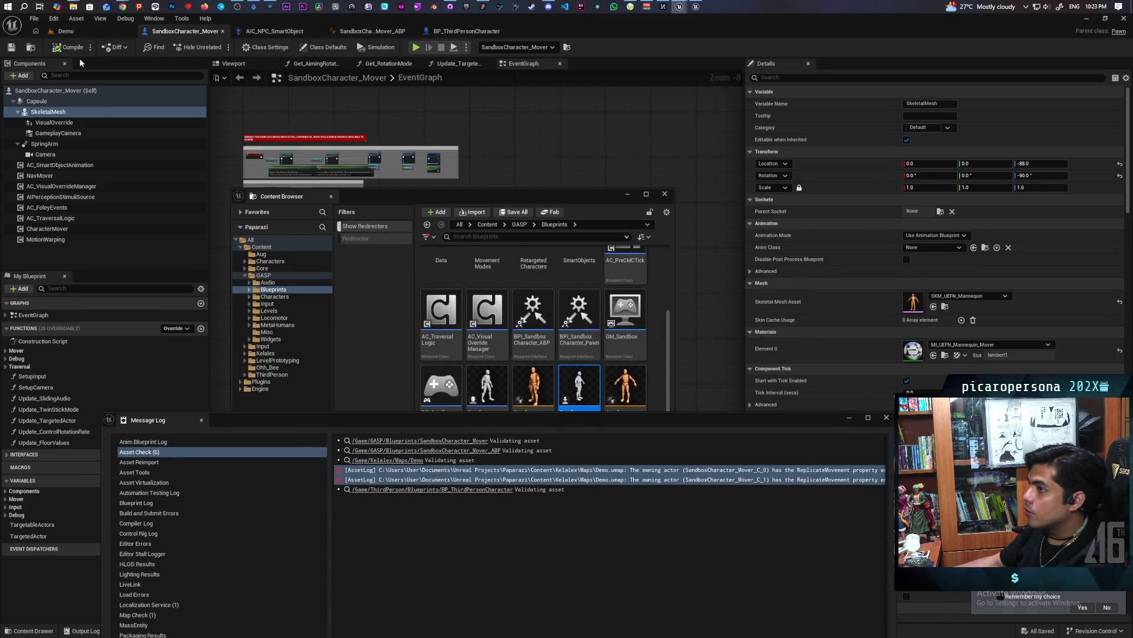
left_click_drag(468, 425, 458, 100)
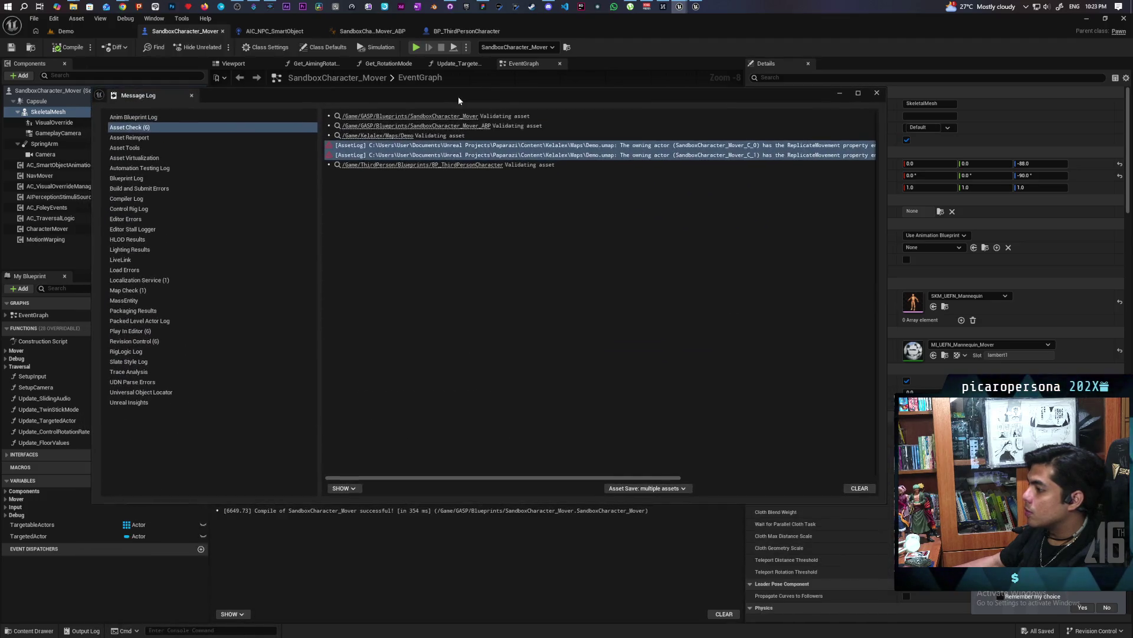
left_click(859, 488)
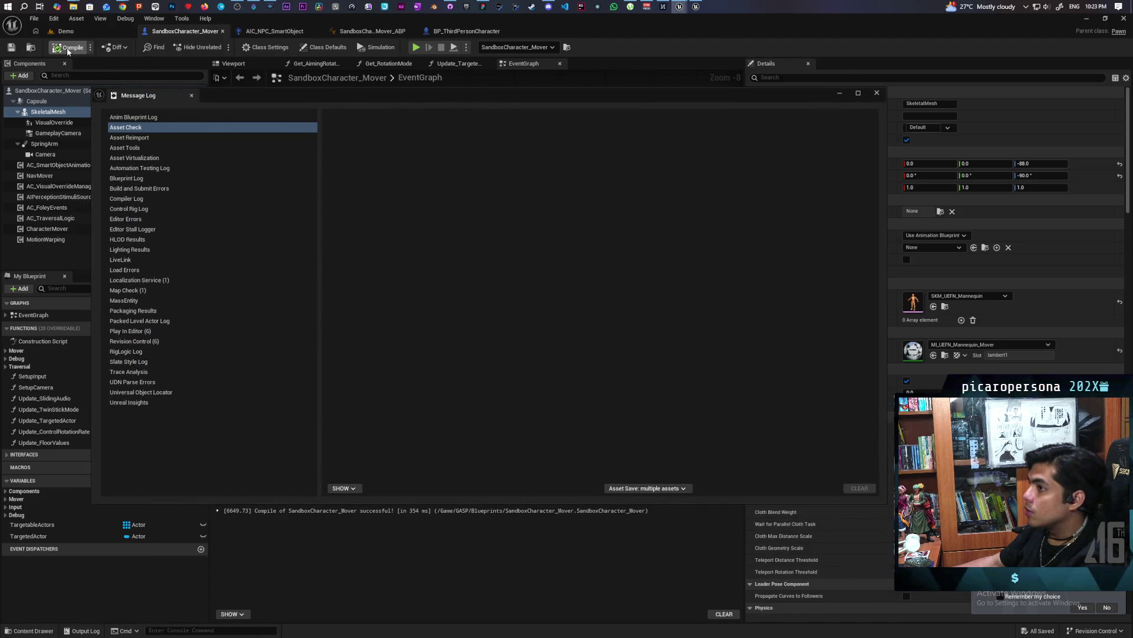
left_click_drag(113, 97, 121, 242)
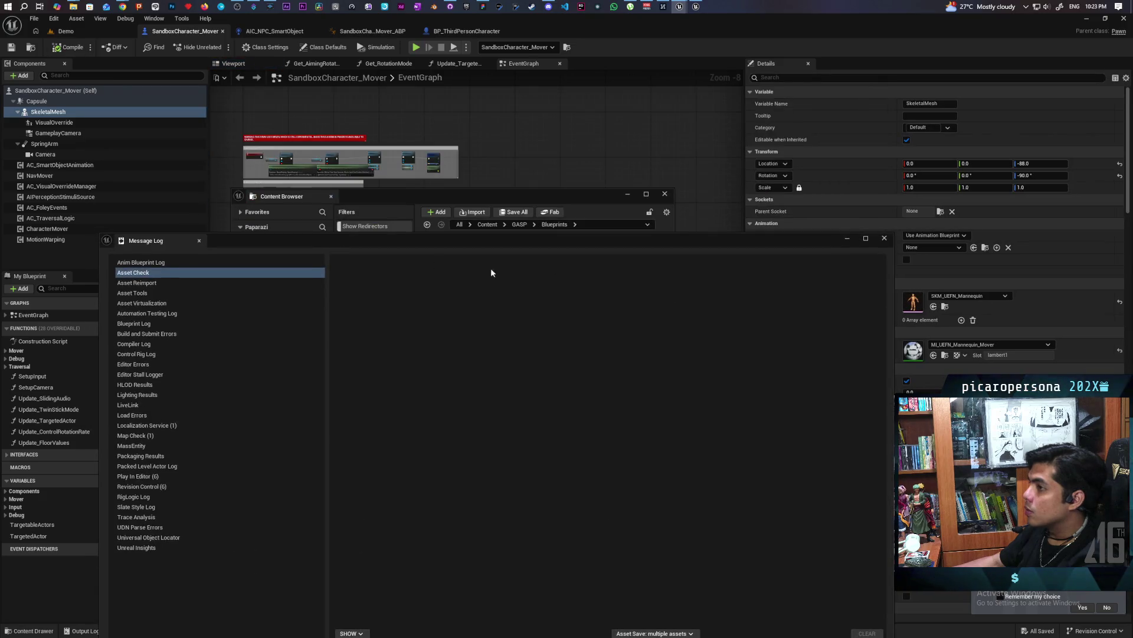
left_click(884, 243)
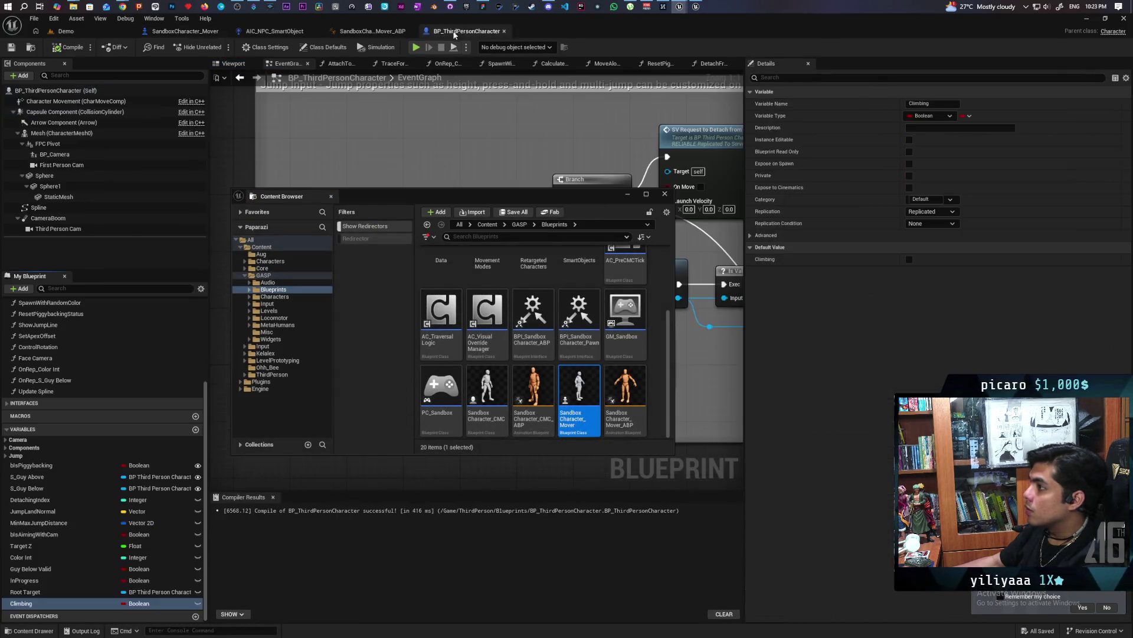
Compile BP_ThirdPersonCharacter and close the floating Content Browser window.
left_click(464, 31)
key("F7")
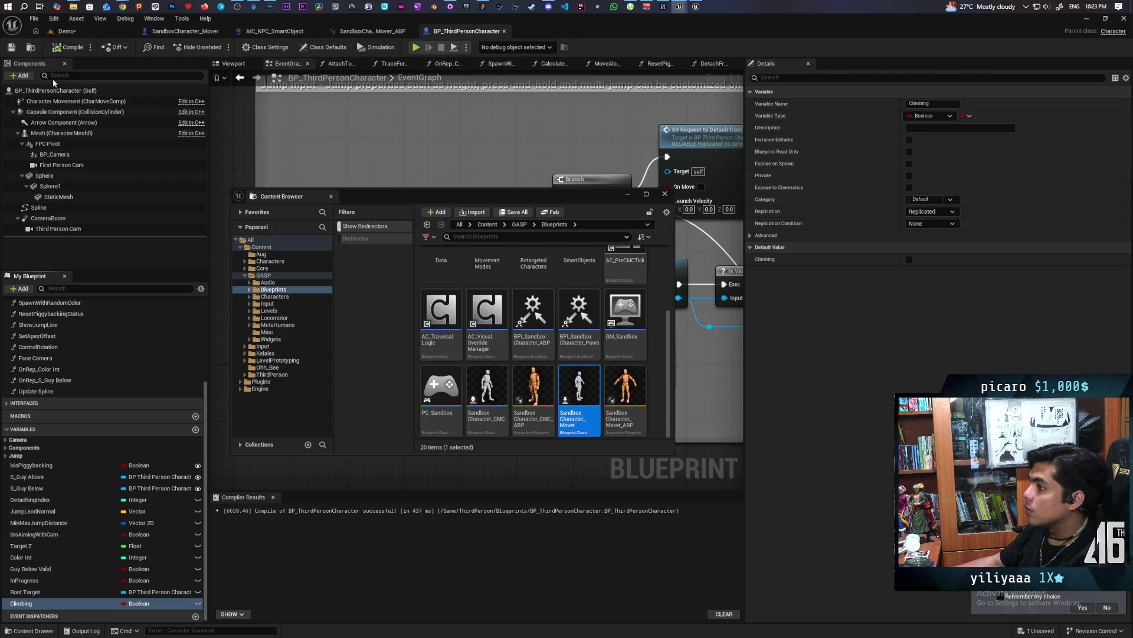
left_click(11, 48)
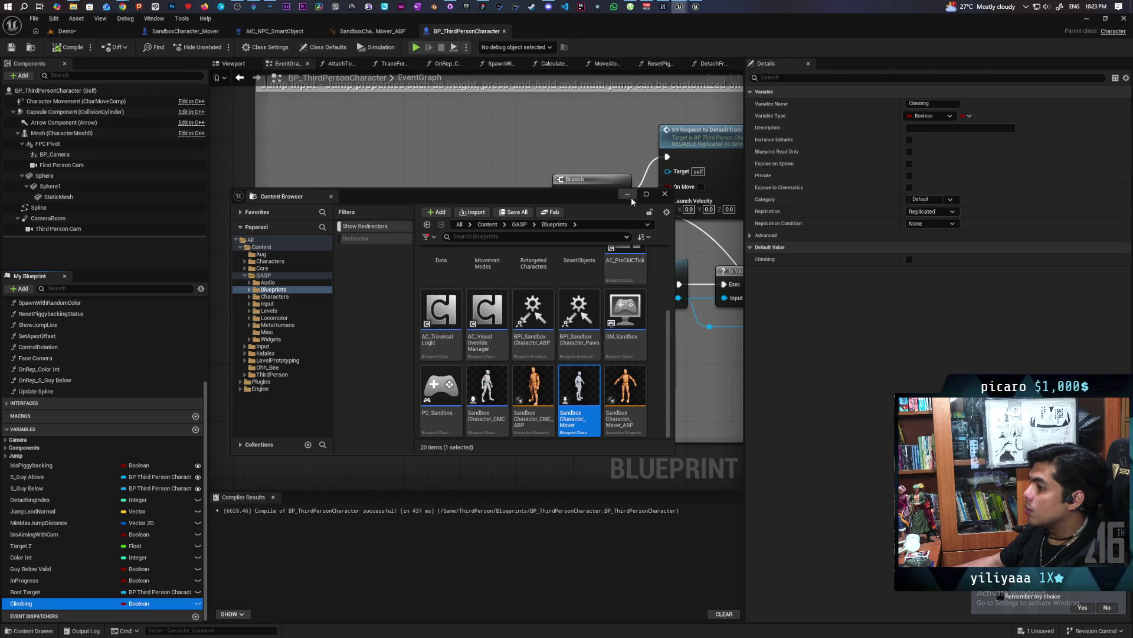
left_click(665, 194)
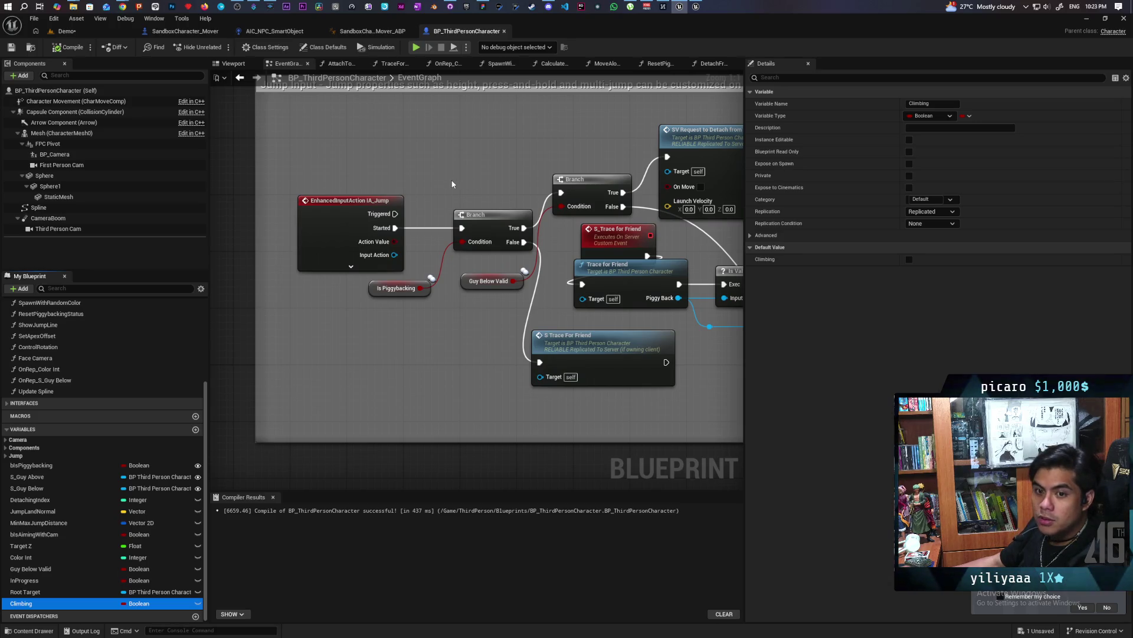
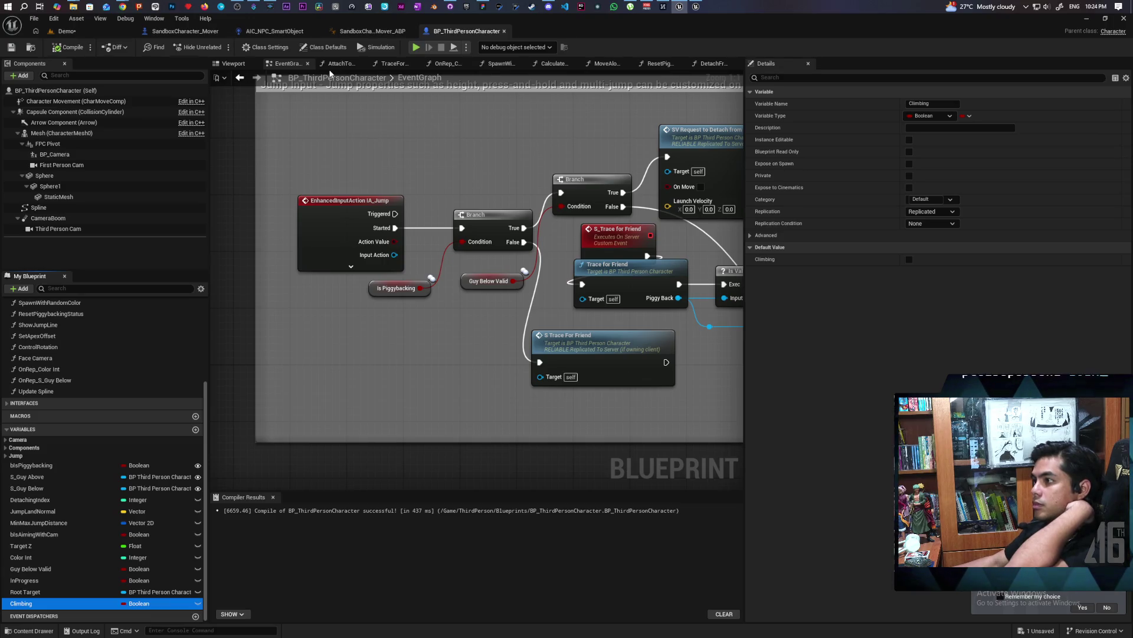
Uncheck Replicate Movement in SandboxCharacter_Mover's Class Defaults, save everything, and launch a multiplayer play session.
left_click(183, 31)
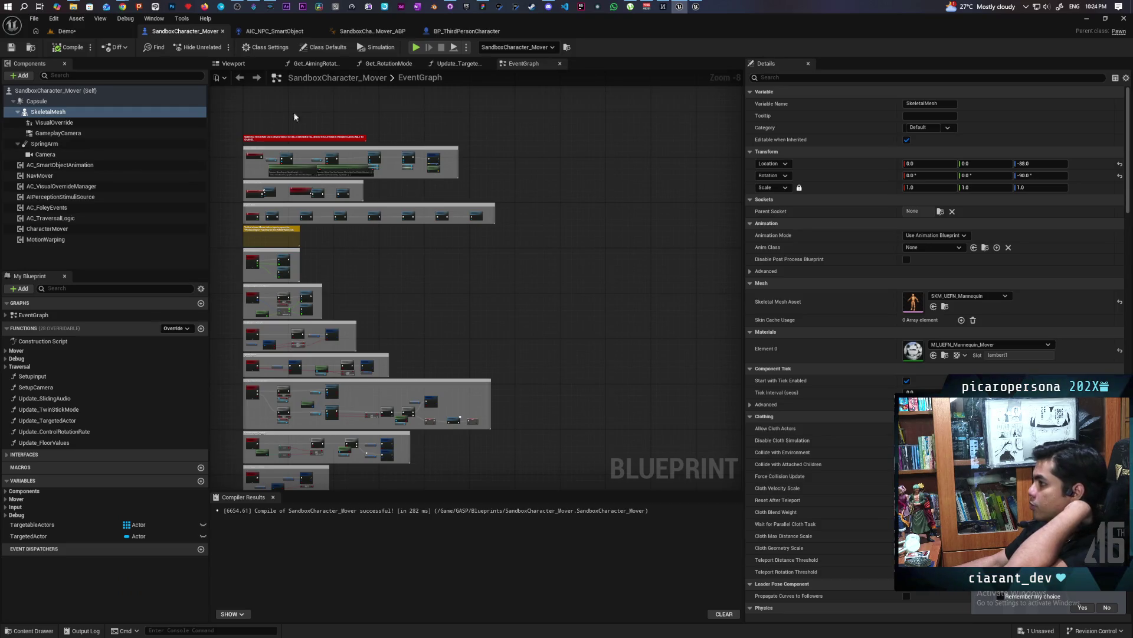
left_click(73, 92)
left_click(822, 78)
type("replica")
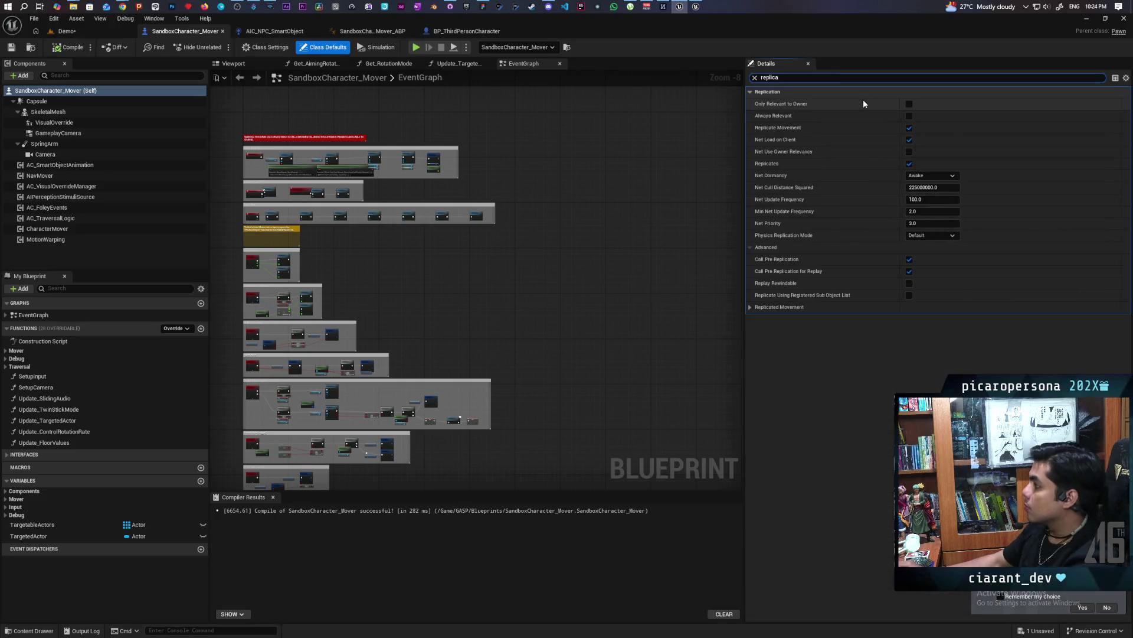
left_click(909, 128)
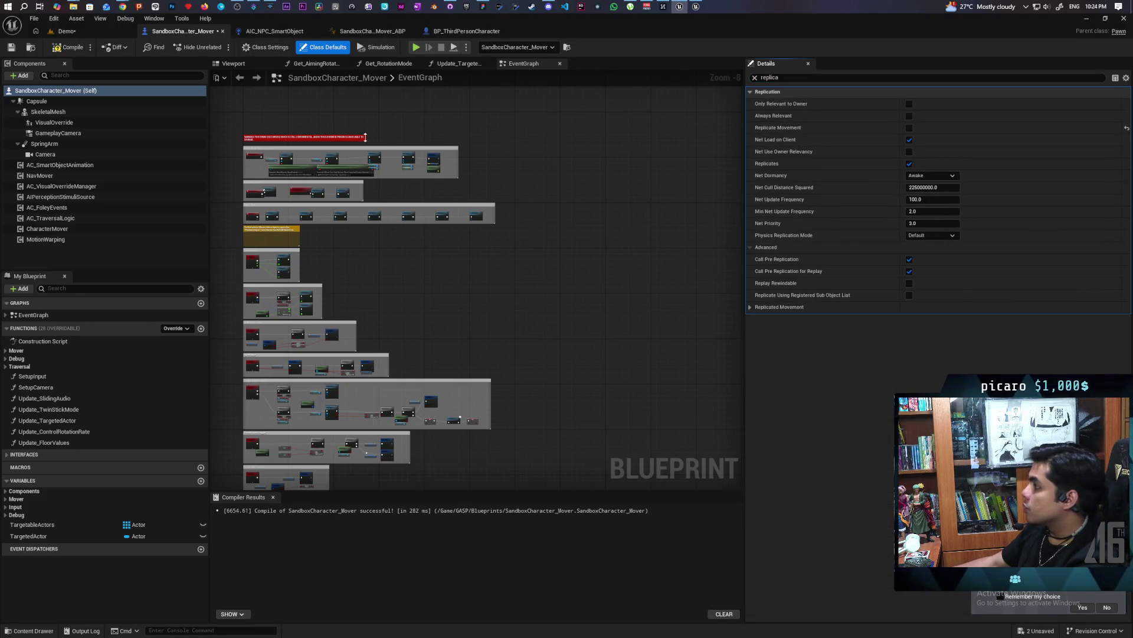
key("ctrl+s")
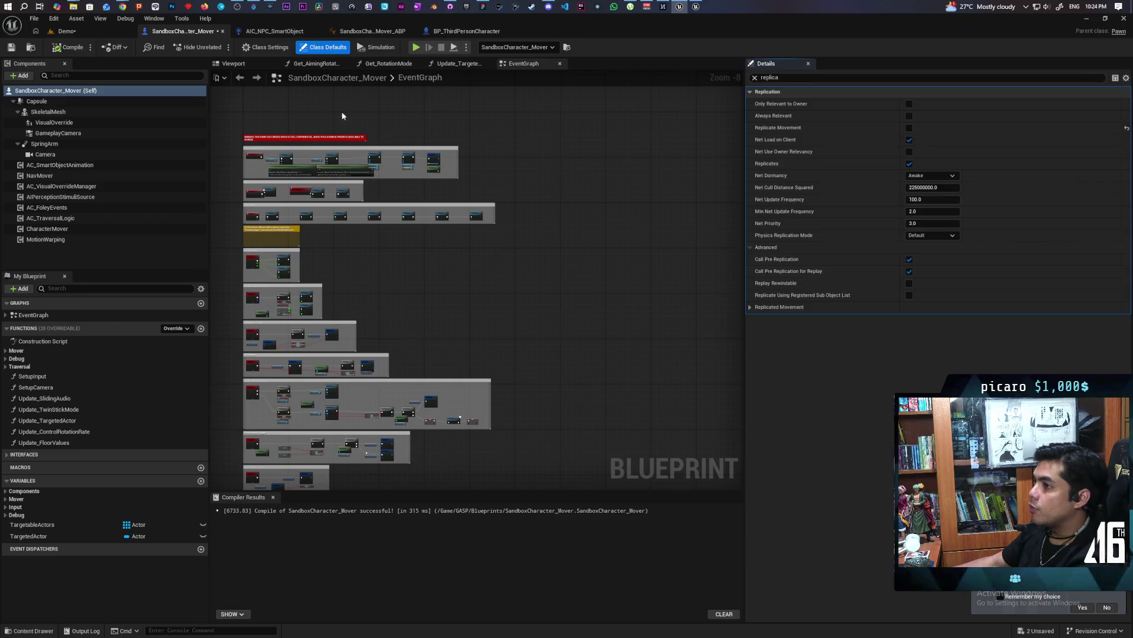
key("alt+p")
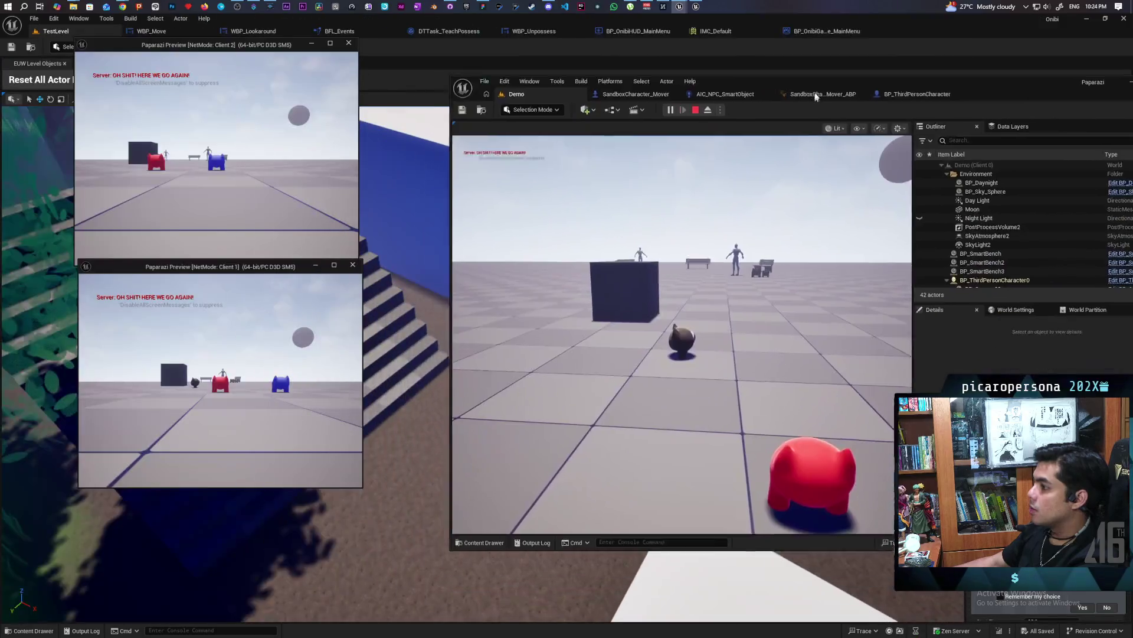
Walk the server and Client 2 characters toward the benches, then stop and open AIC_NPC_SmartObject.
key("w")
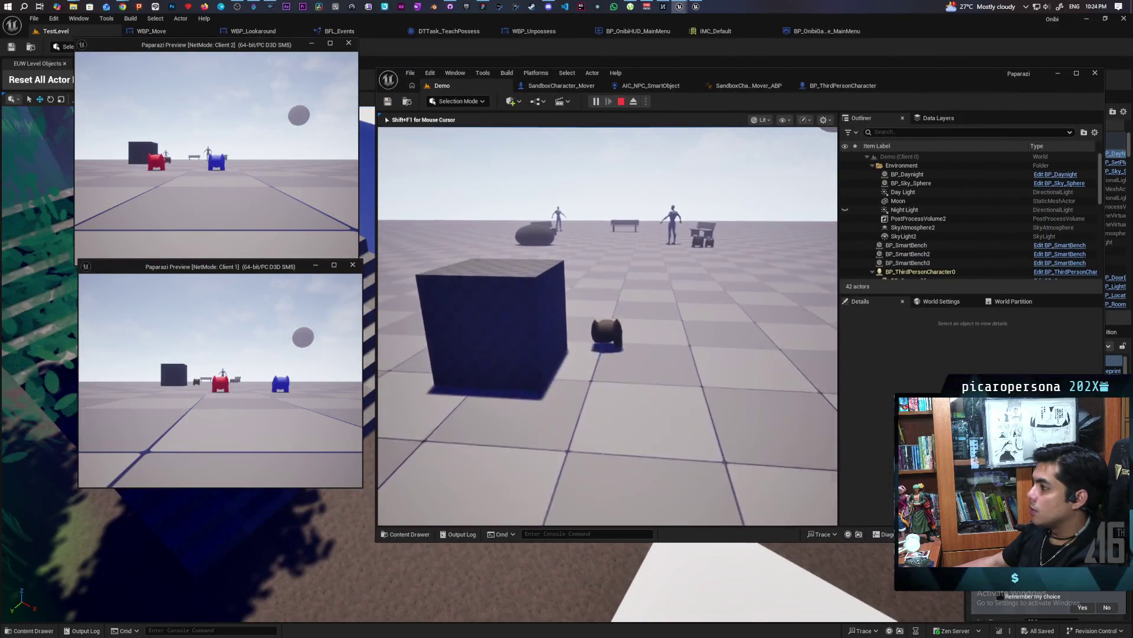
key("w")
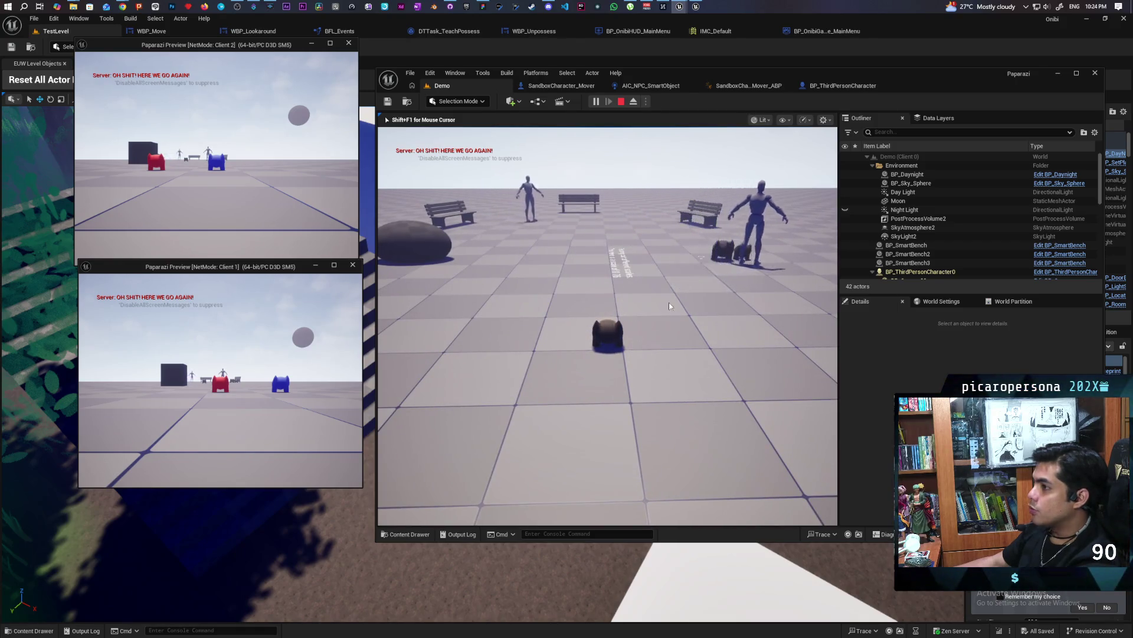
left_click(216, 177)
key("w")
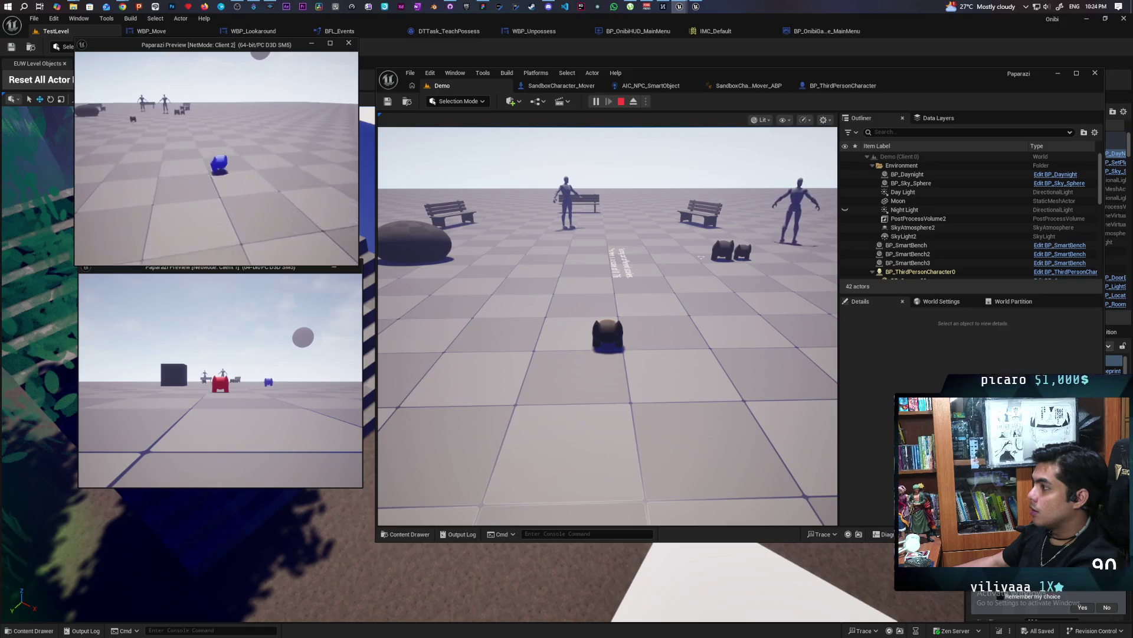
key("w")
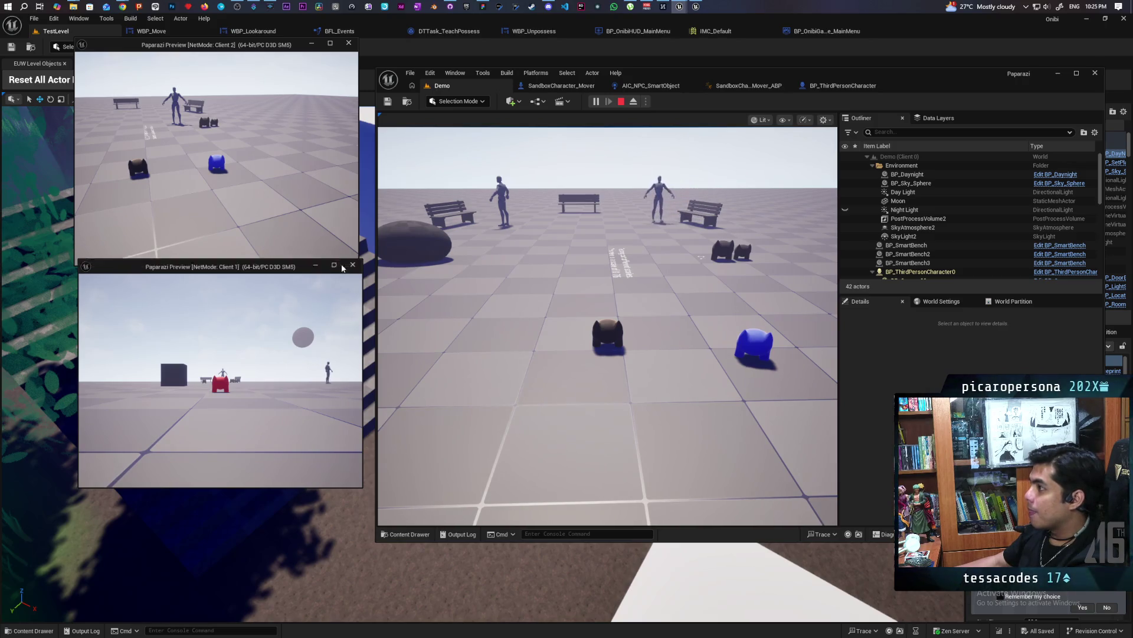
key("Escape")
left_click(650, 85)
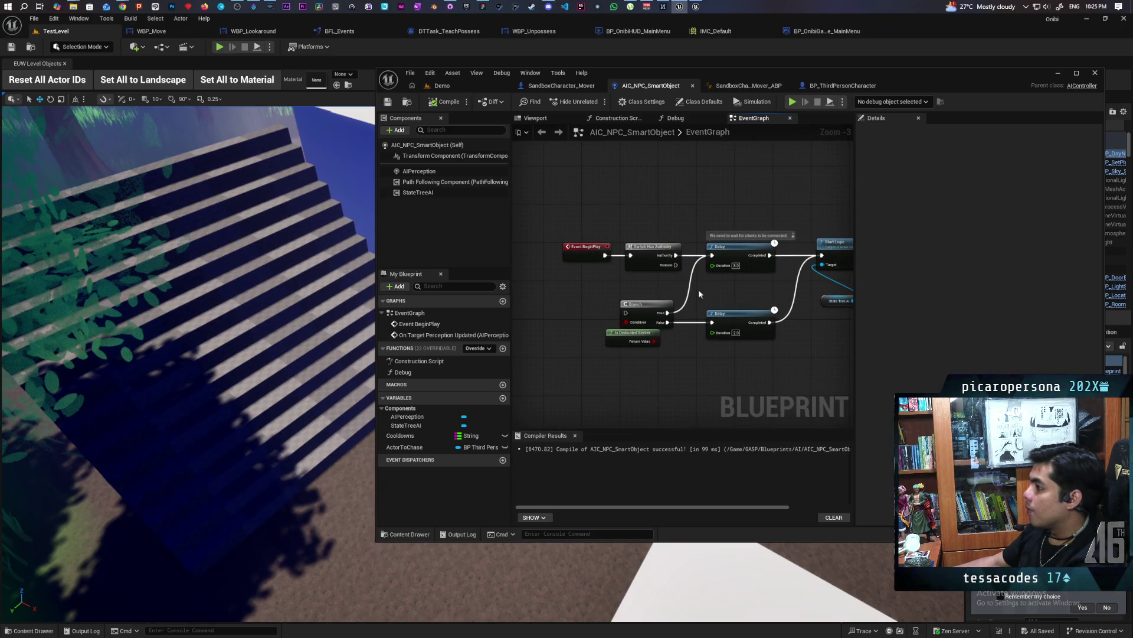
Select the NPC controller's BeginPlay node chain, then replay multiplayer from the Demo level.
mouse_move(699, 290)
left_mouse_down()
mouse_move(664, 298)
mouse_move(687, 284)
left_mouse_up()
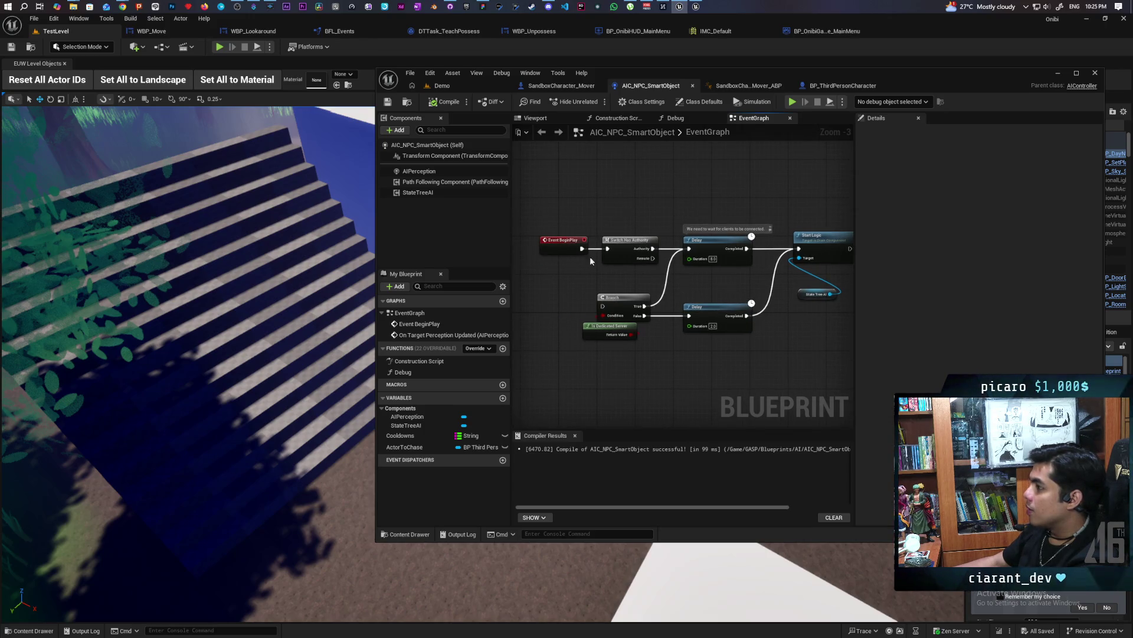
mouse_move(556, 215)
left_mouse_down()
mouse_move(814, 267)
mouse_move(817, 299)
mouse_move(792, 316)
mouse_move(768, 236)
mouse_move(700, 229)
mouse_move(730, 238)
left_mouse_up()
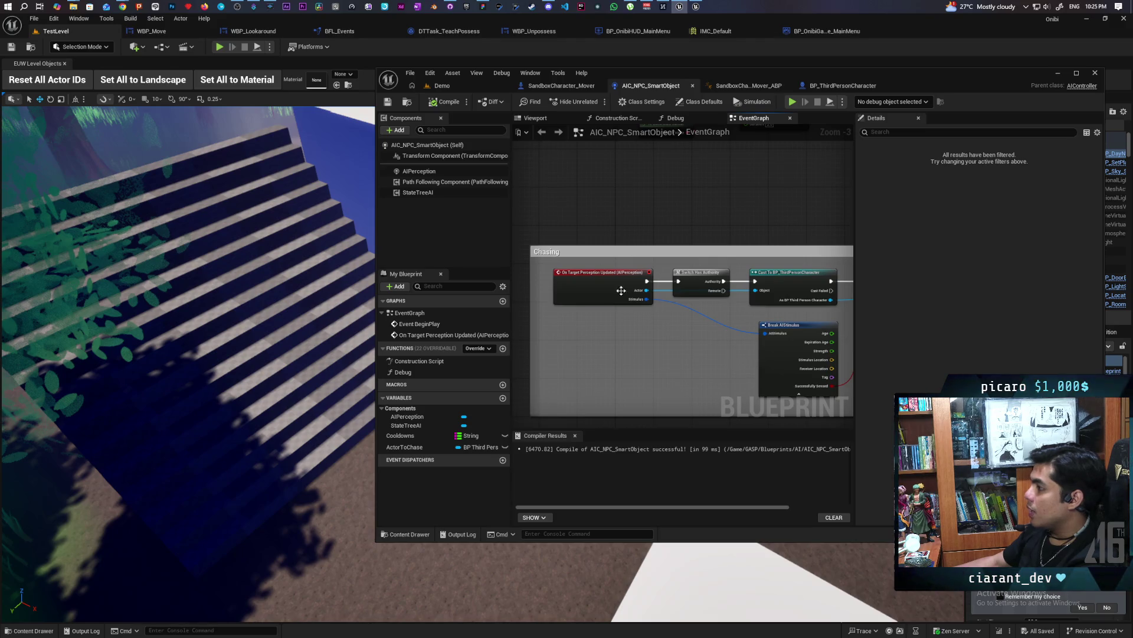
left_click(473, 87)
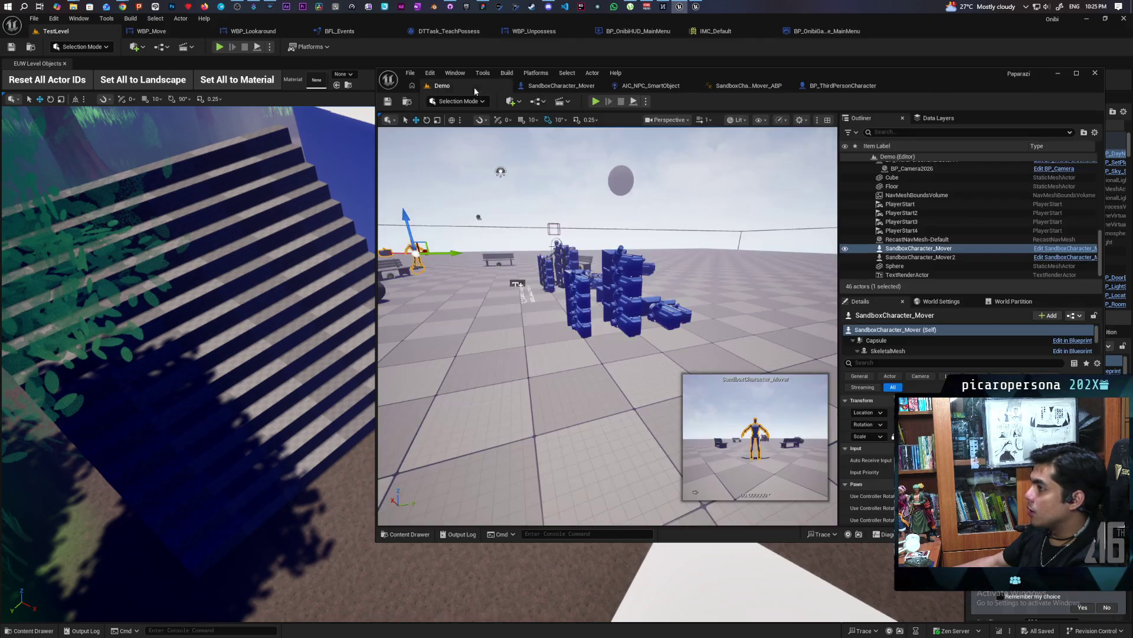
key("alt+p")
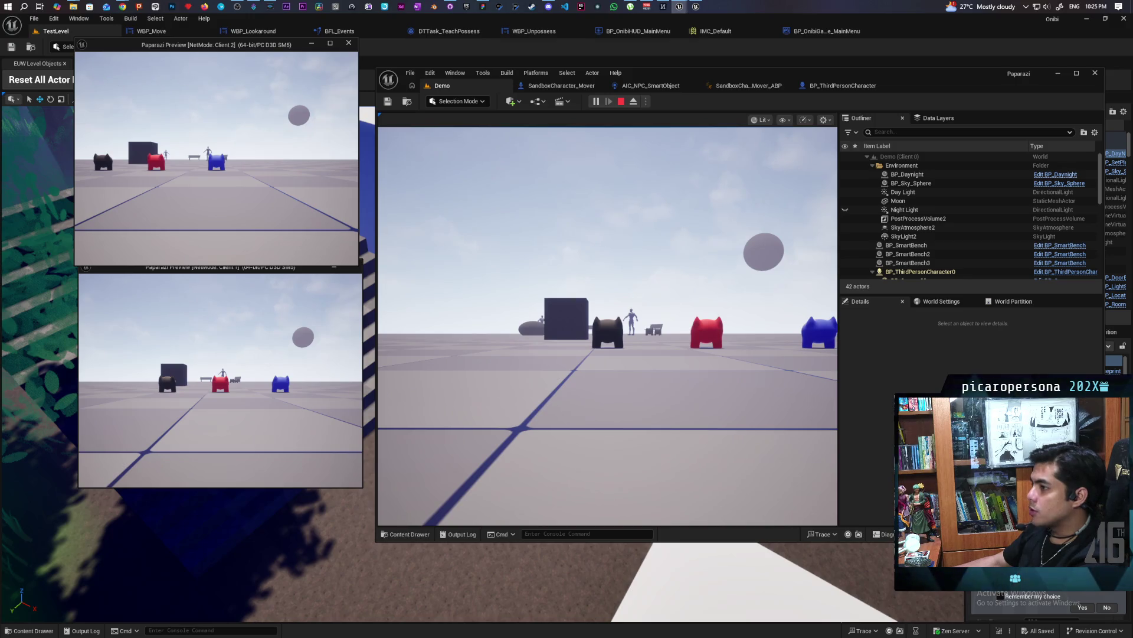
Walk the character forward, check the Client 1 view, then stop and reopen AIC_NPC_SmartObject.
key("alt+Tab")
key("w")
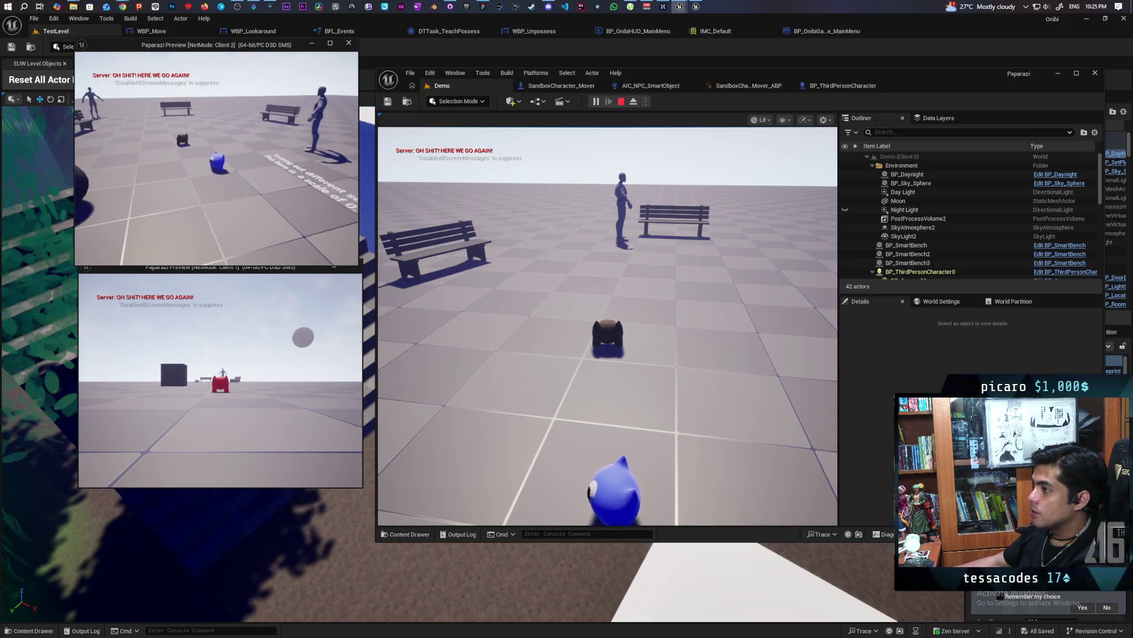
key("alt+Tab")
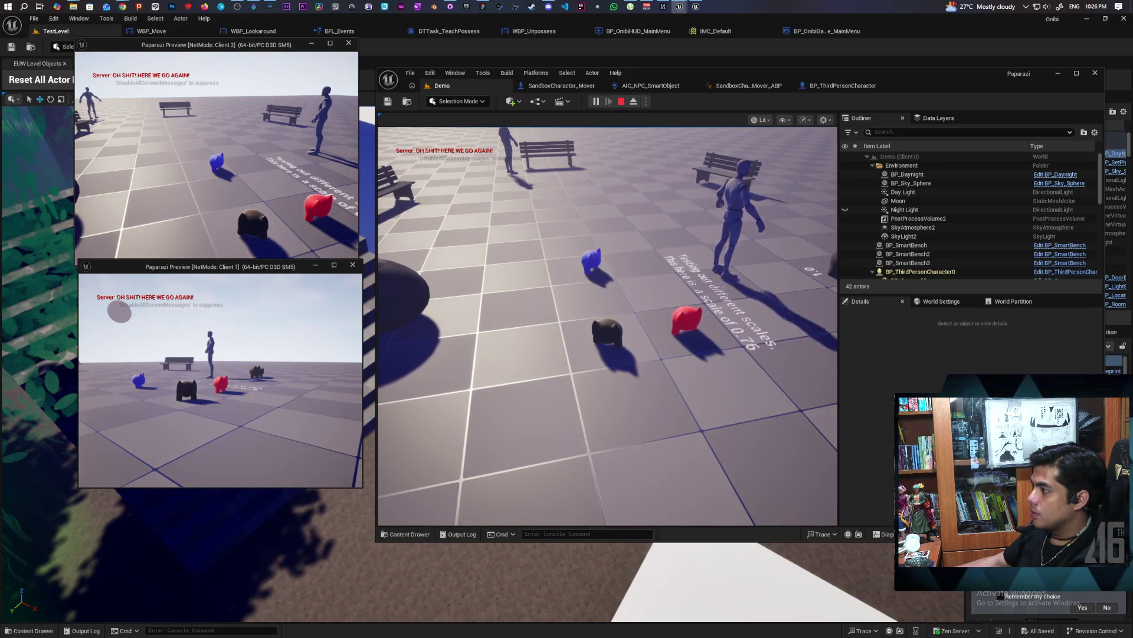
key("Escape")
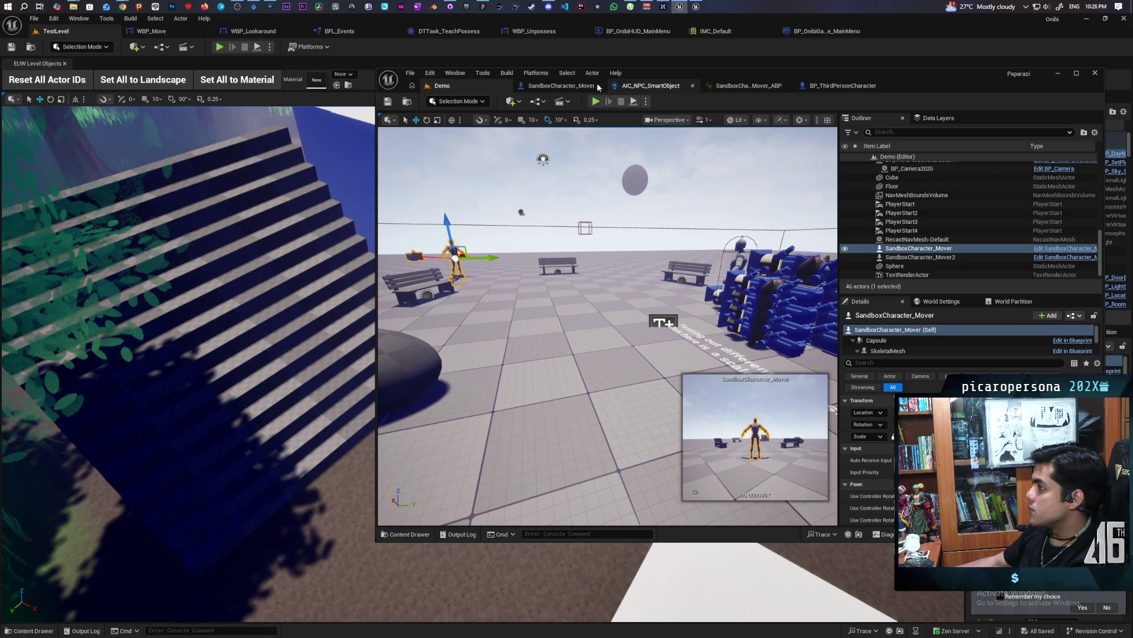
left_click(658, 86)
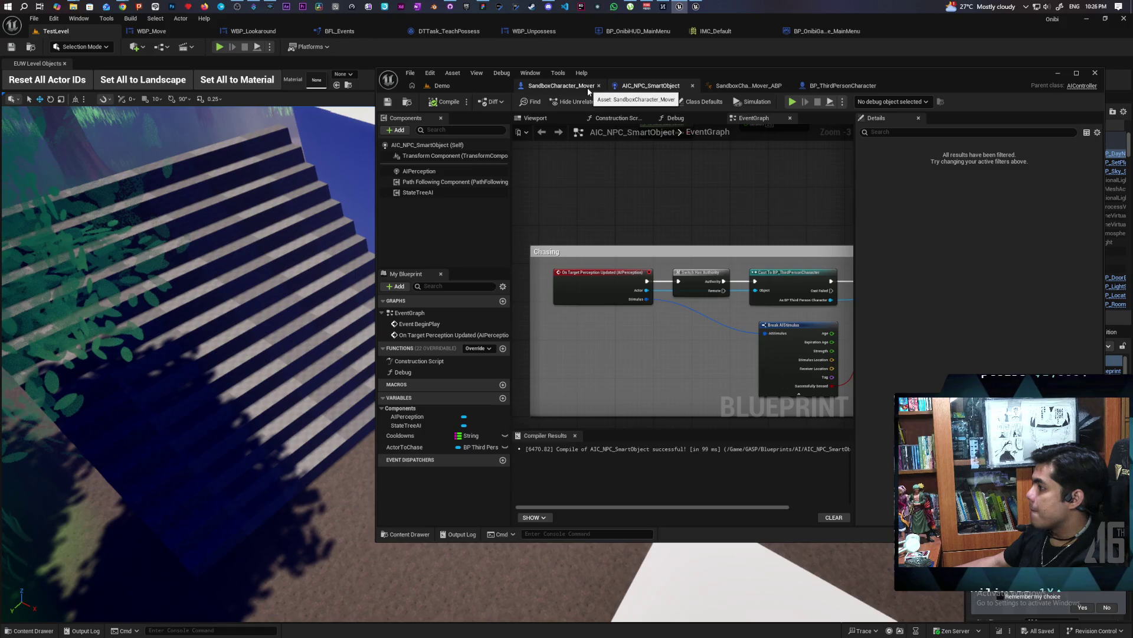
Zoom around the AIC_NPC_SmartObject event graph, then start a new multiplayer session from Demo.
scroll(646, 190, "down", 4)
scroll(639, 249, "up", 2)
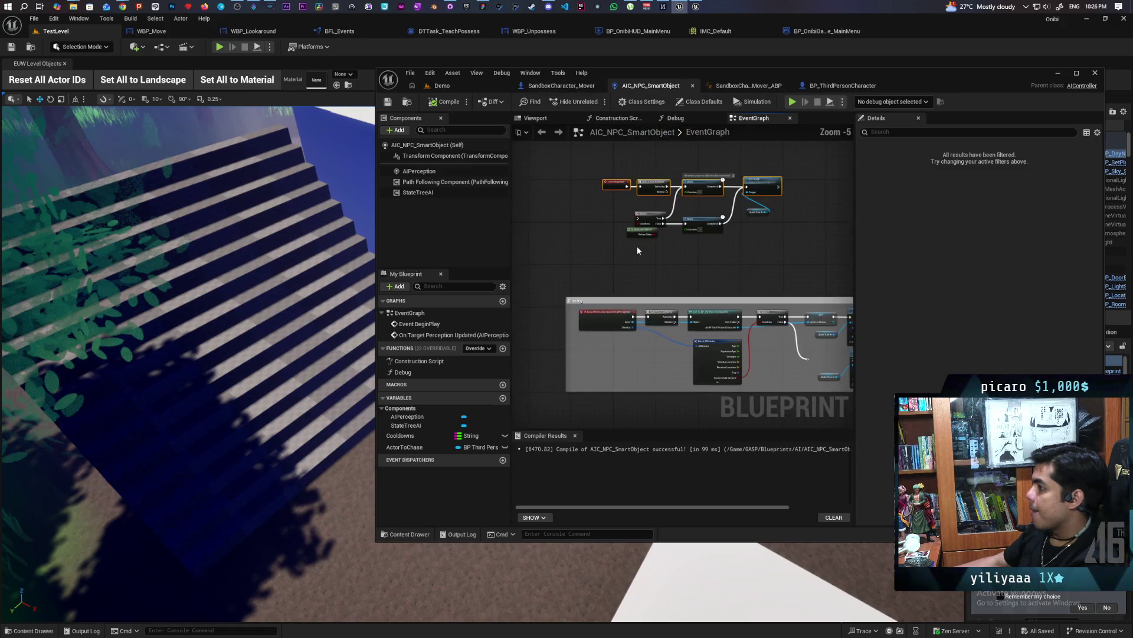
scroll(632, 261, "up", 3)
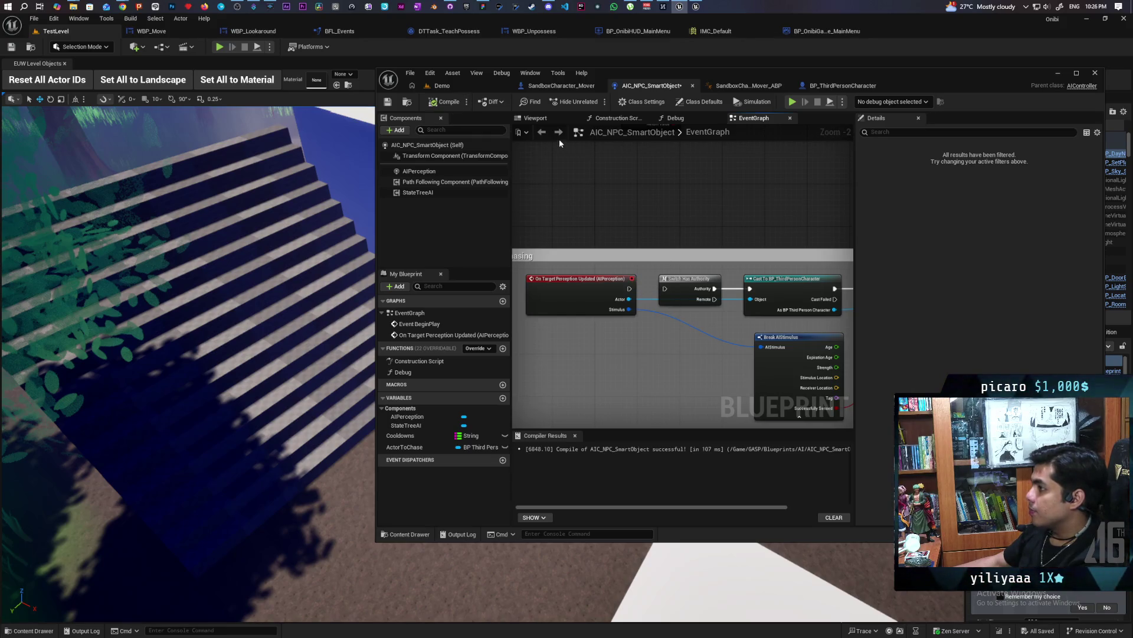
left_click(458, 80)
left_click(597, 101)
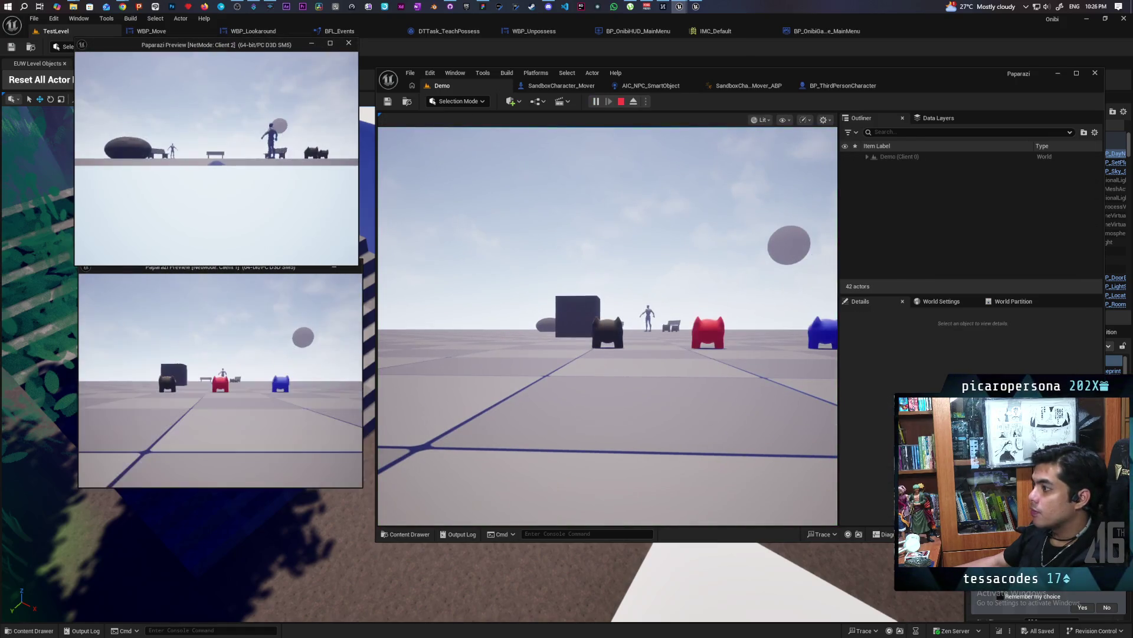
Walk the player toward the benches and NPCs, checking the Client 2 and server views.
key("alt+Tab")
key("w")
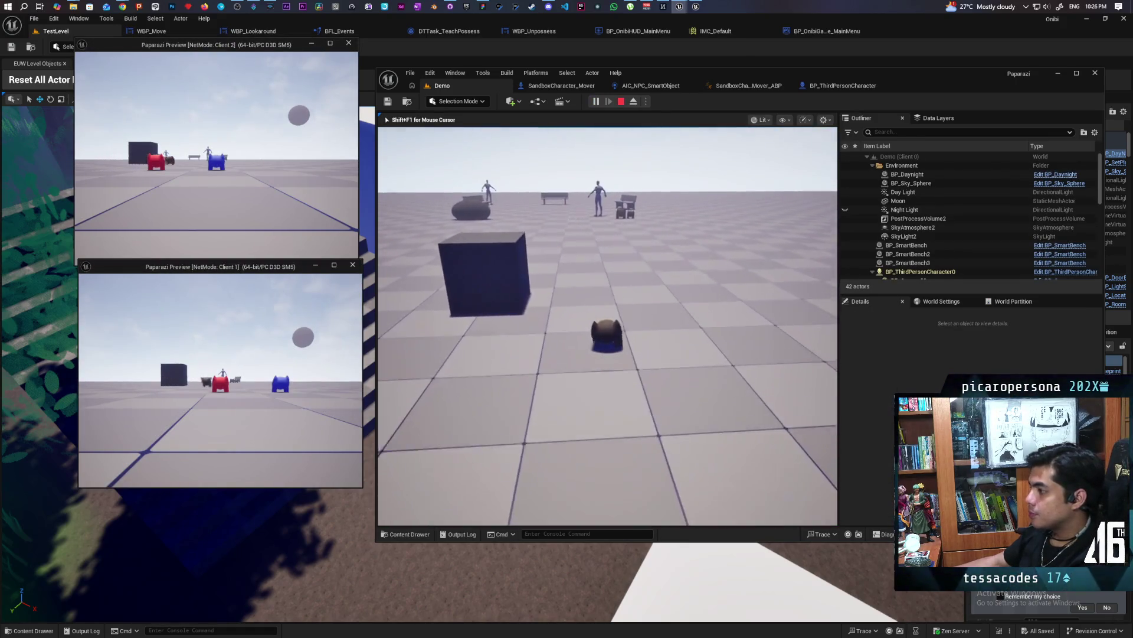
key("w")
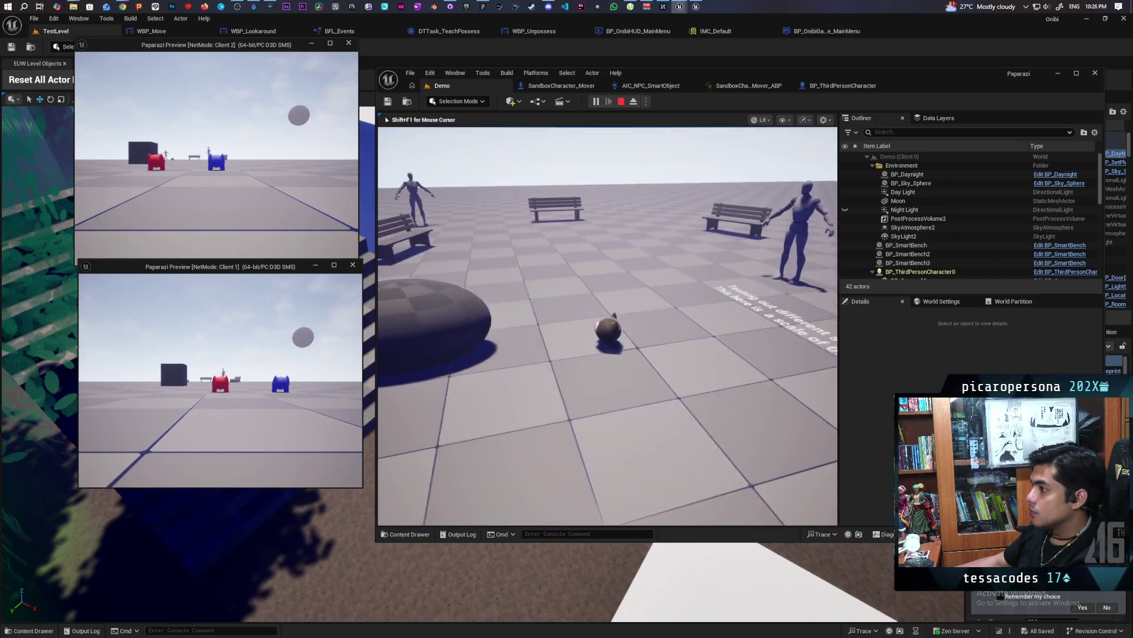
key("s")
key("w")
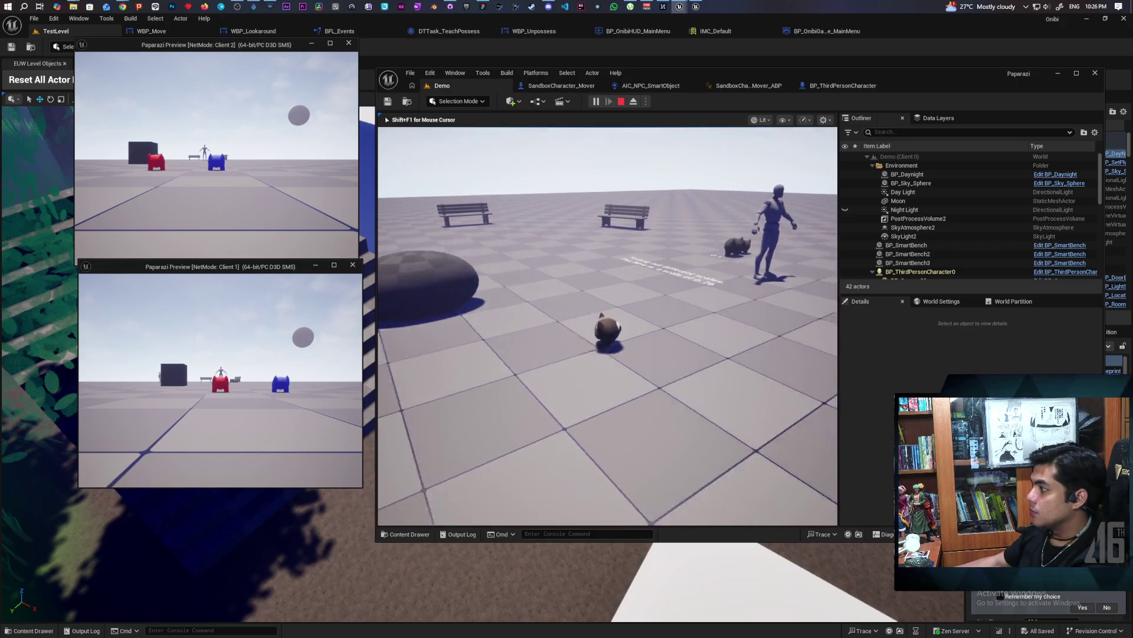
key("a")
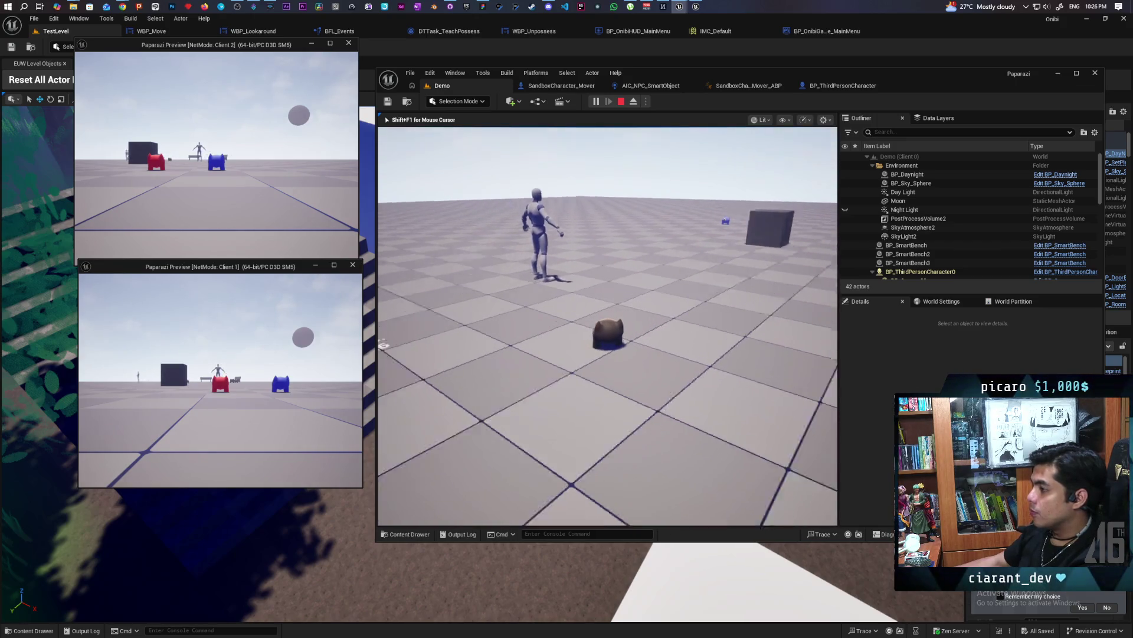
left_click(189, 231)
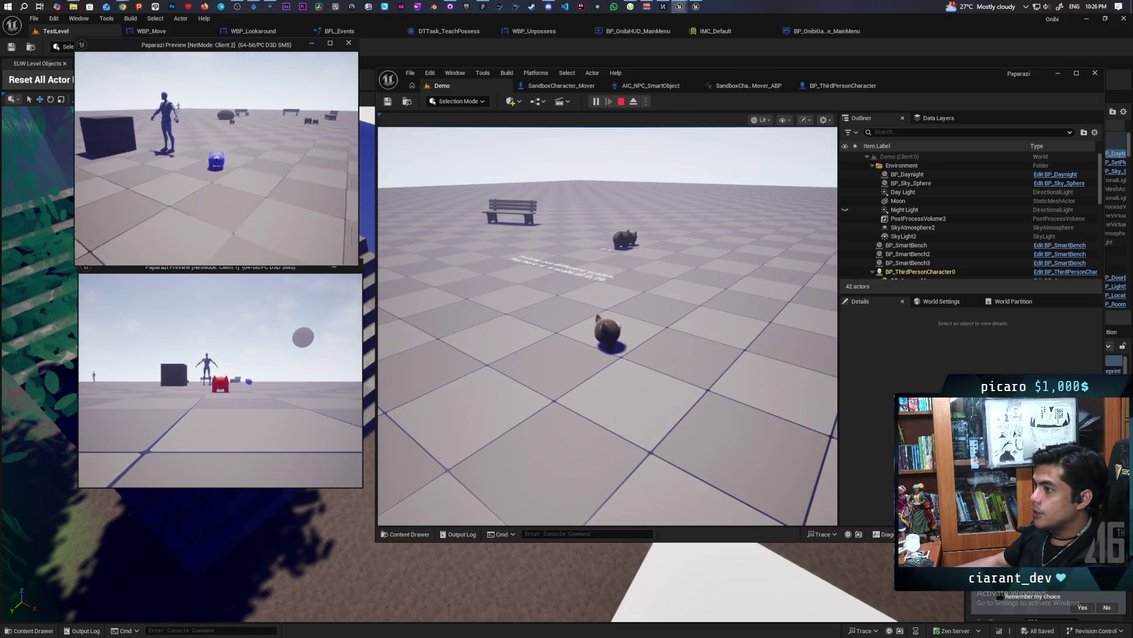
left_click(607, 325)
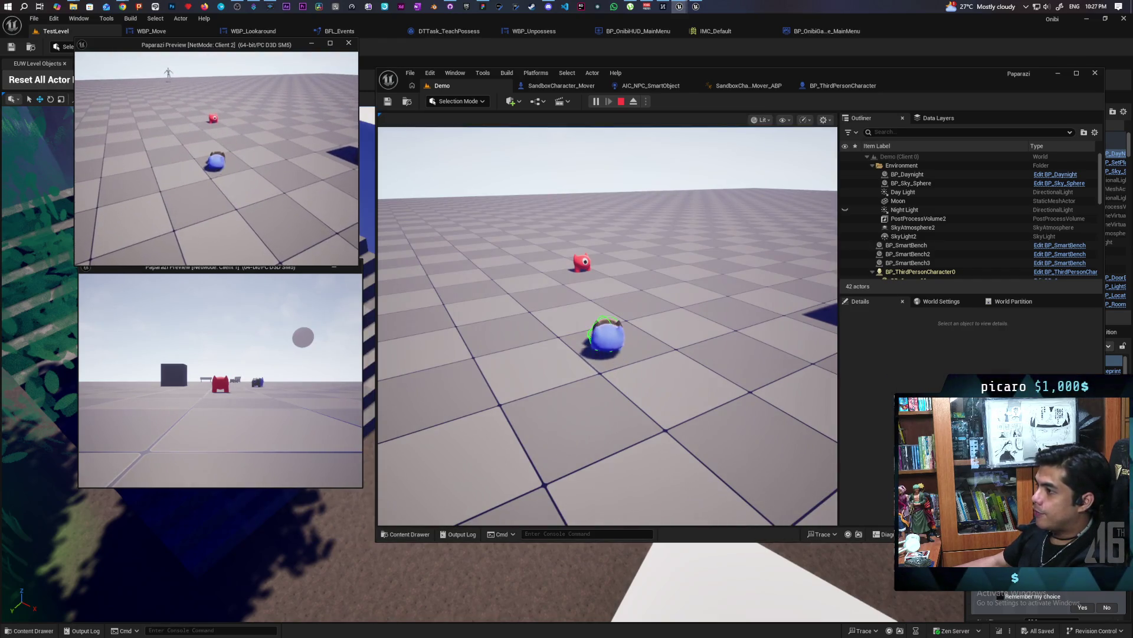
Stack the blue creature onto the dark player, walk them toward the benches, then stop.
key("e")
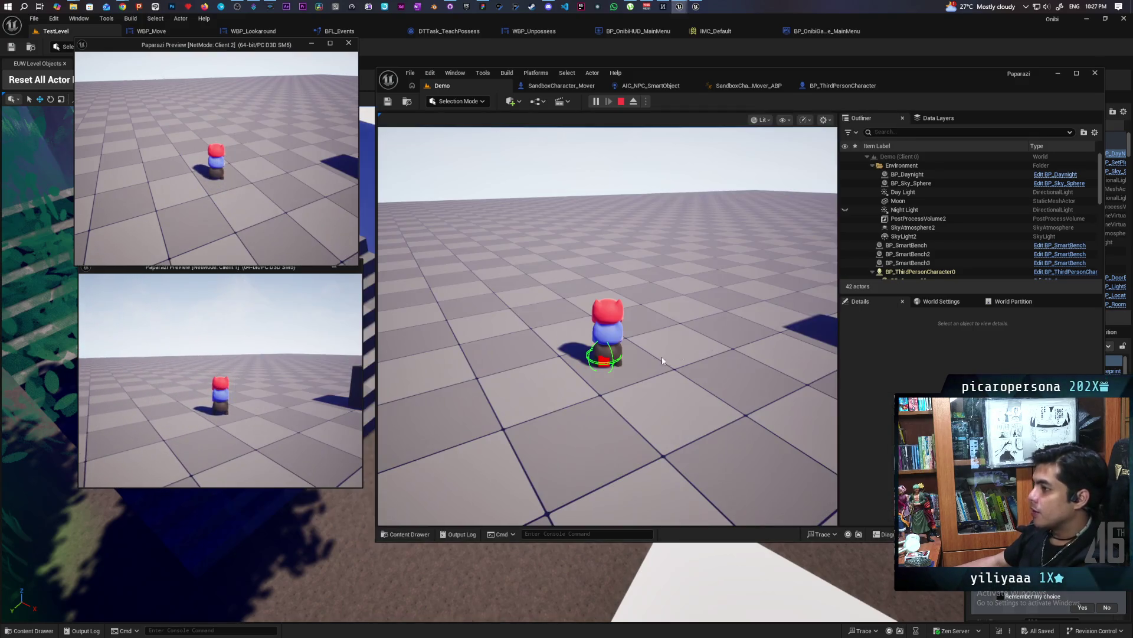
left_click(682, 352)
key("w")
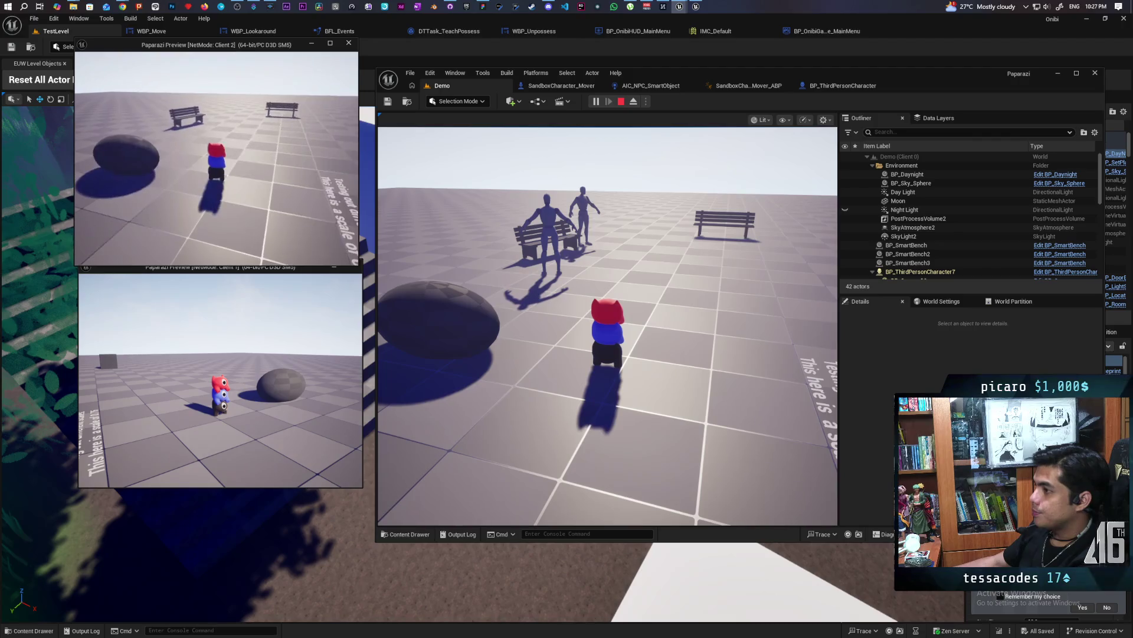
key("alt+Tab")
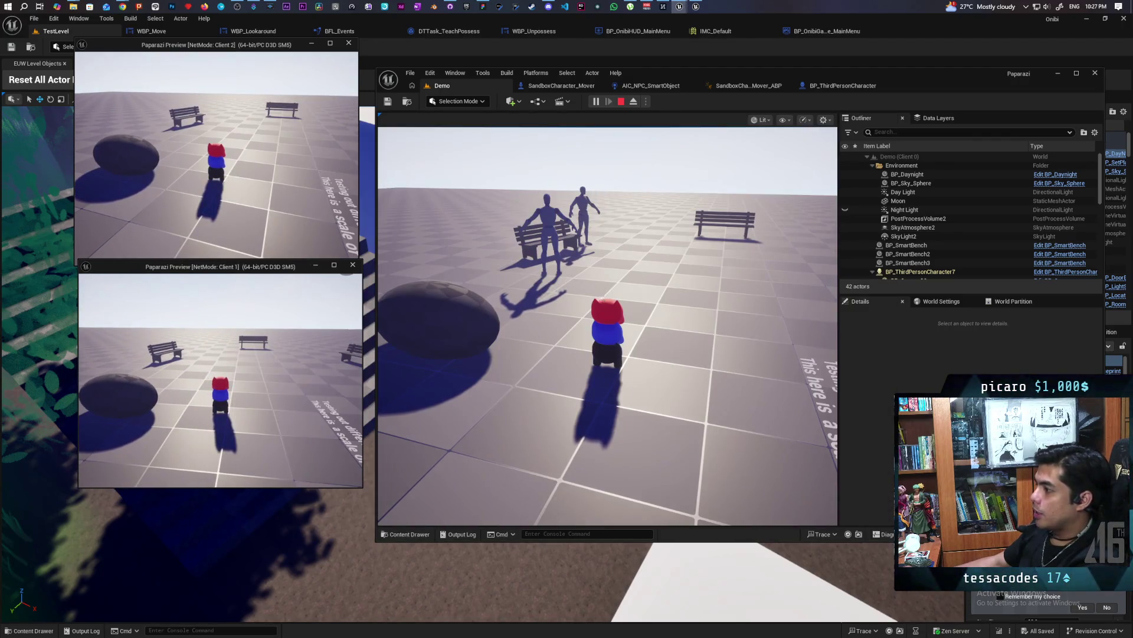
left_click(607, 325)
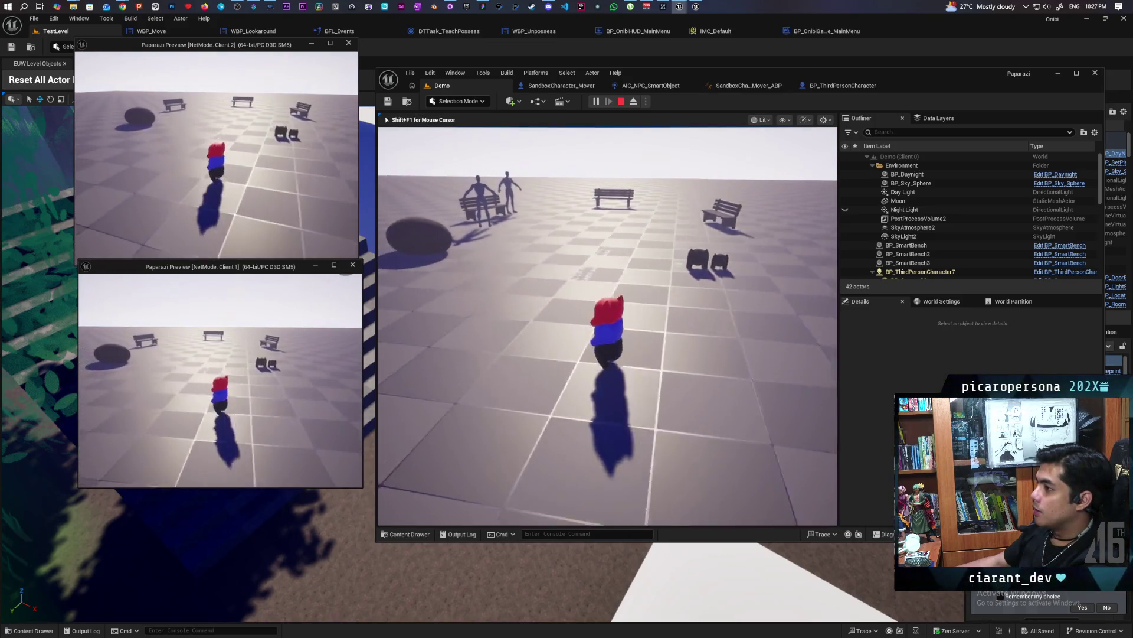
key("Escape")
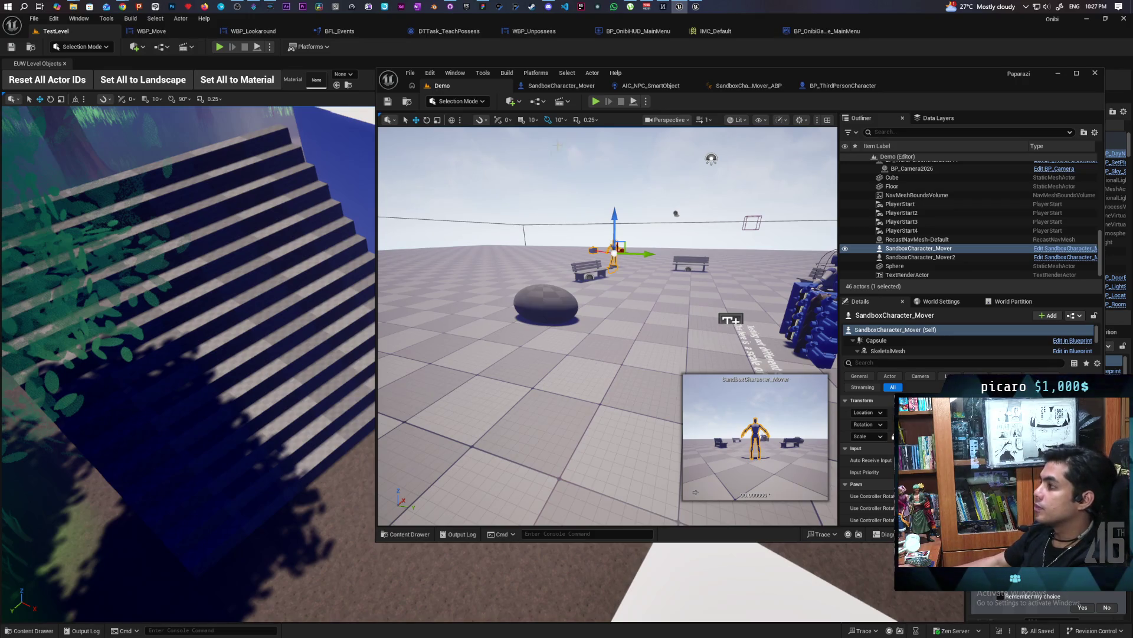
Drop a Climbing variable getter into BP_ThirdPersonCharacter's event graph and nudge S Trace For Friend.
left_click(556, 88)
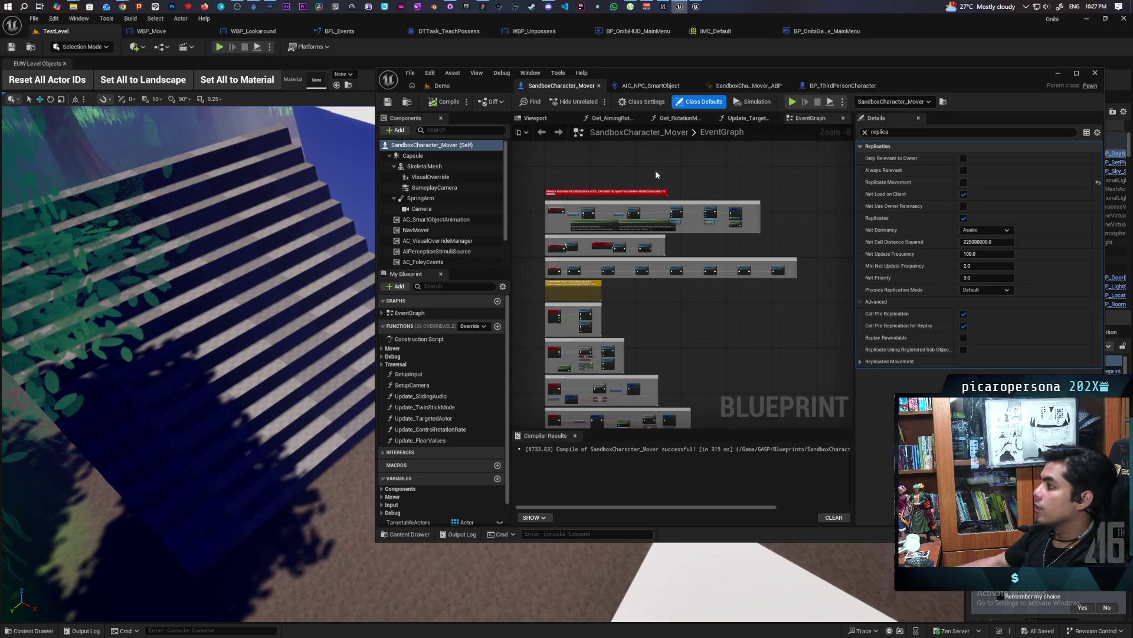
left_click(835, 87)
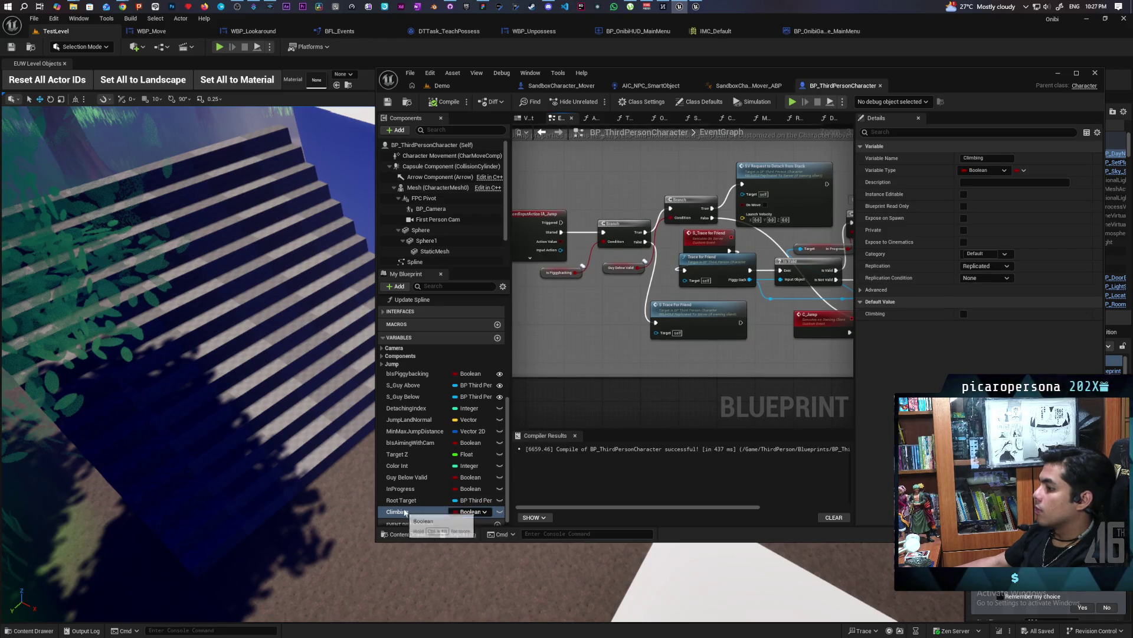
left_click_drag(592, 317, 562, 328)
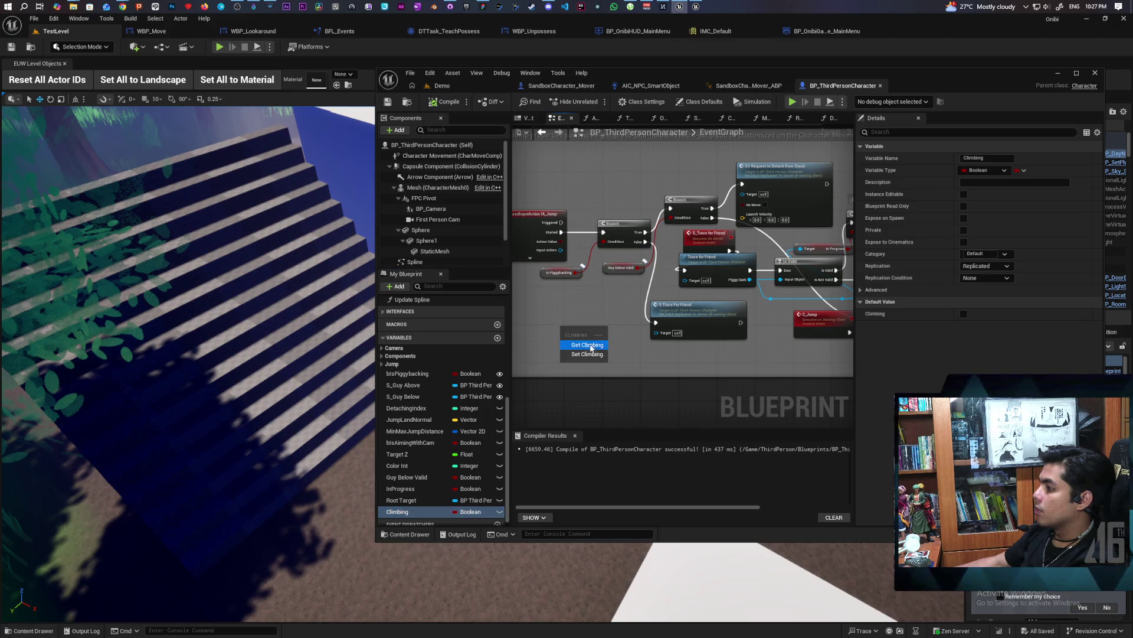
double_click(912, 90)
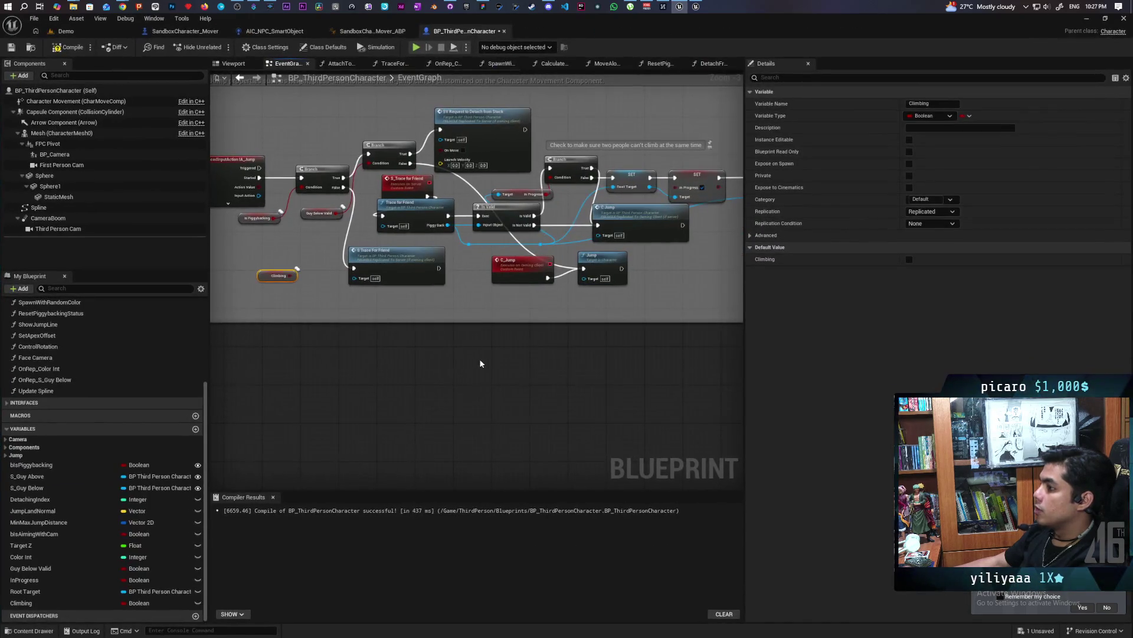
scroll(515, 387, "up", 2)
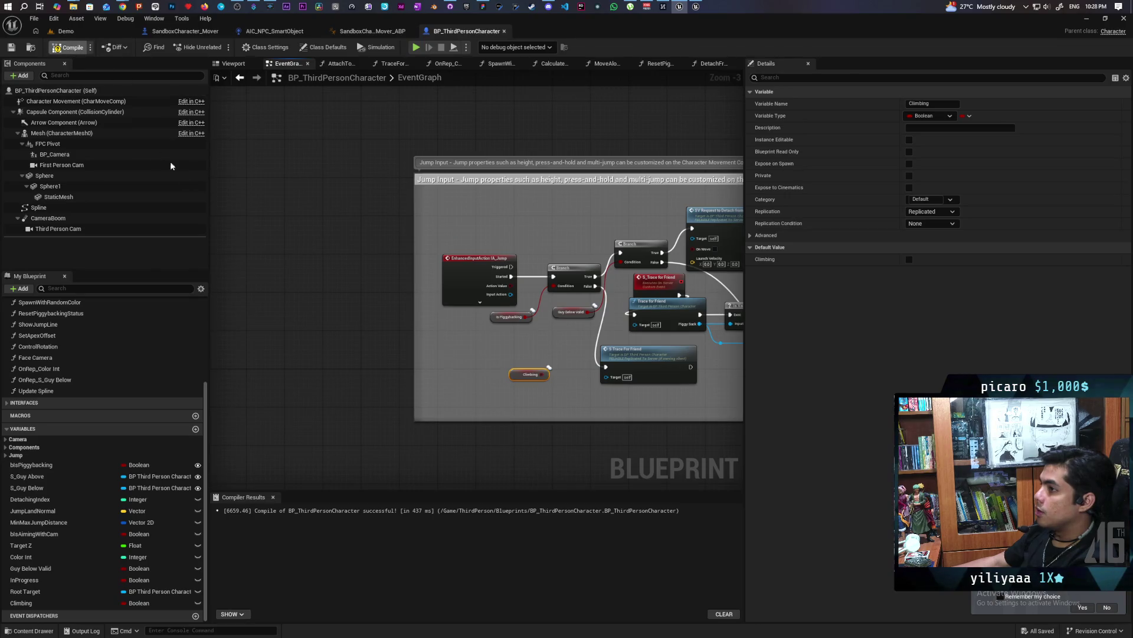
scroll(477, 358, "up", 3)
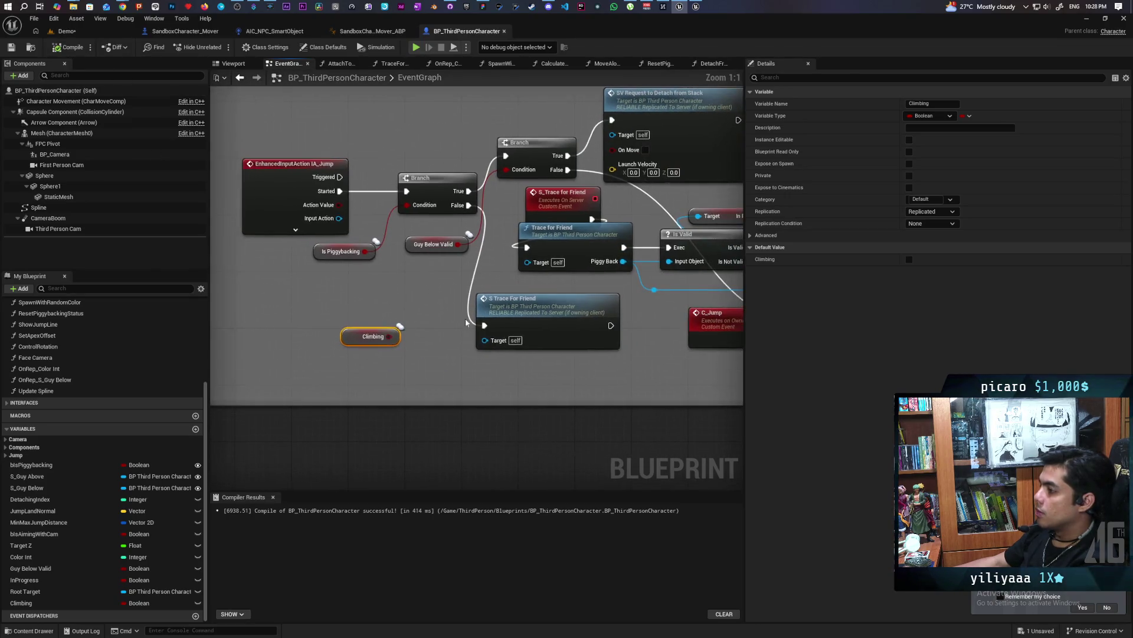
left_click(569, 321)
left_click_drag(569, 321, 576, 322)
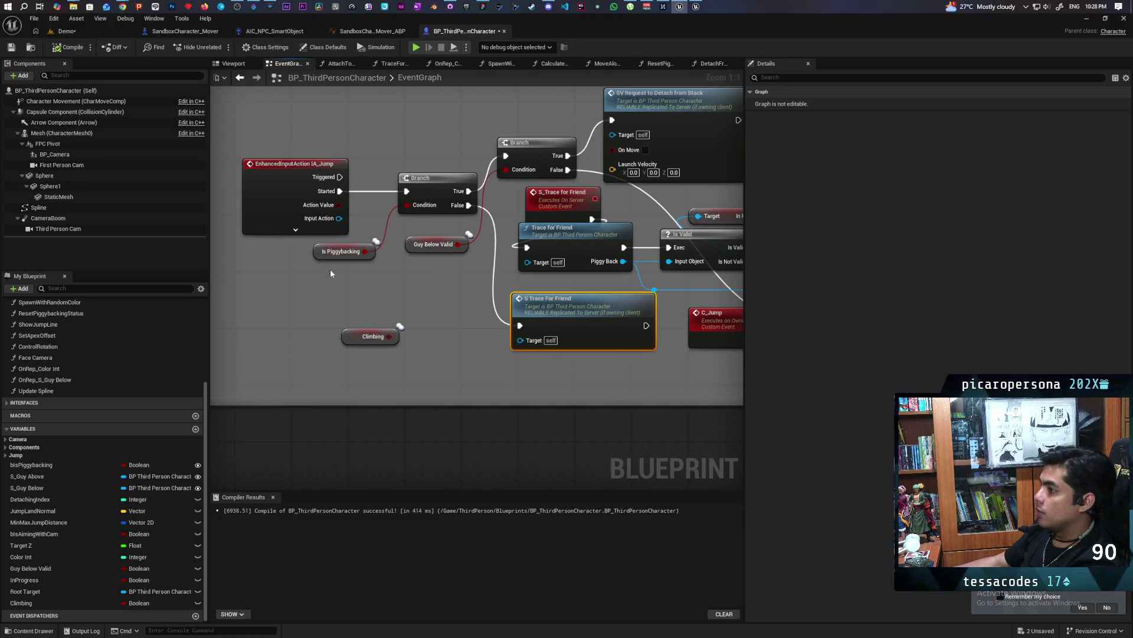
Select the Guy Below Valid node and pan over to the jump input area.
left_click_drag(403, 253, 404, 254)
left_click_drag(422, 257, 445, 244)
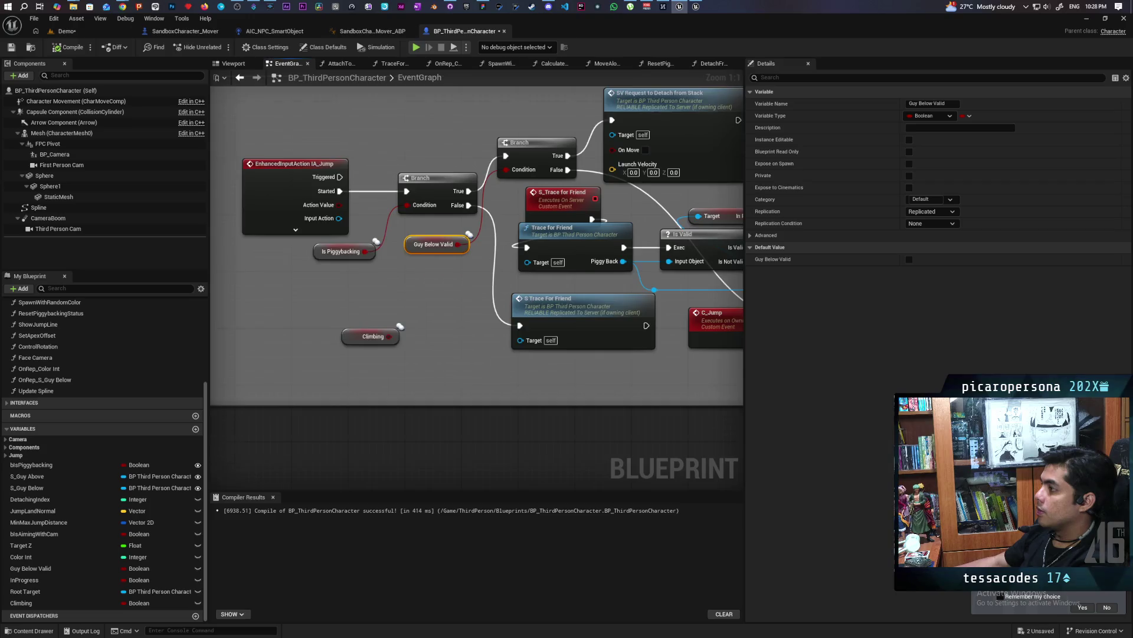
left_click_drag(454, 295, 396, 344)
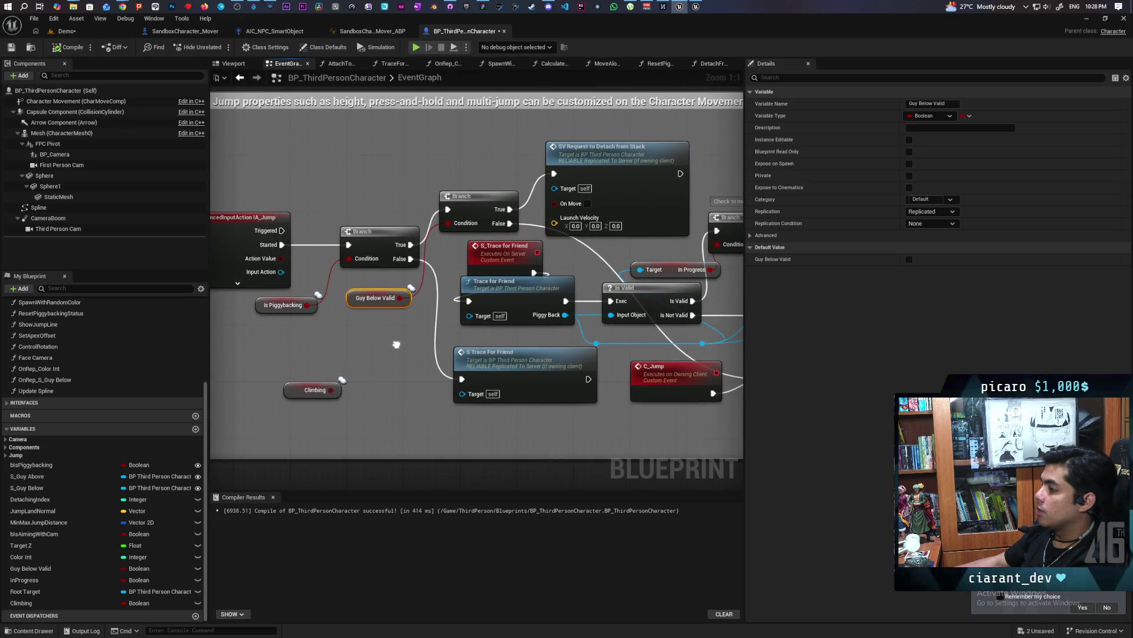
mouse_move(396, 344)
left_mouse_down()
mouse_move(544, 360)
mouse_move(621, 344)
left_mouse_up()
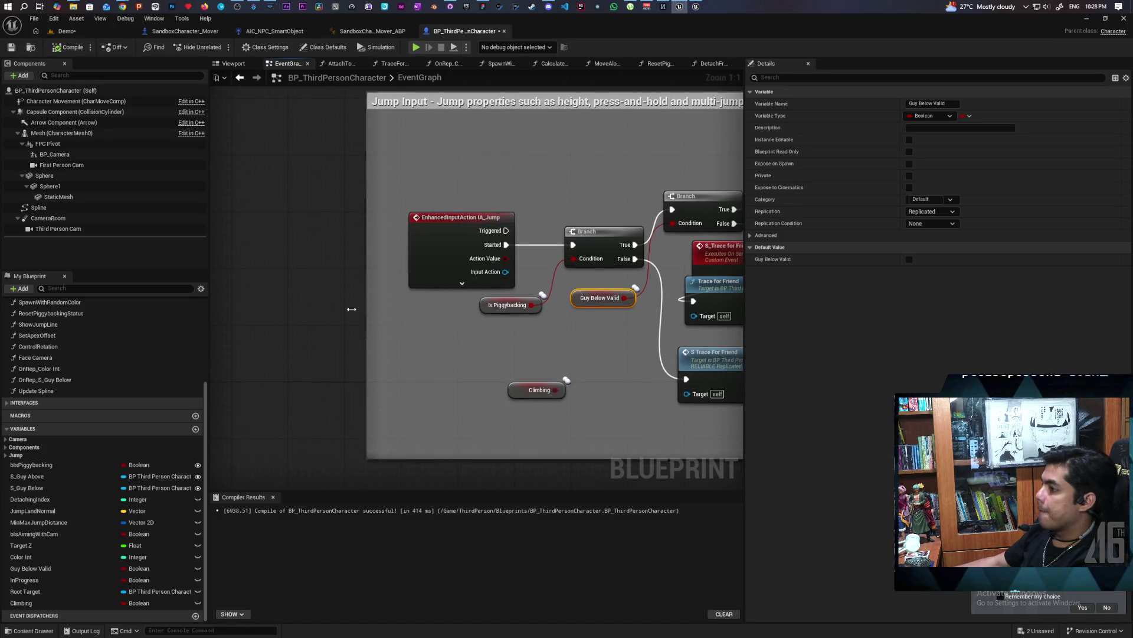
Widen the Jump Input comment, shift IA_Jump left, and place the Climbing getter and a Branch below it.
left_click_drag(352, 309, 248, 319)
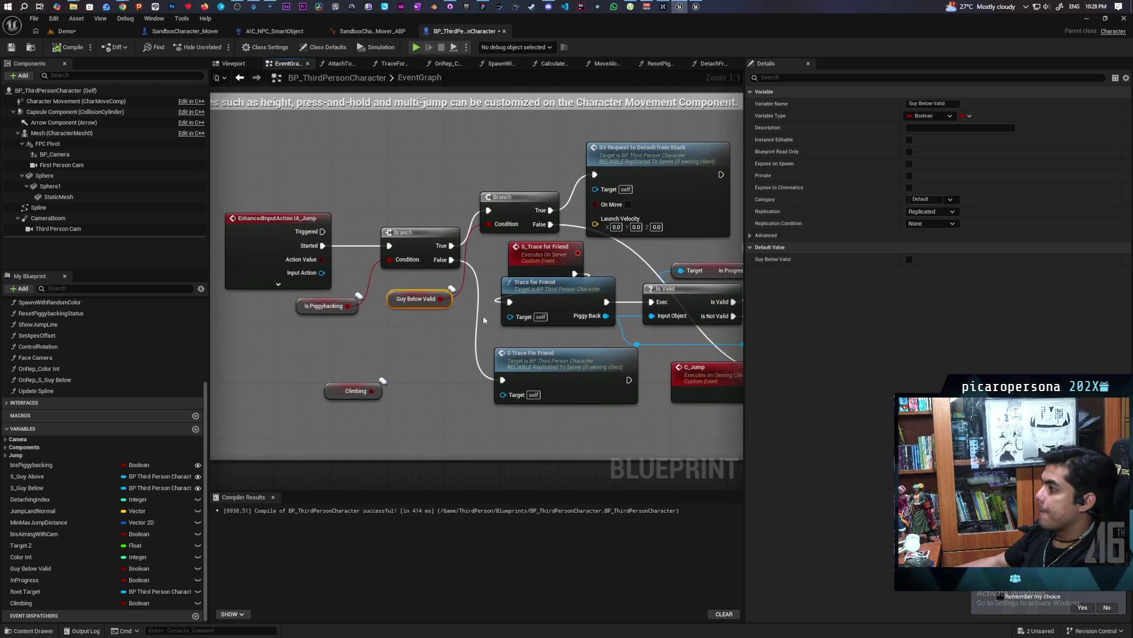
left_click_drag(564, 329, 668, 329)
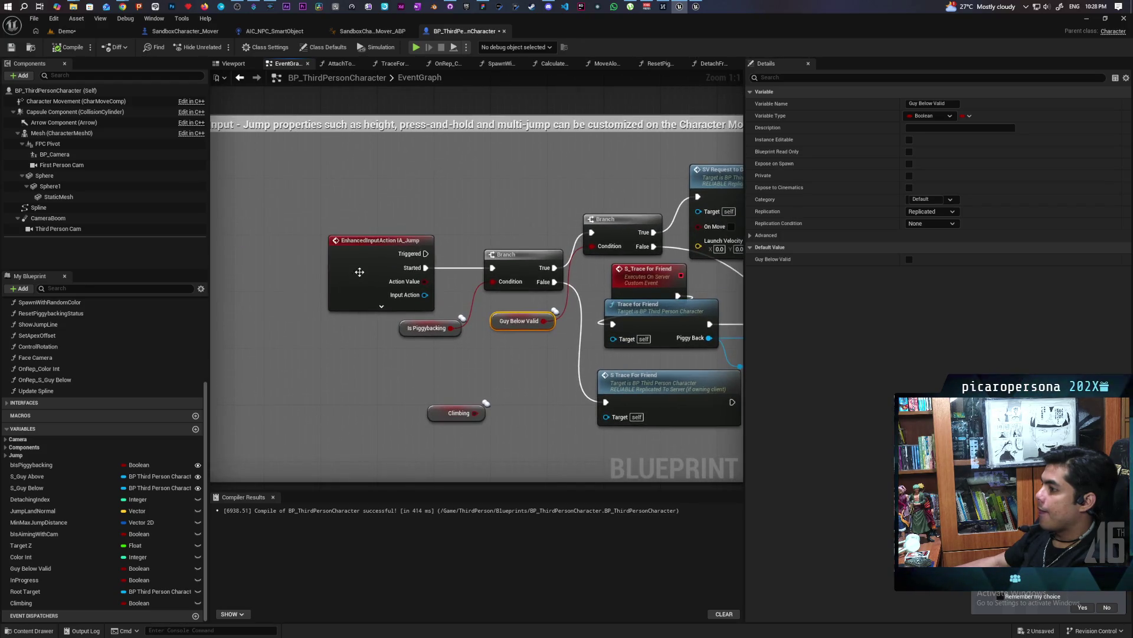
mouse_move(384, 233)
left_mouse_down()
mouse_move(283, 234)
mouse_move(481, 230)
left_mouse_up()
left_click_drag(562, 388, 413, 308)
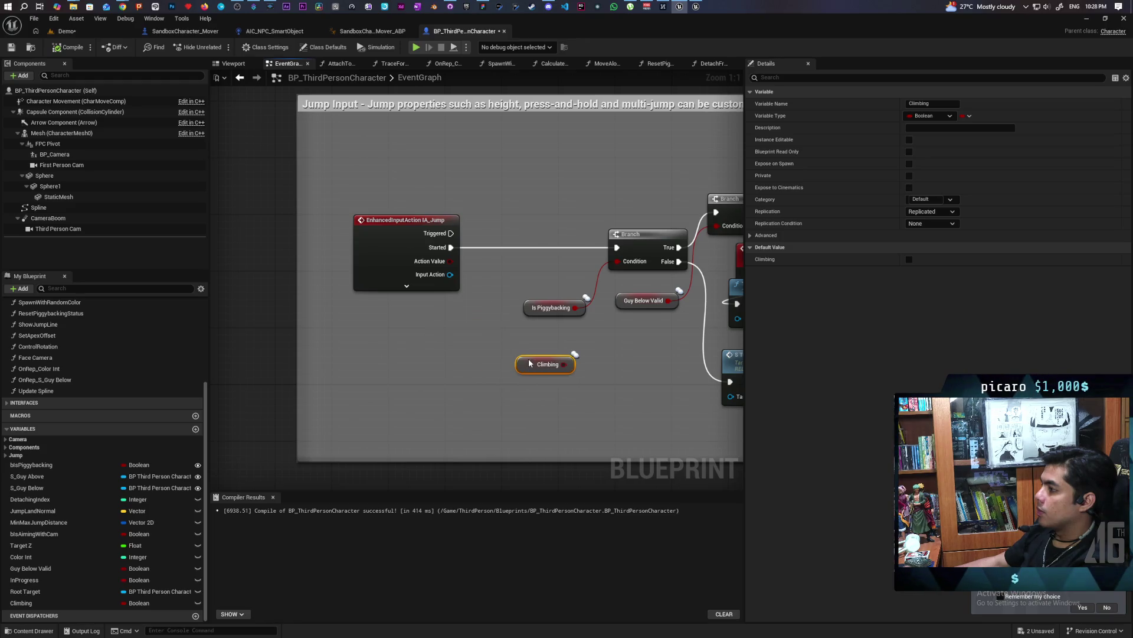
left_click_drag(539, 361, 432, 336)
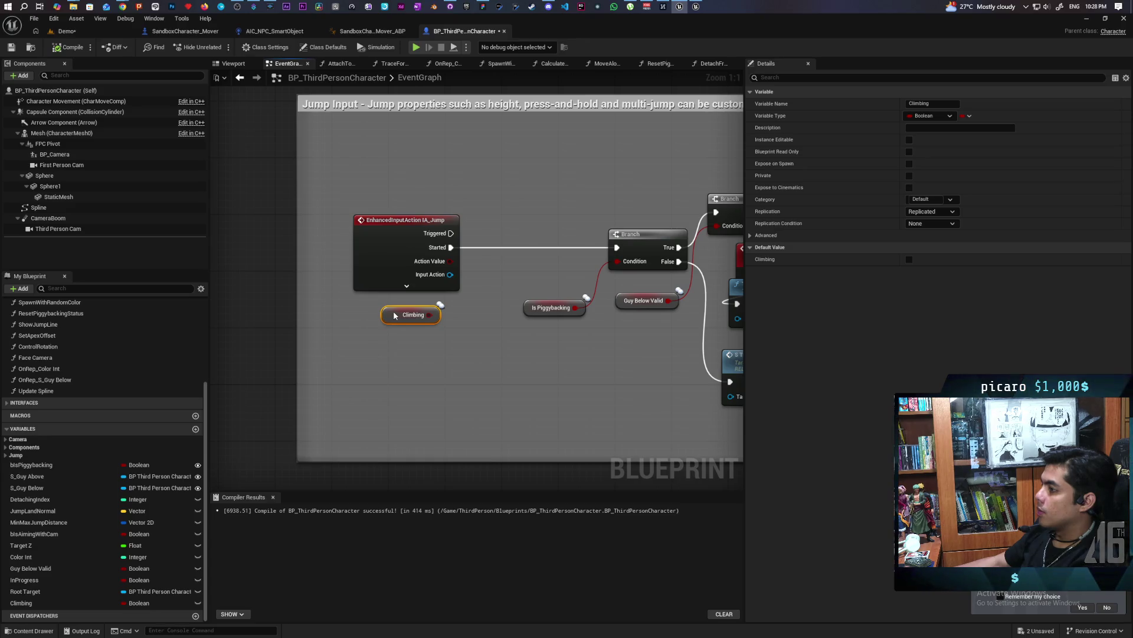
left_click(479, 349)
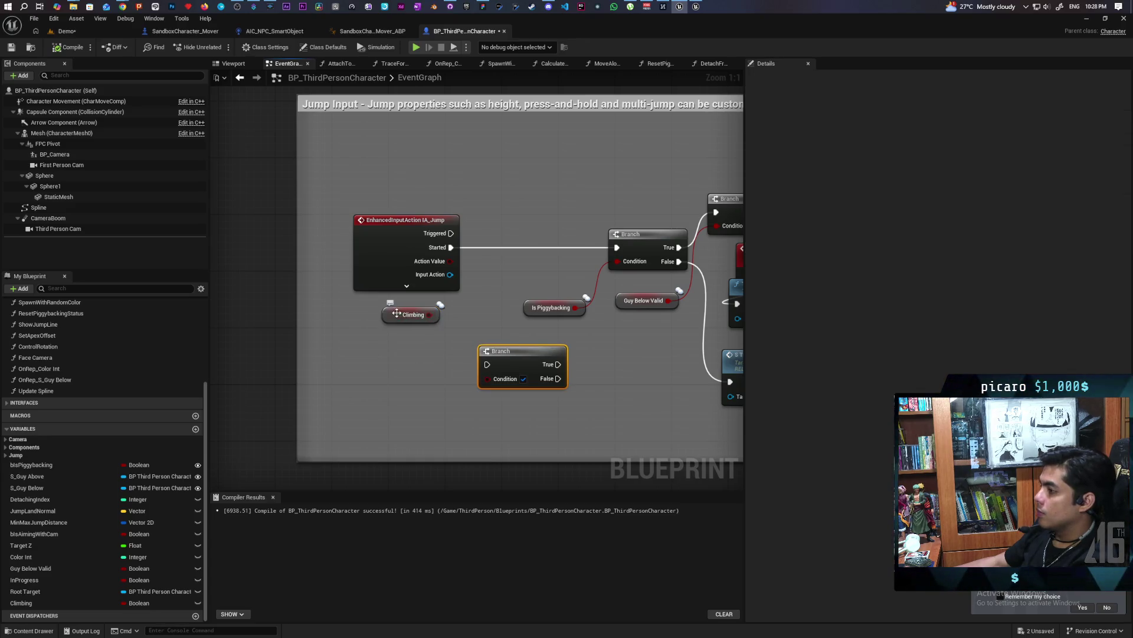
left_click_drag(397, 313, 404, 370)
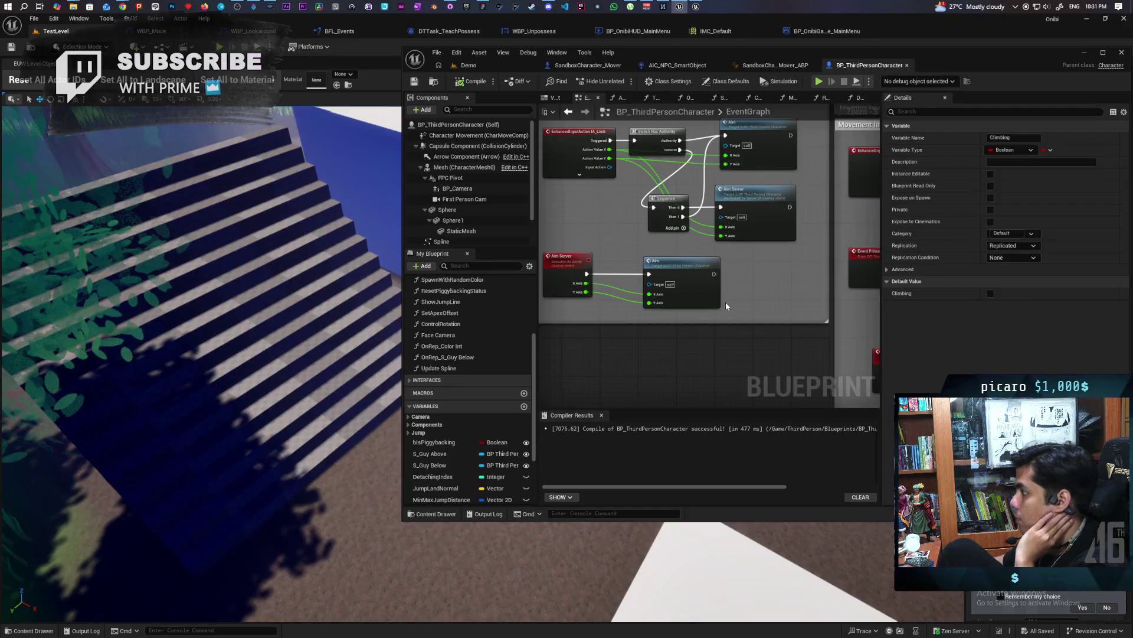
Wire IA_Move's Triggered output into the Branch, save BP_ThirdPersonCharacter, and return to Demo.
scroll(662, 278, "up", 6)
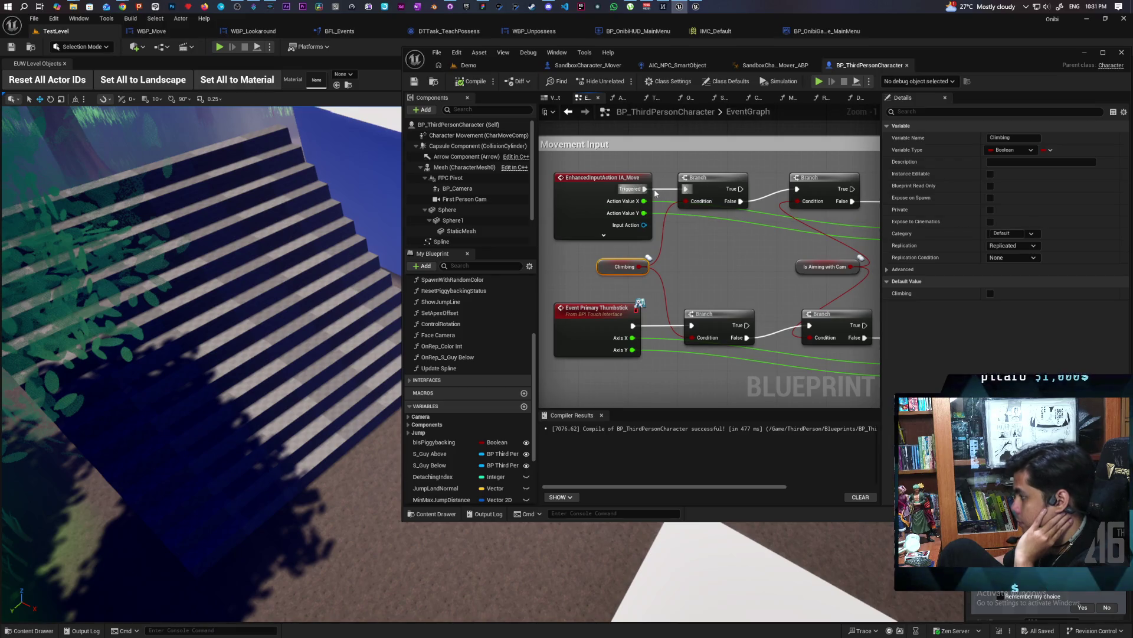
mouse_move(648, 191)
left_mouse_down()
mouse_move(771, 216)
mouse_move(807, 194)
mouse_move(799, 190)
left_mouse_up()
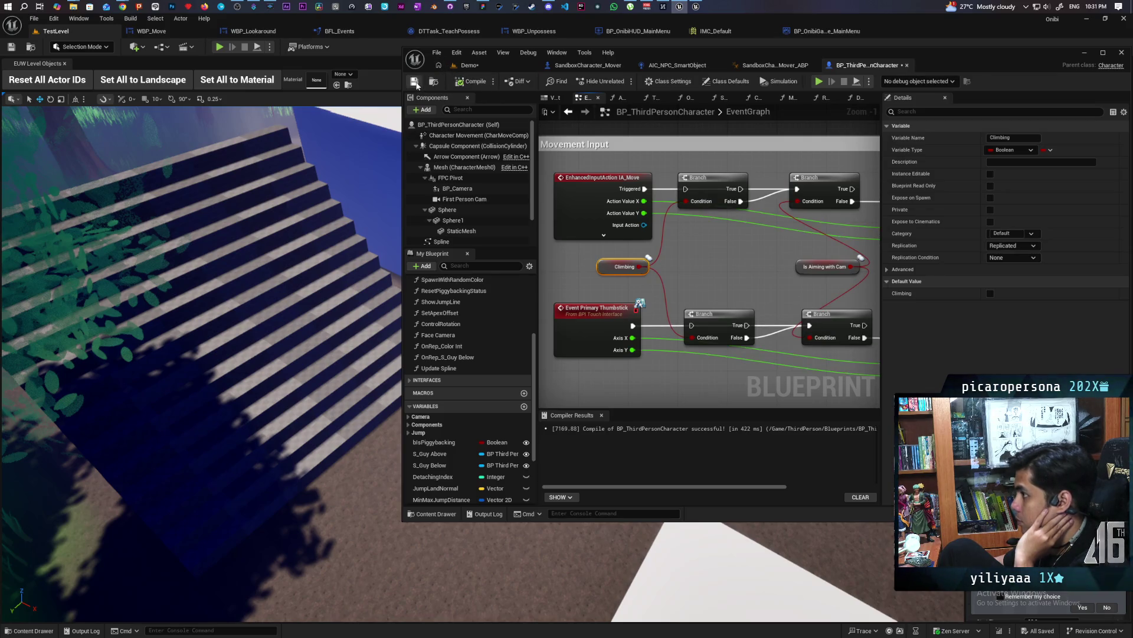
left_click(415, 83)
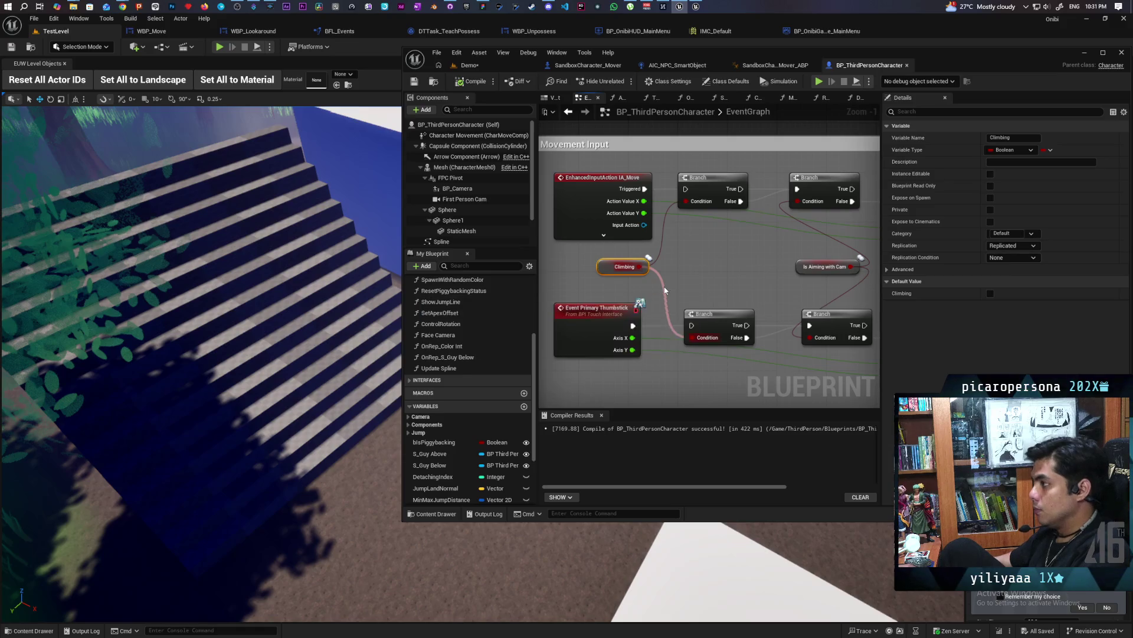
left_click(469, 65)
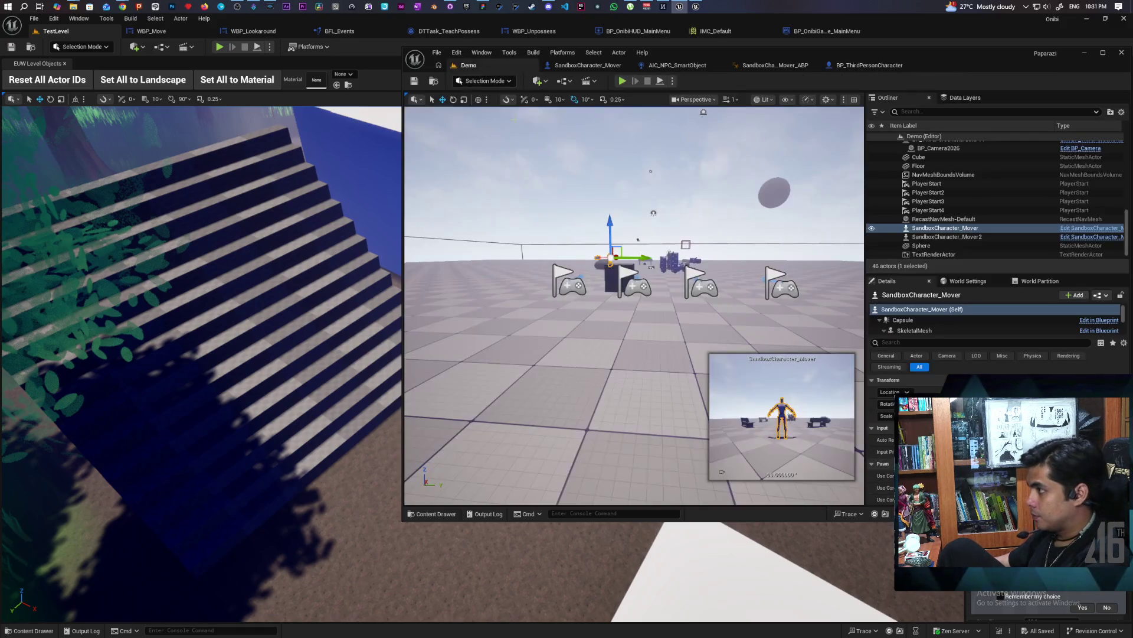
Start a multiplayer test and walk the player back and forth toward the box and benches.
left_click(628, 83)
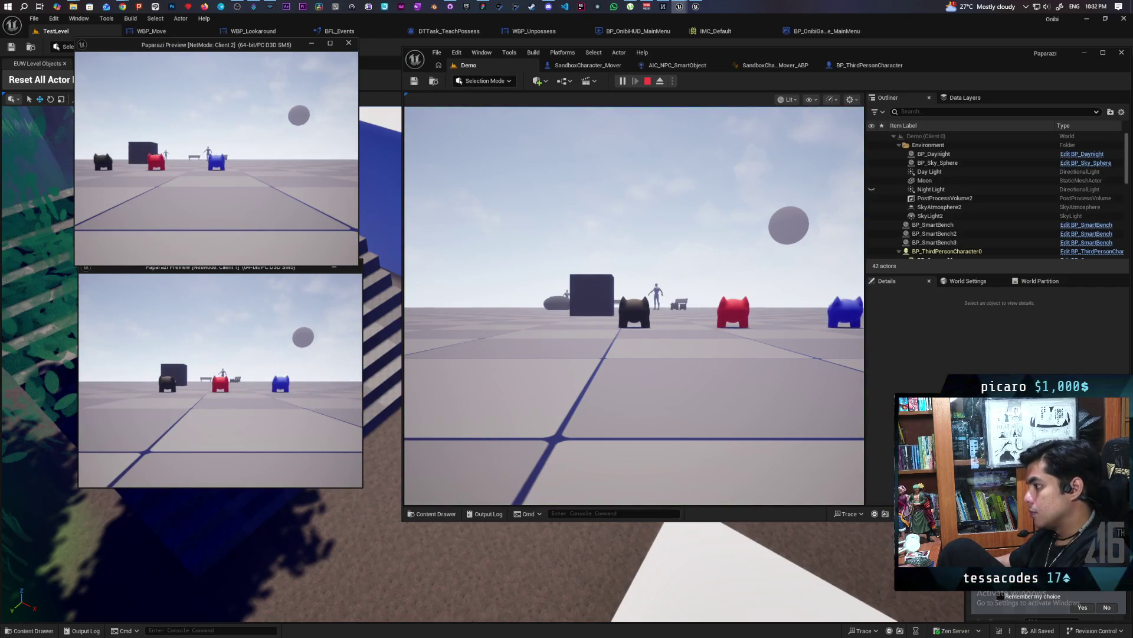
left_click(514, 164)
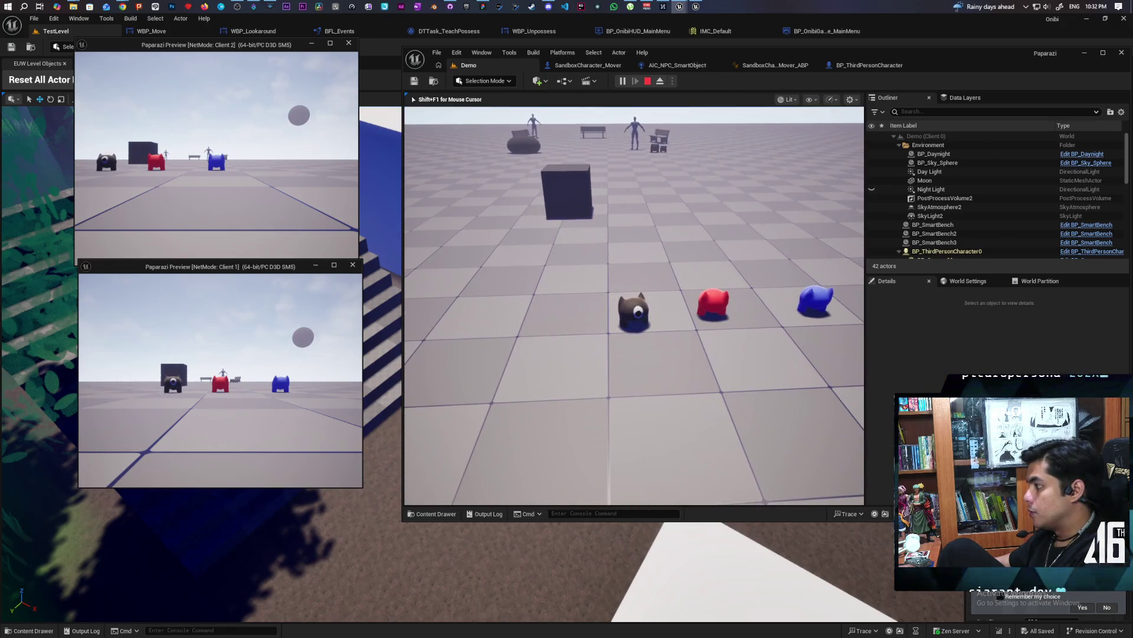
key("w")
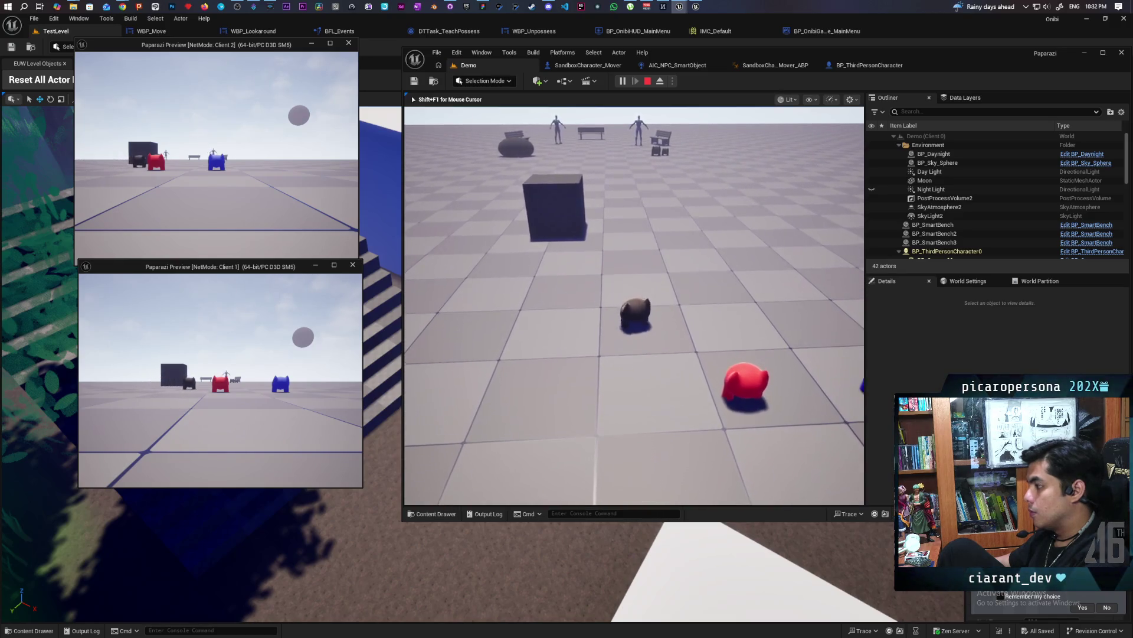
key("s")
key("w")
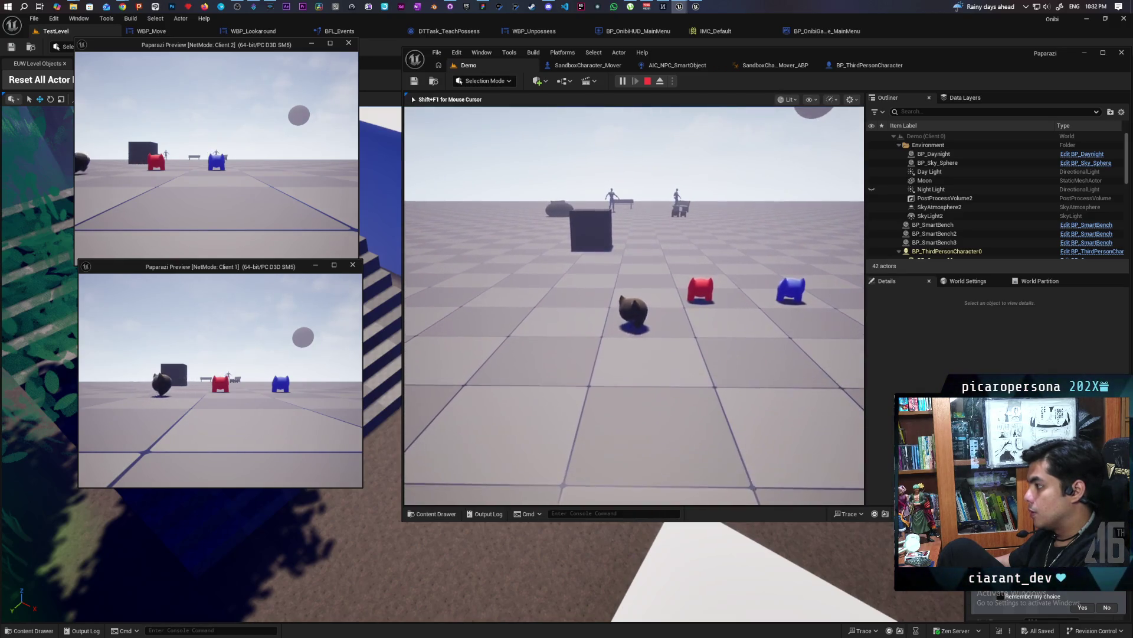
key("w")
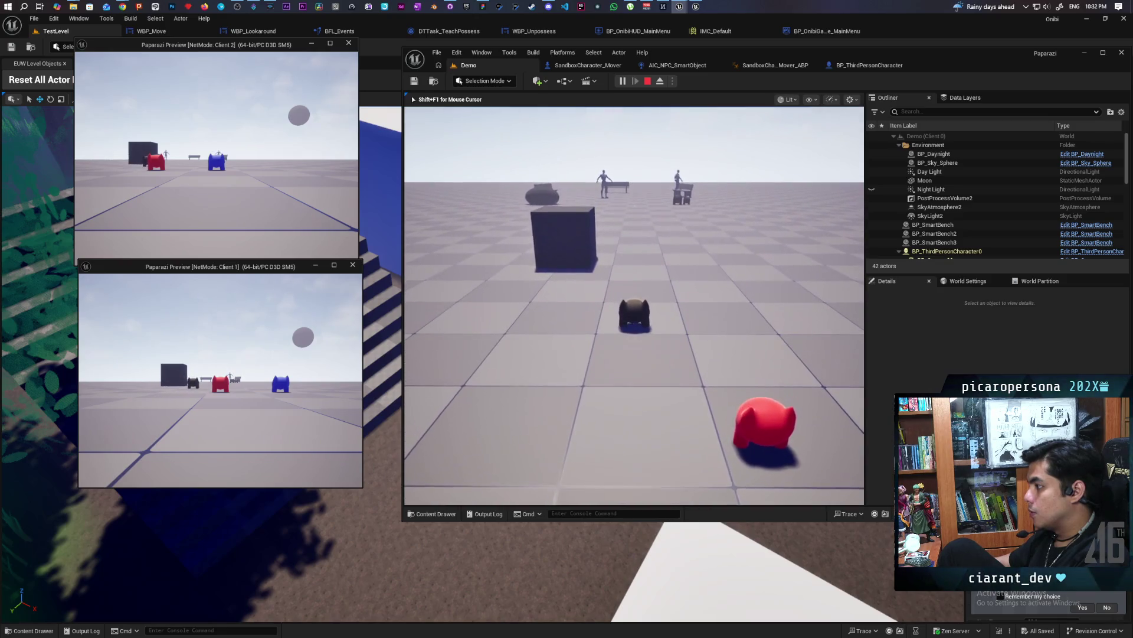
key("s")
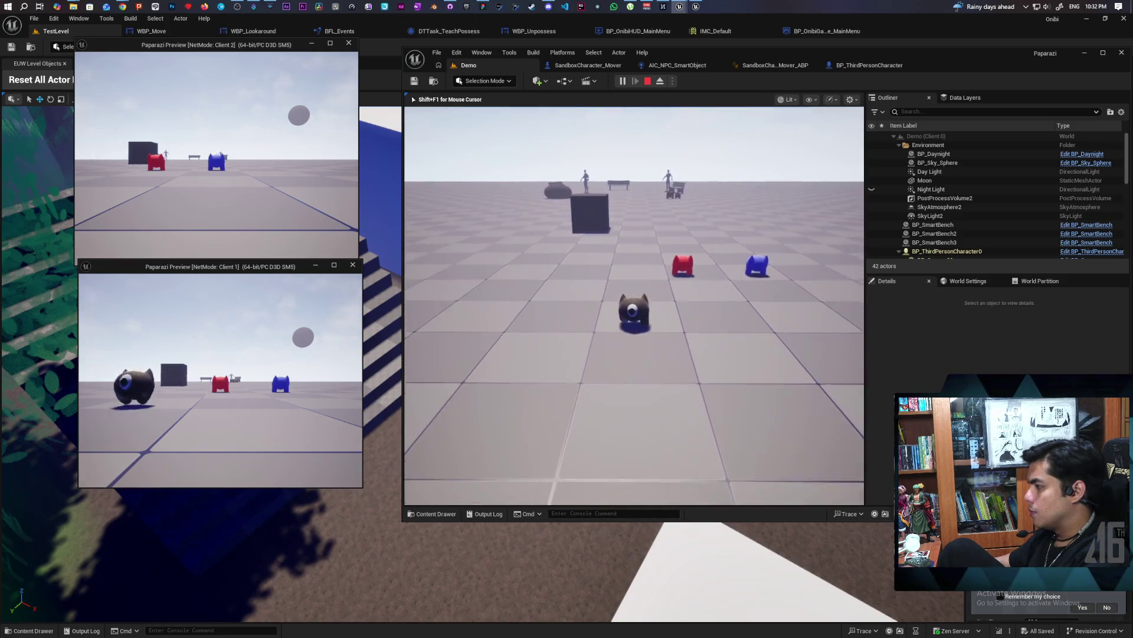
key("w")
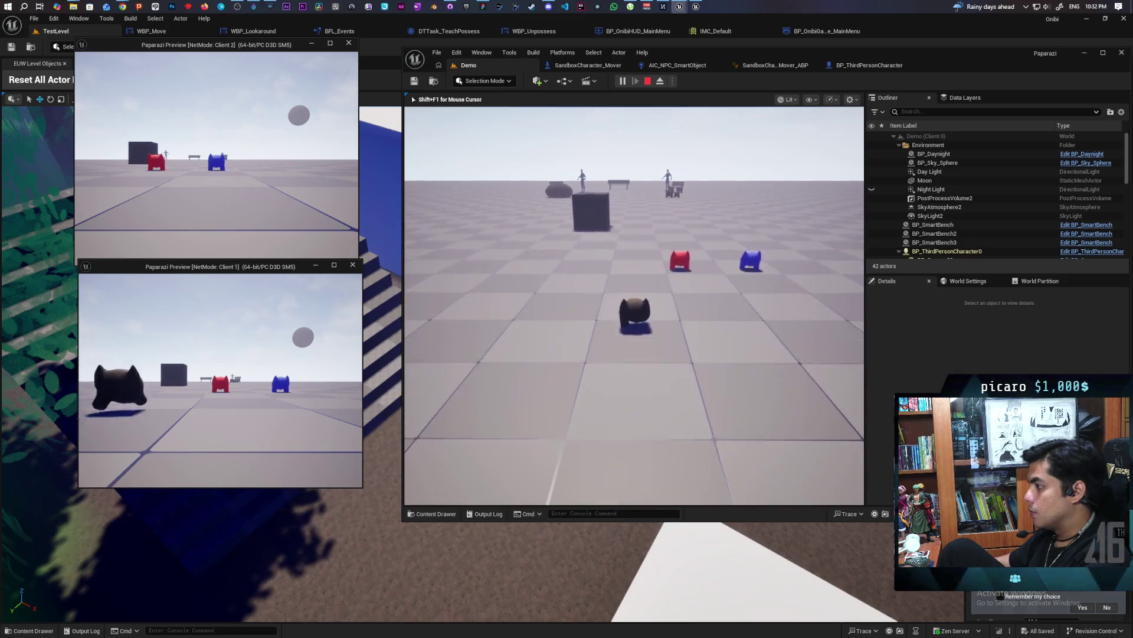
key("w")
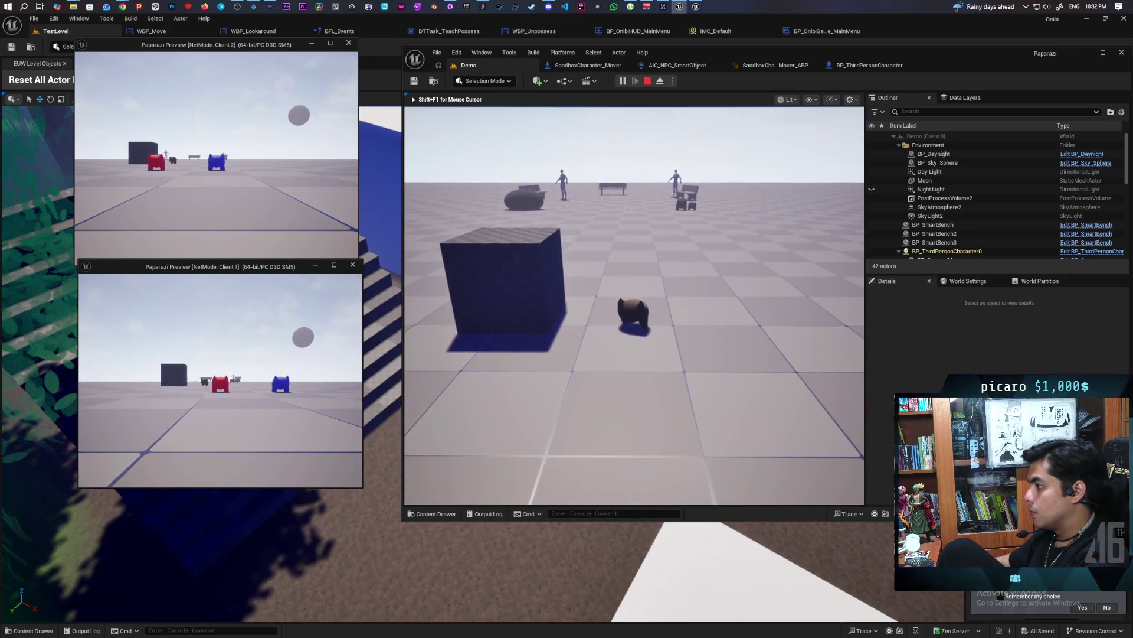
key("w")
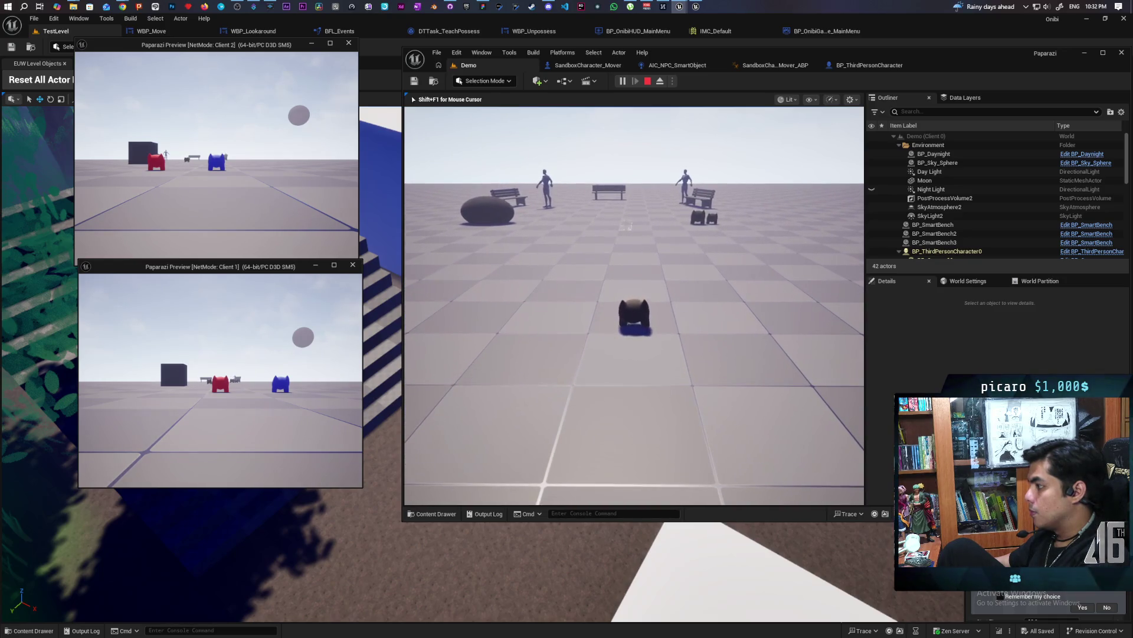
key("s")
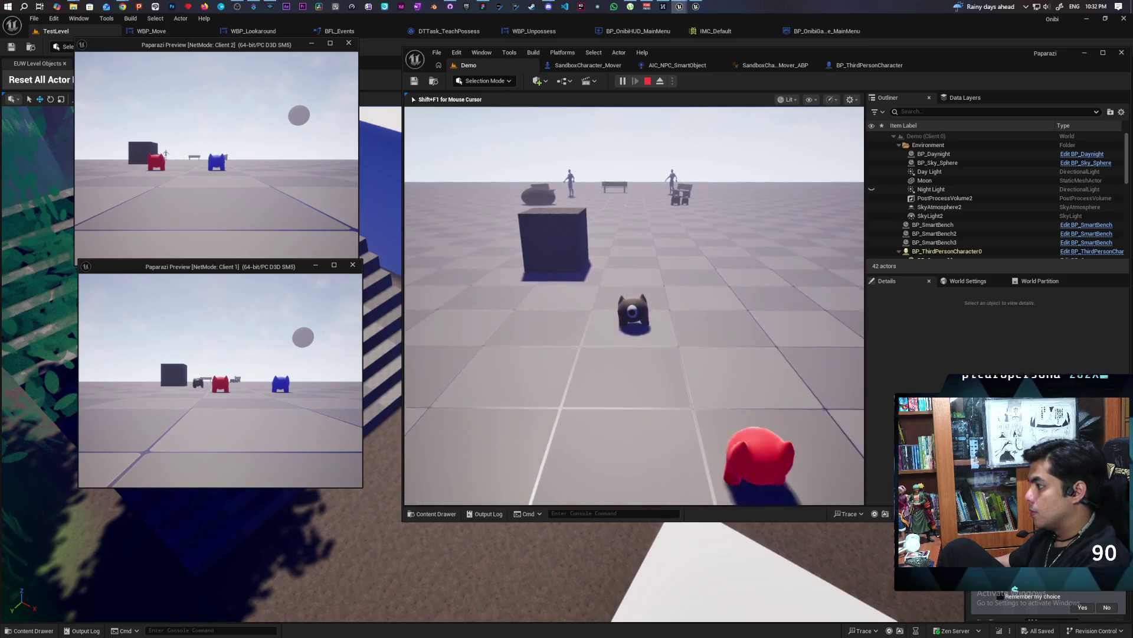
key("s")
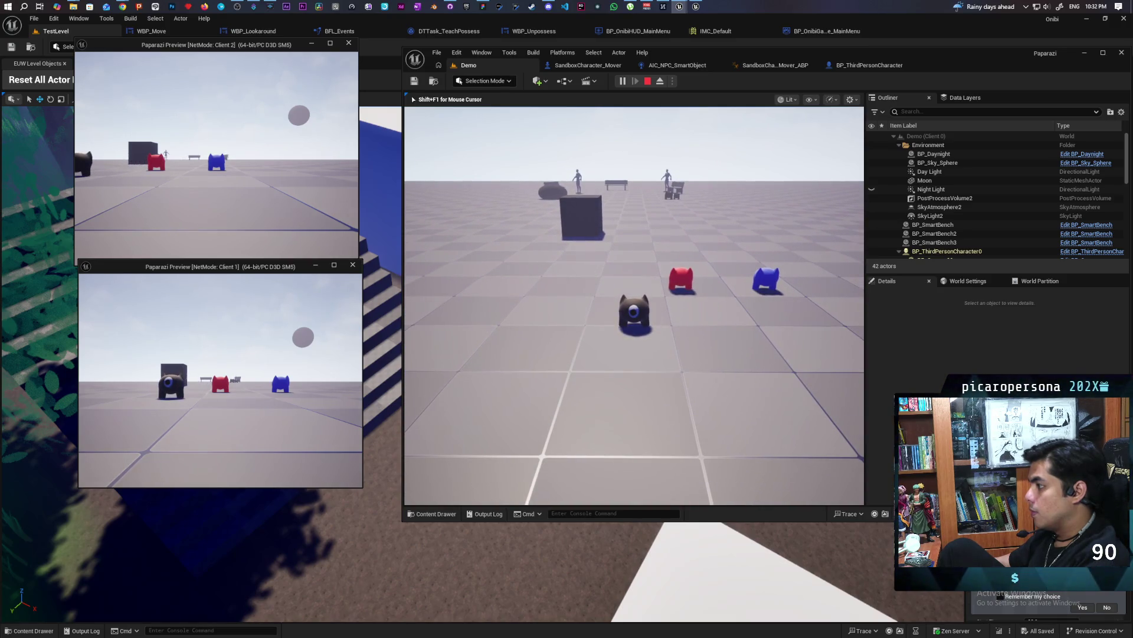
Steer the blue player onto the black NPC's back, walk off and back, then stop.
key("w")
key("a")
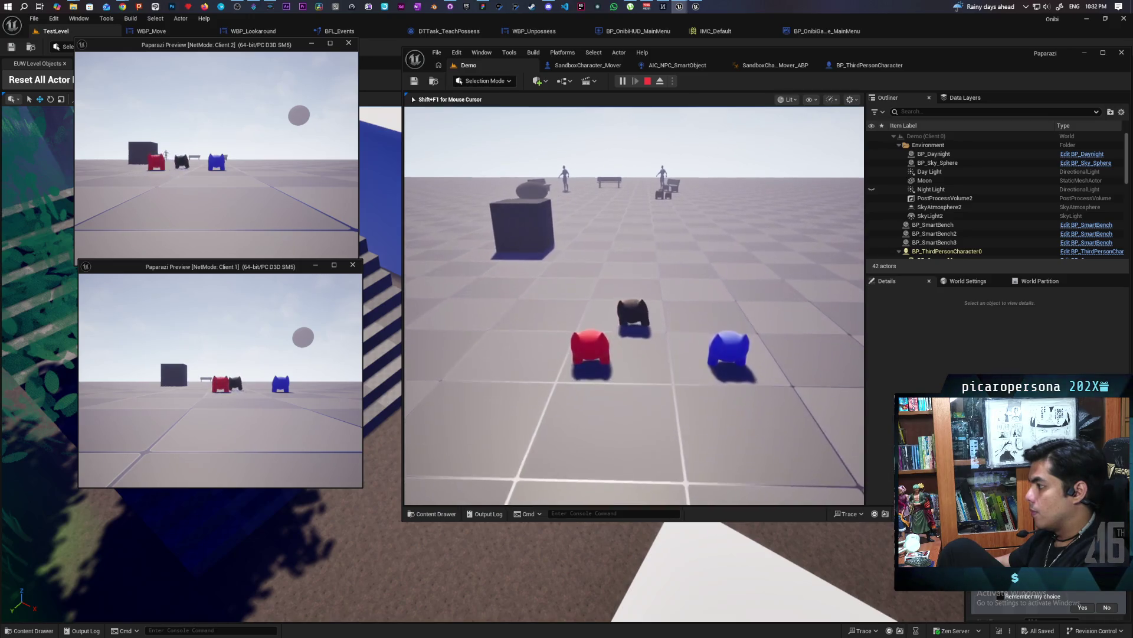
key("a")
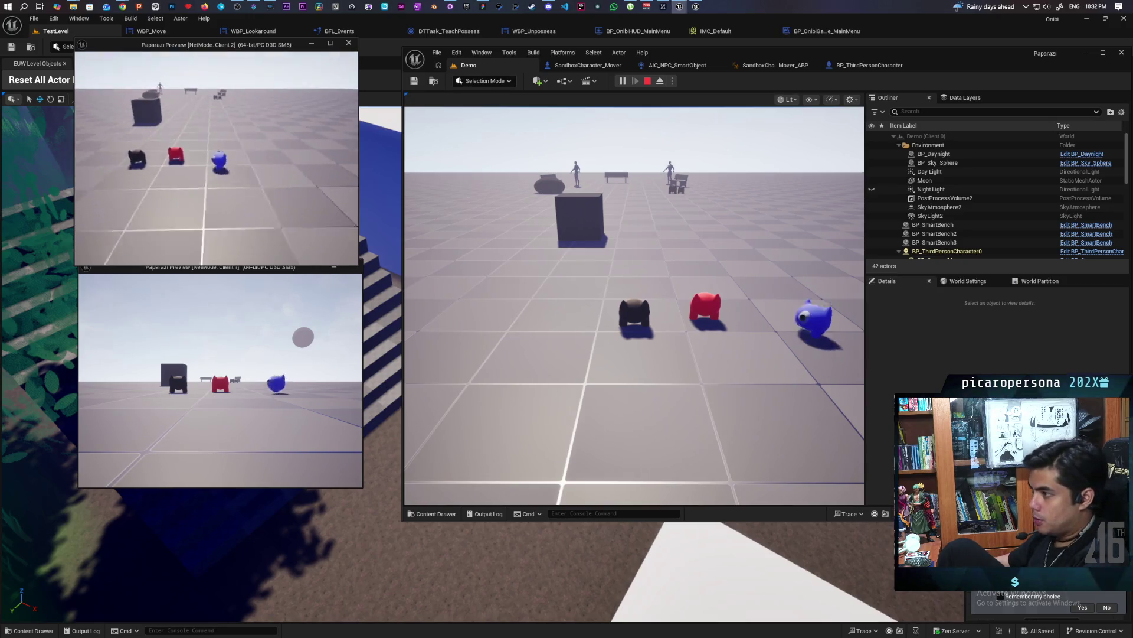
key("a")
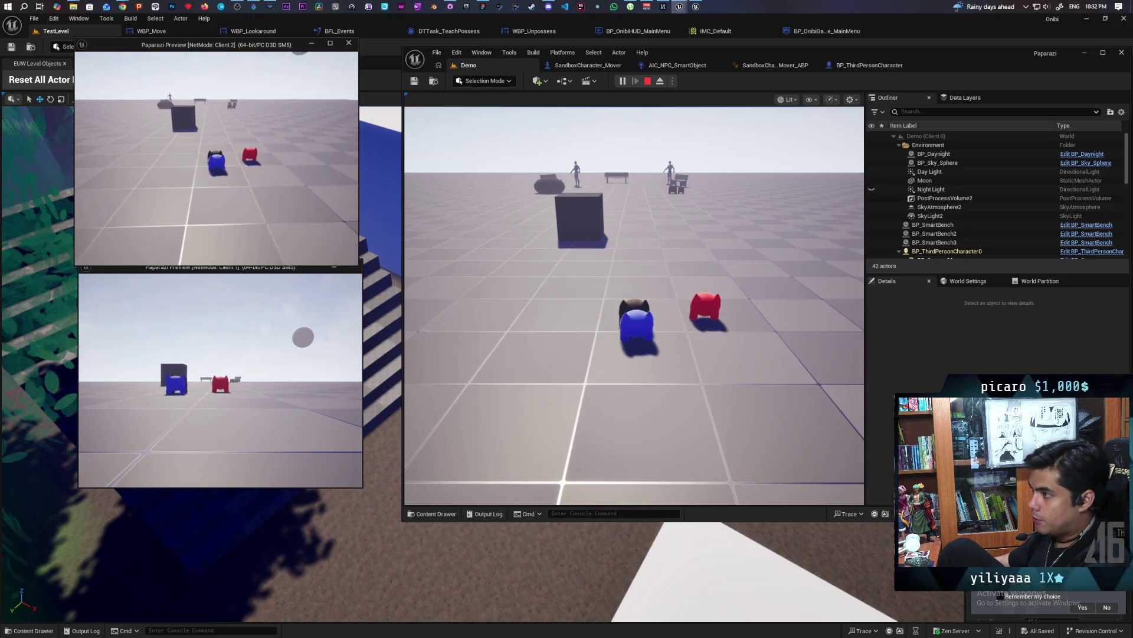
key("d")
key("a")
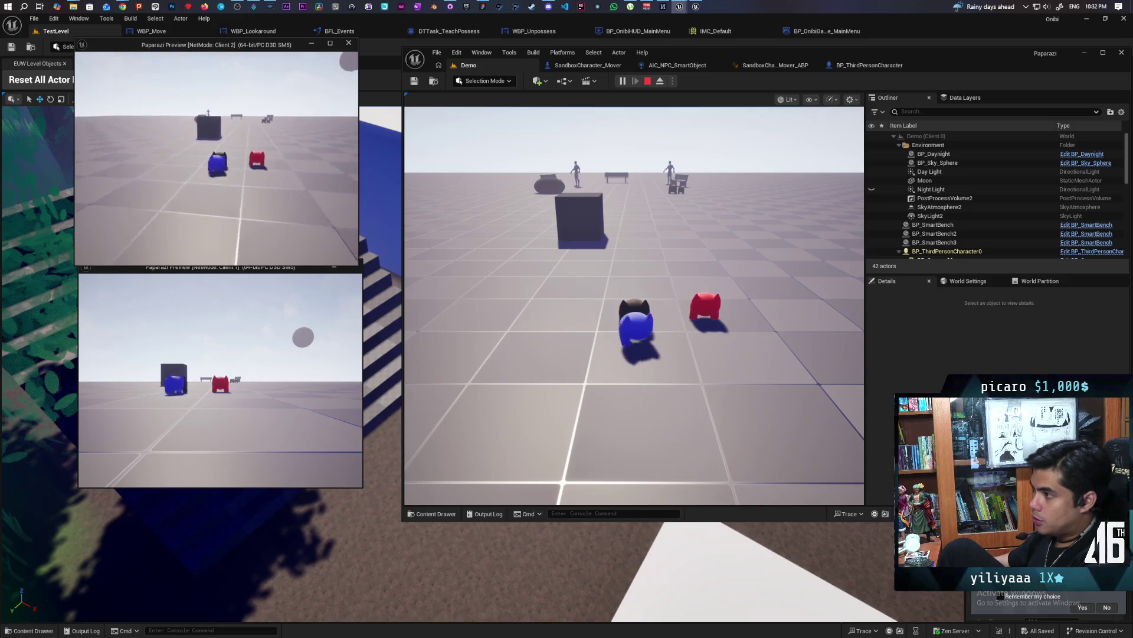
key("w")
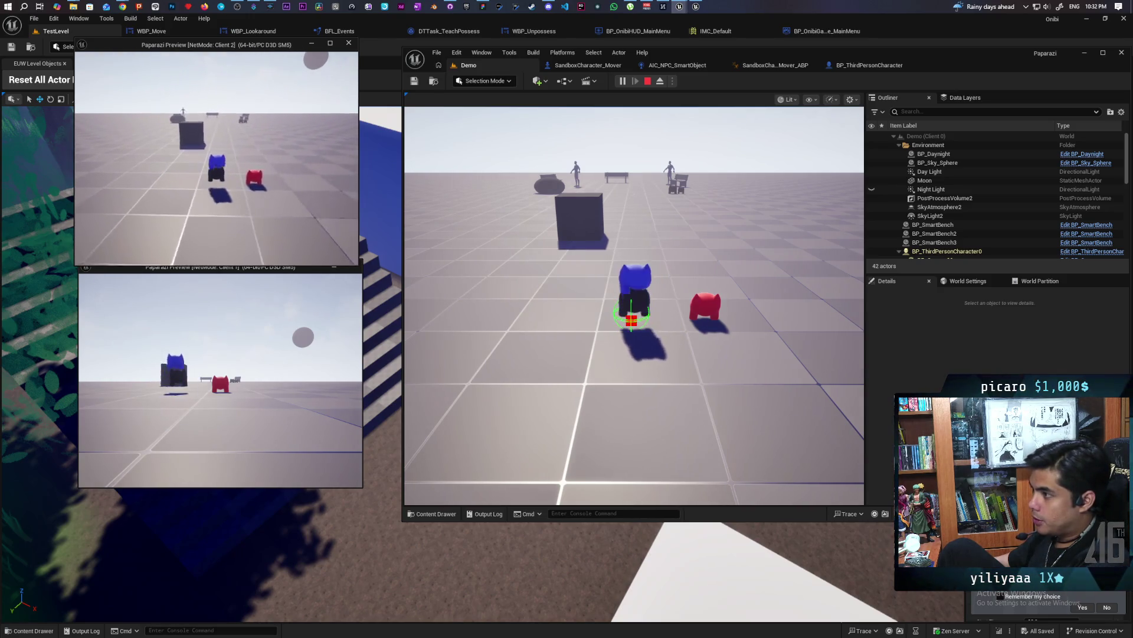
key("s")
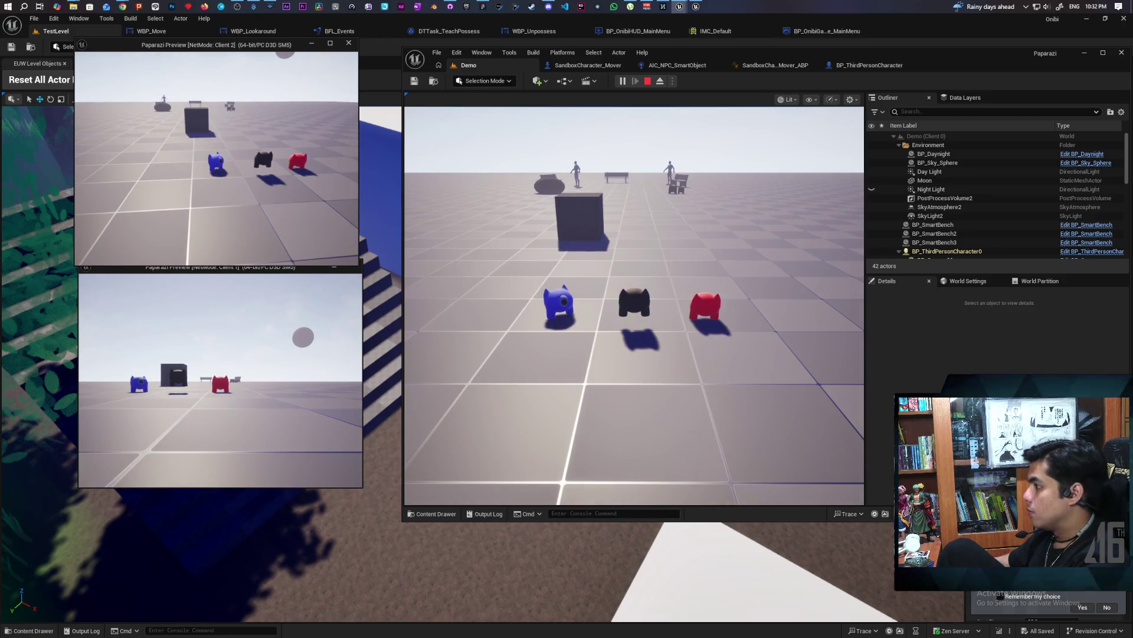
key("Escape")
left_click(822, 66)
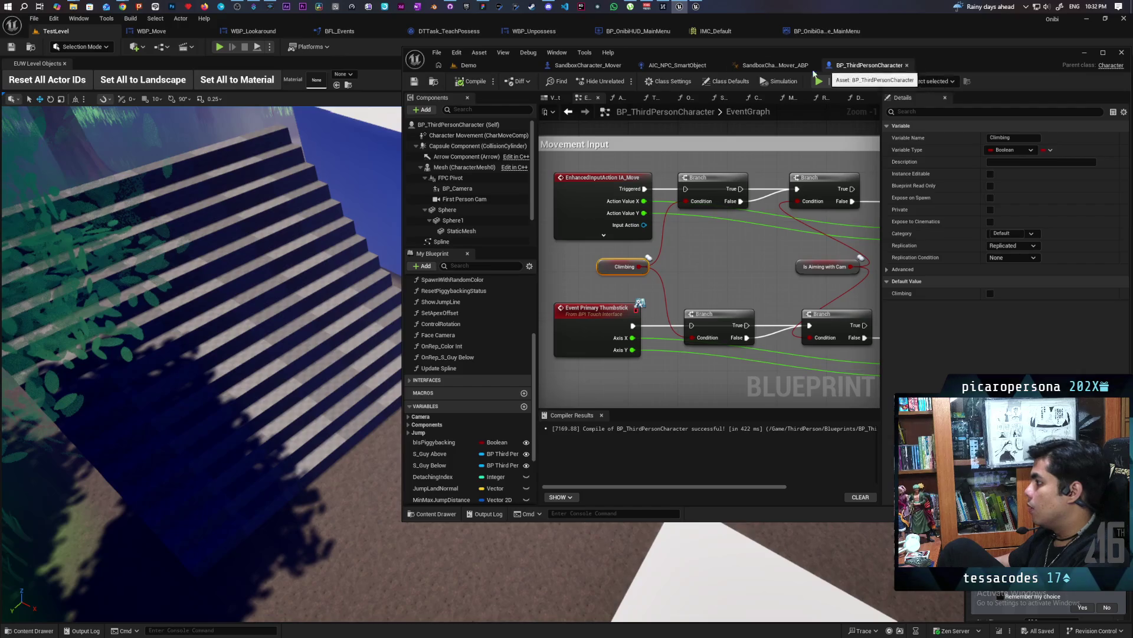
Connect IA_Move's Triggered pin to the Branch exec input and save the blueprint.
left_click_drag(671, 195, 685, 189)
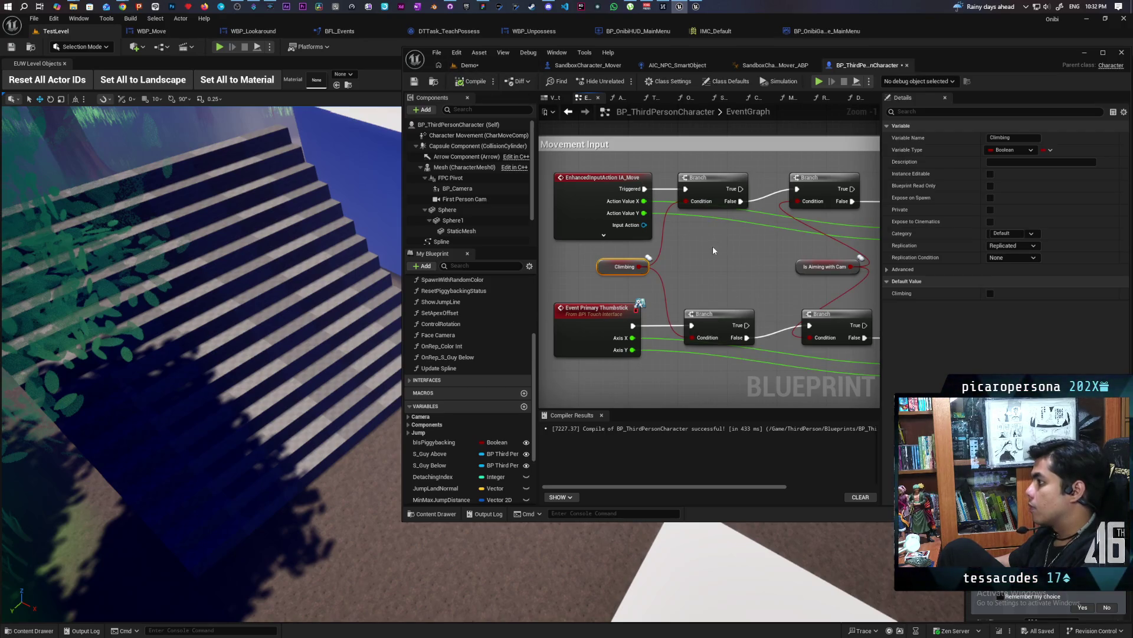
key("ctrl+s")
scroll(713, 250, "down", 3)
scroll(705, 243, "up", 2)
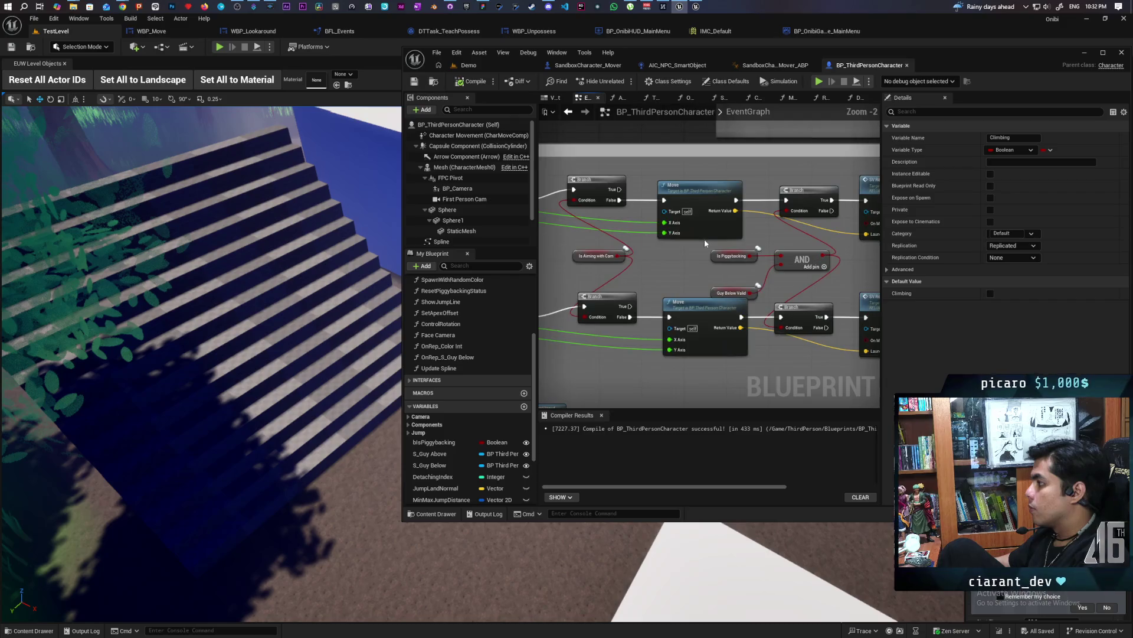
Select the Branch, AND, SV Request, Is Piggybacking and Guy Below Valid nodes.
left_click_drag(705, 243, 677, 254)
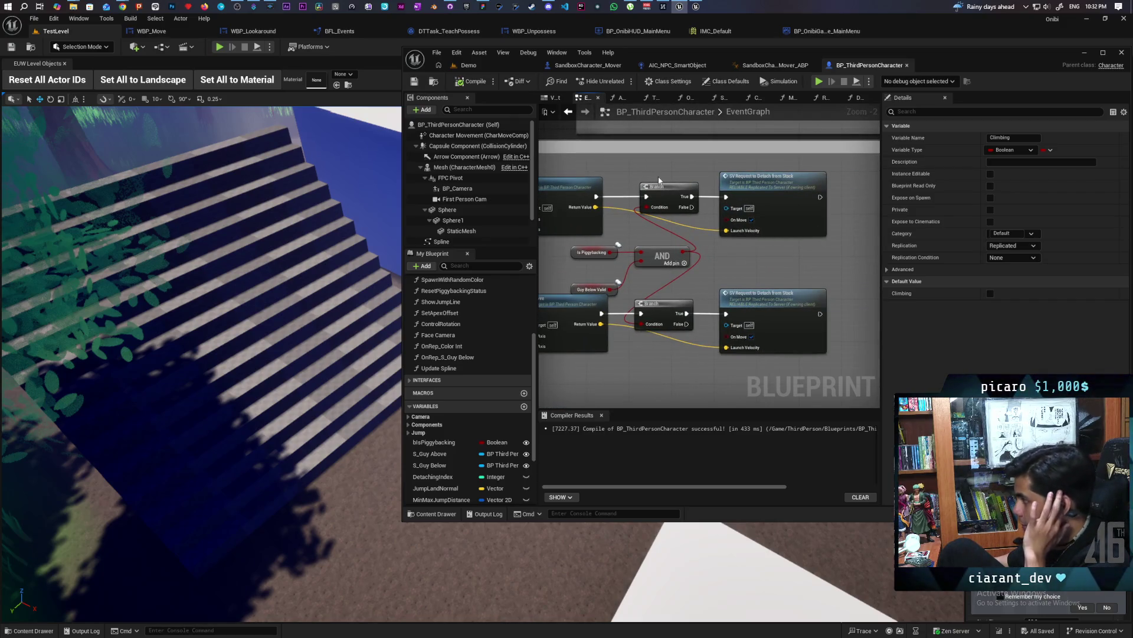
left_click_drag(659, 180, 742, 362)
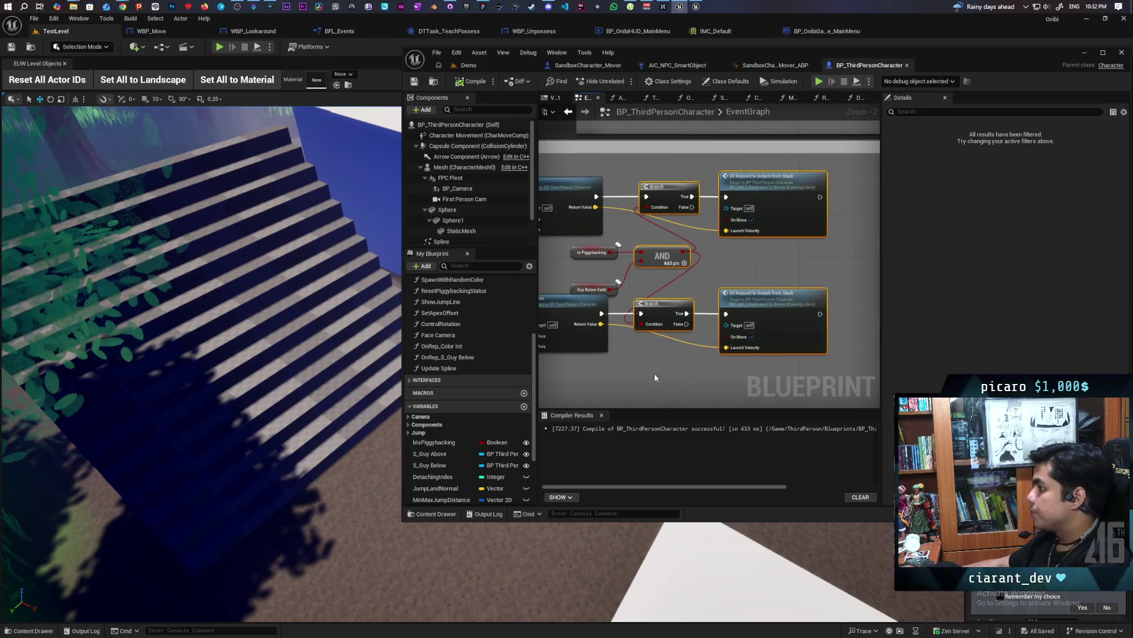
left_click_drag(654, 378, 715, 374)
left_click_drag(674, 173, 818, 365)
left_click_drag(678, 372, 811, 380)
left_click_drag(642, 362, 679, 329)
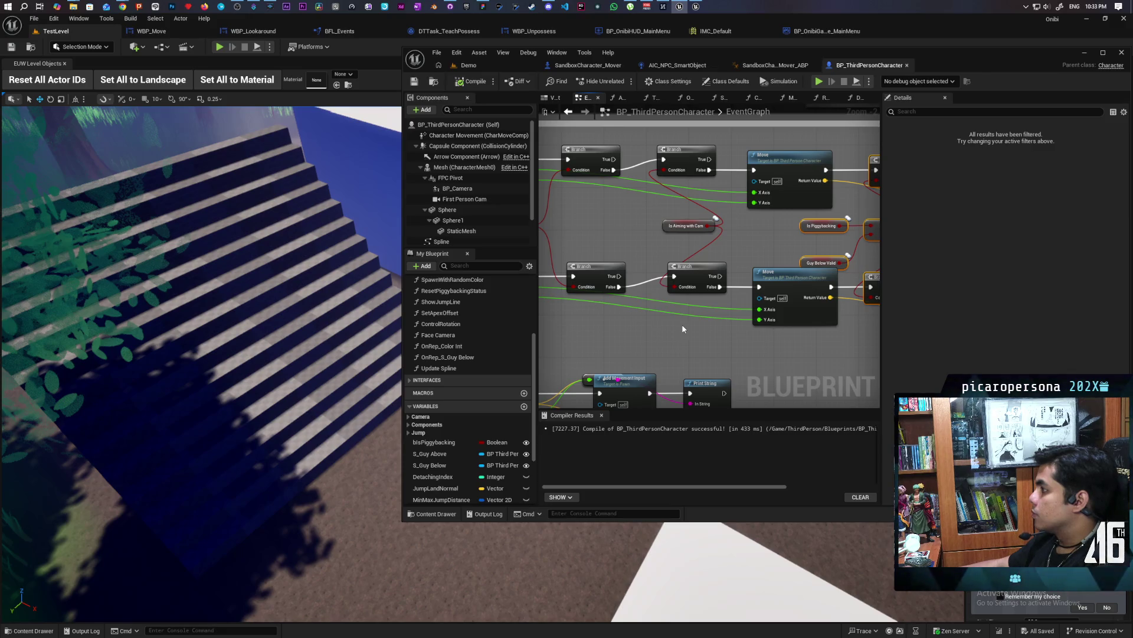
left_click_drag(682, 329, 741, 327)
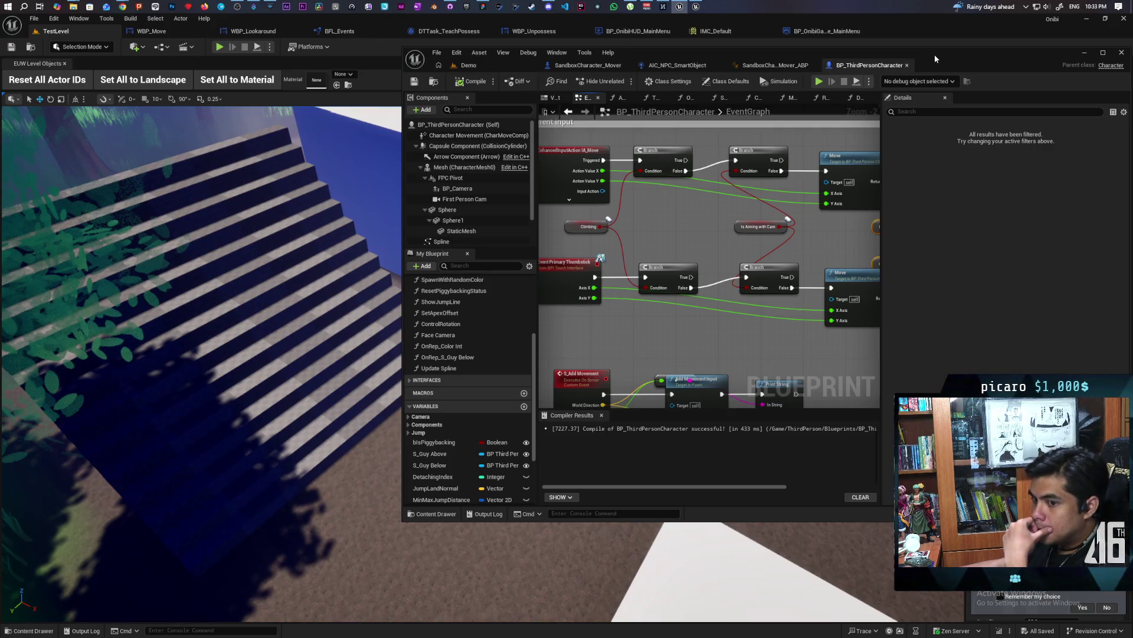
Maximize the BP_ThirdPersonCharacter blueprint editor window to fill the screen.
double_click(958, 55)
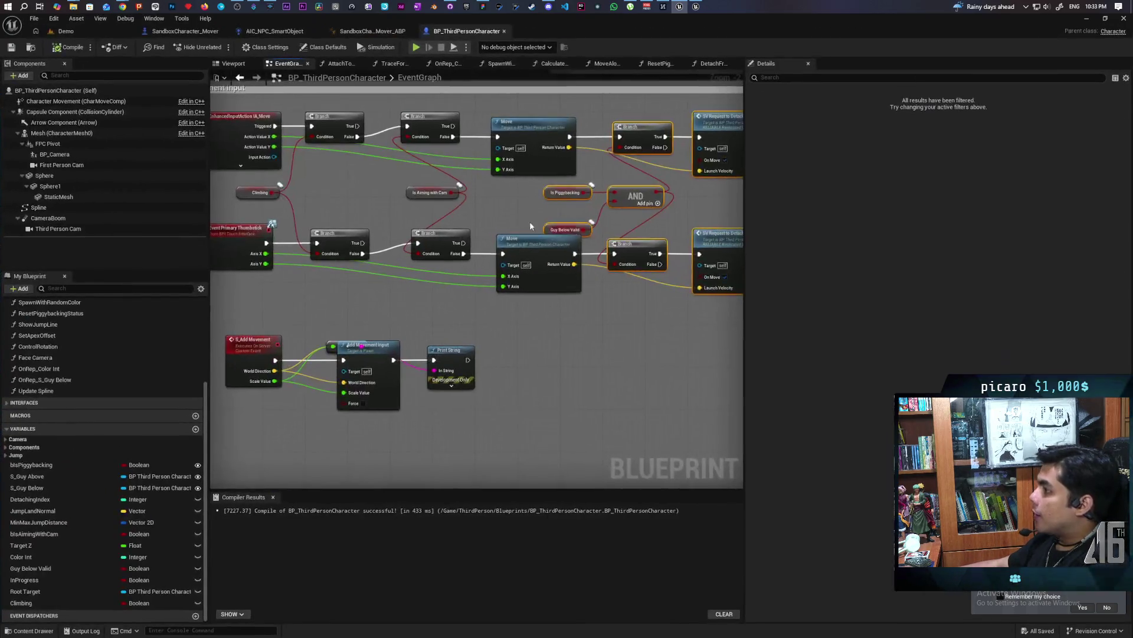
Pull SET Climbing out of the join-stack chain, breaking its link to SV Request Join Stack.
scroll(448, 260, "up", 5)
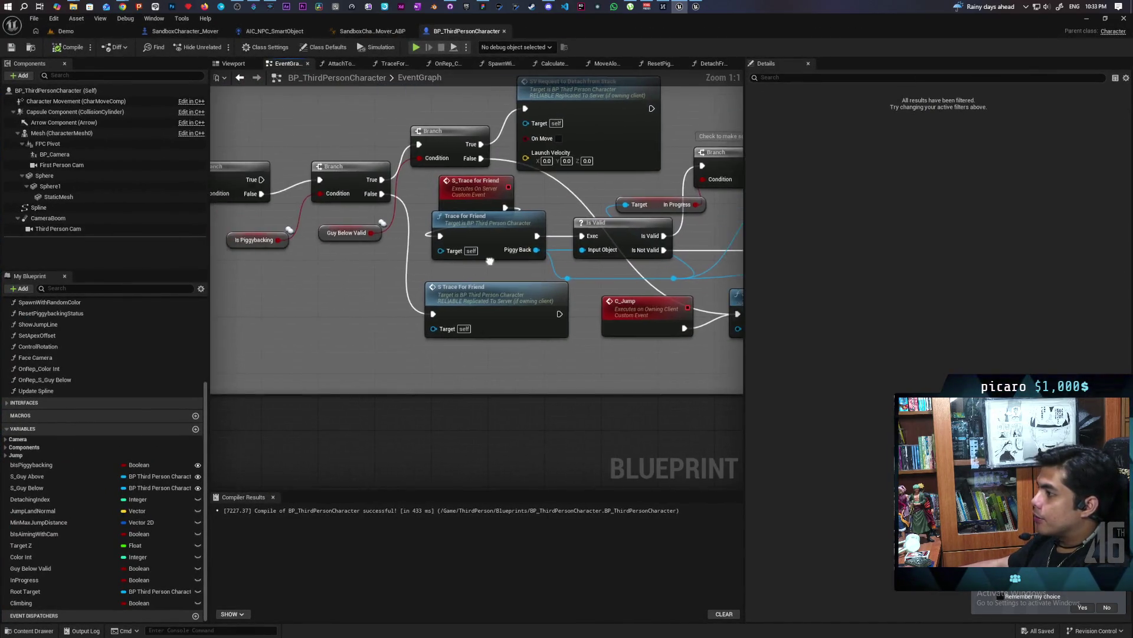
left_click_drag(570, 270, 542, 244)
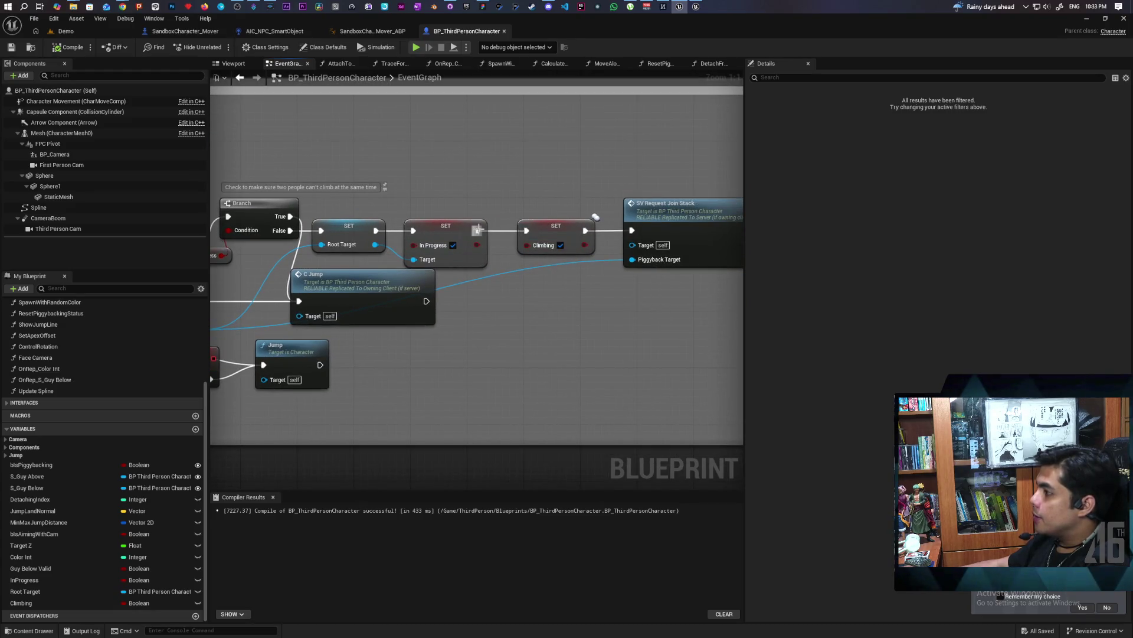
mouse_move(478, 230)
left_mouse_down()
mouse_move(633, 232)
mouse_move(571, 294)
left_mouse_up()
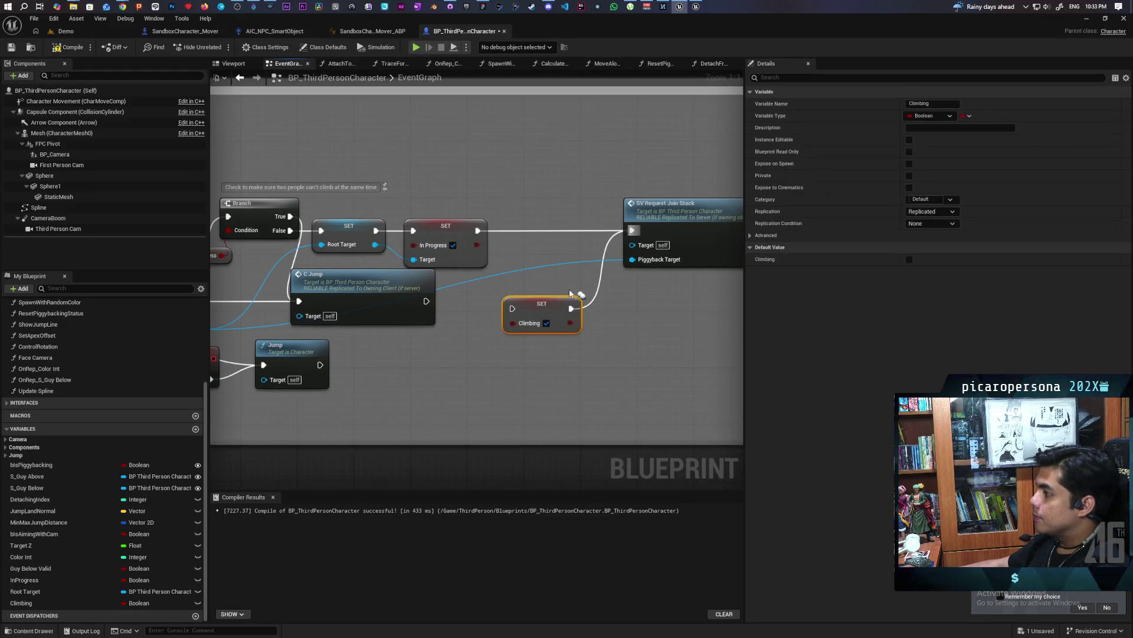
left_click(596, 295)
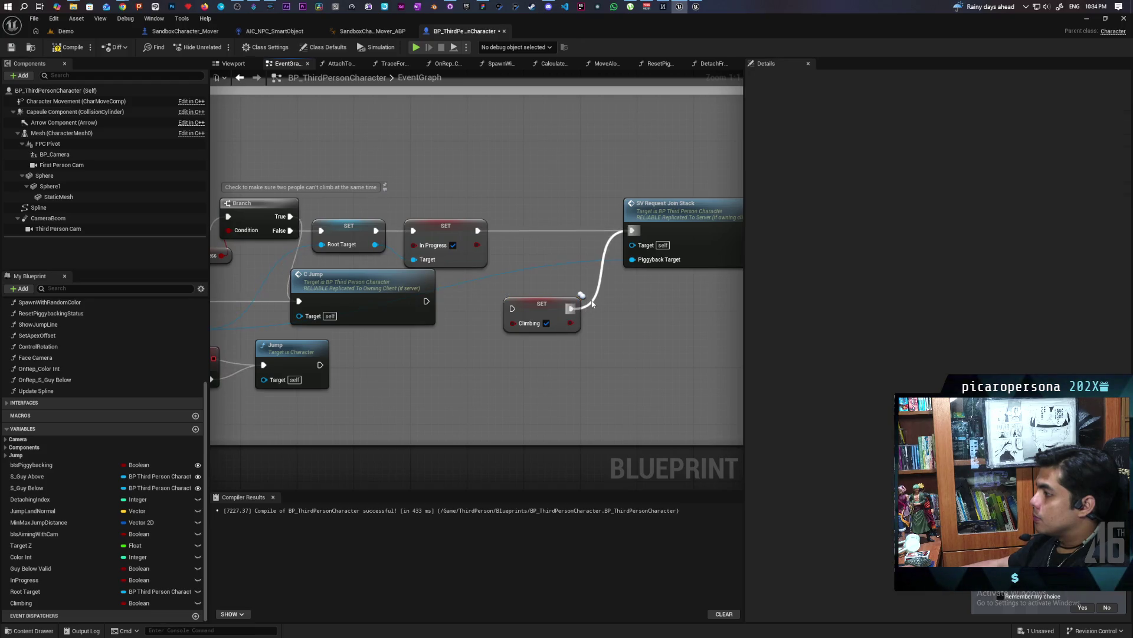
left_click(571, 308, "alt")
Route the jump Branch's False output through SET Climbing into S Trace For Friend.
scroll(561, 342, "down", 3)
left_click_drag(552, 330, 465, 337)
scroll(466, 336, "up", 3)
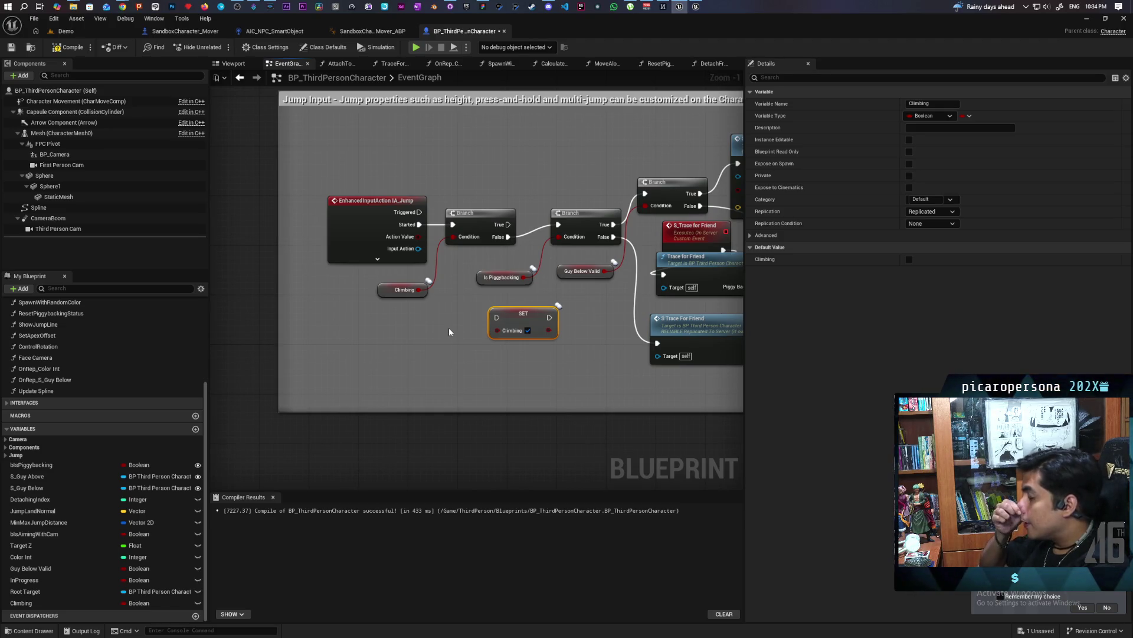
left_click_drag(452, 330, 369, 329)
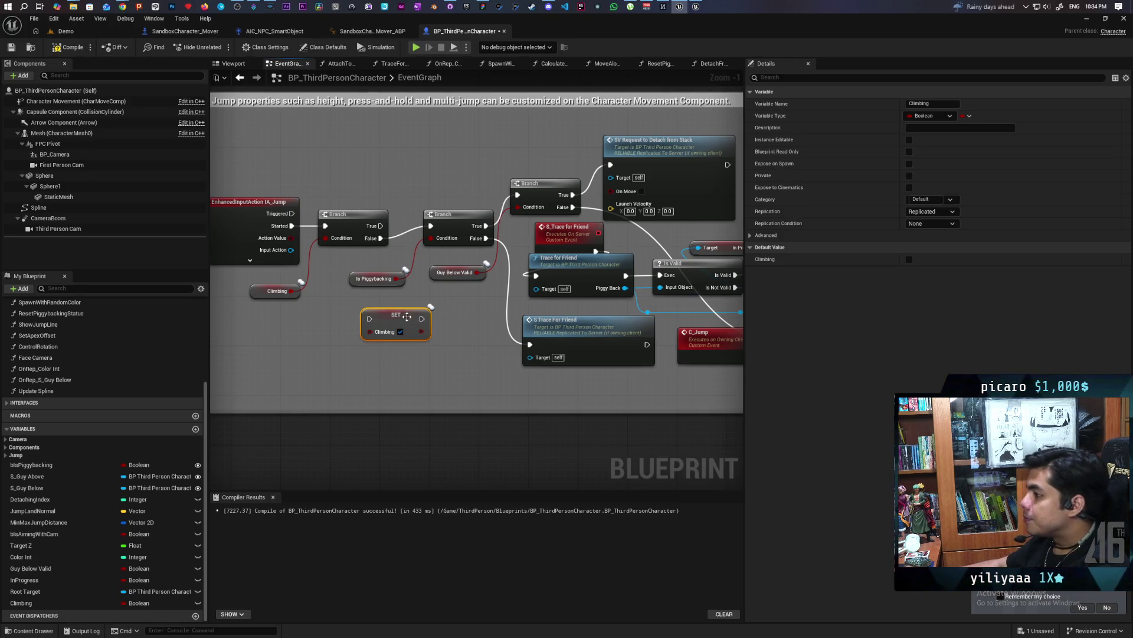
left_click_drag(408, 323, 484, 348)
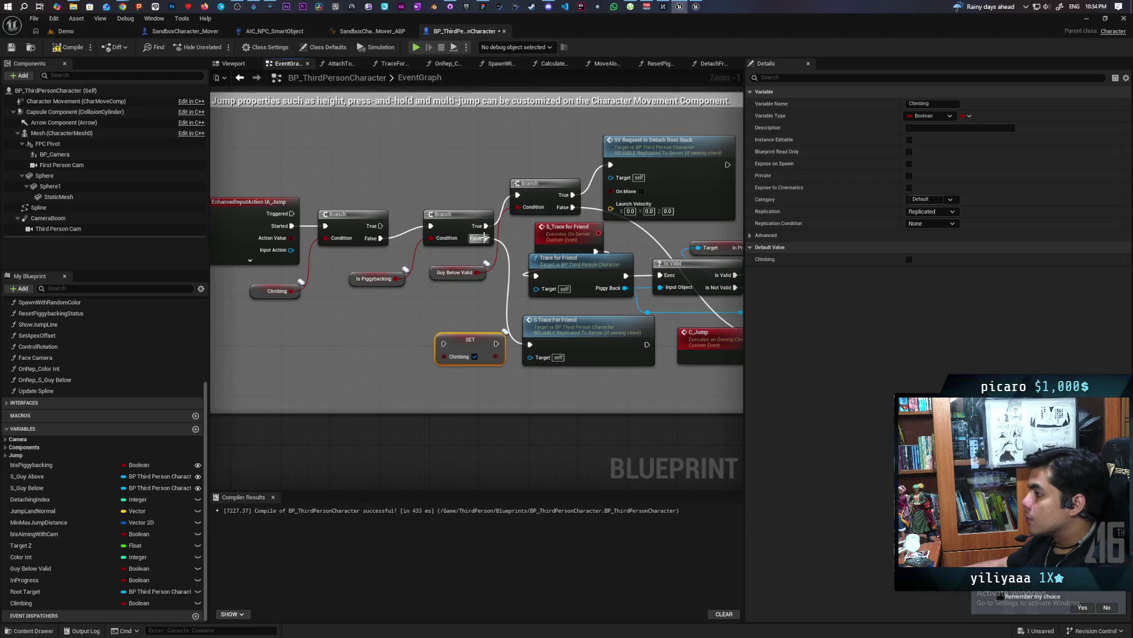
mouse_move(482, 238)
left_mouse_down()
mouse_move(437, 331)
mouse_move(472, 349)
mouse_move(530, 344)
left_mouse_up()
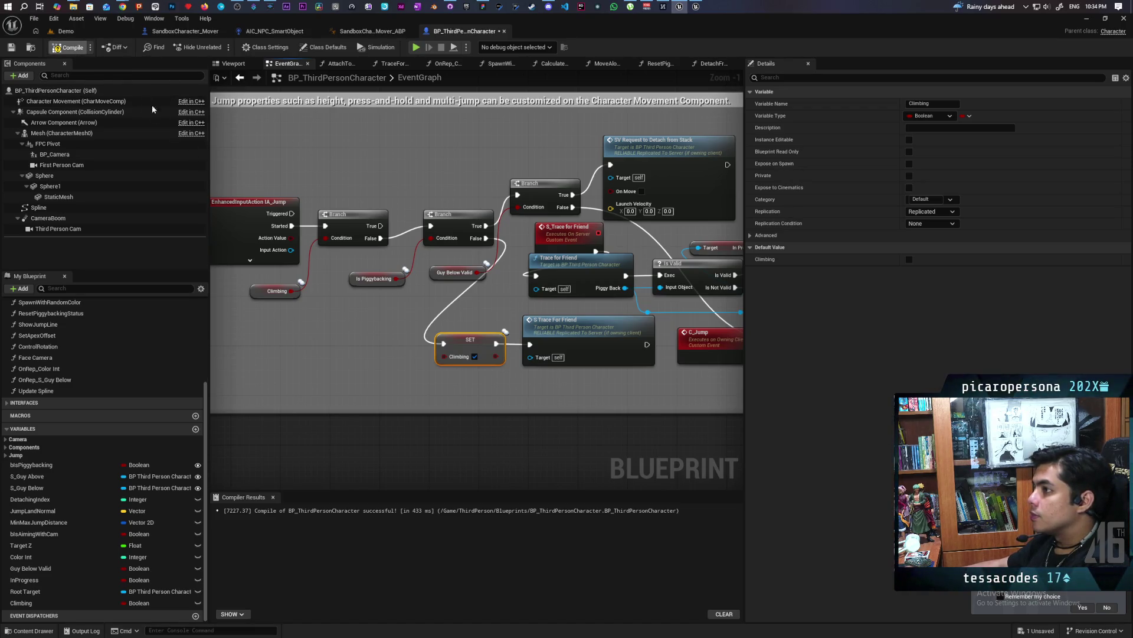
Compile and save all changes, then select SET Climbing and S Trace For Friend.
left_click(11, 47)
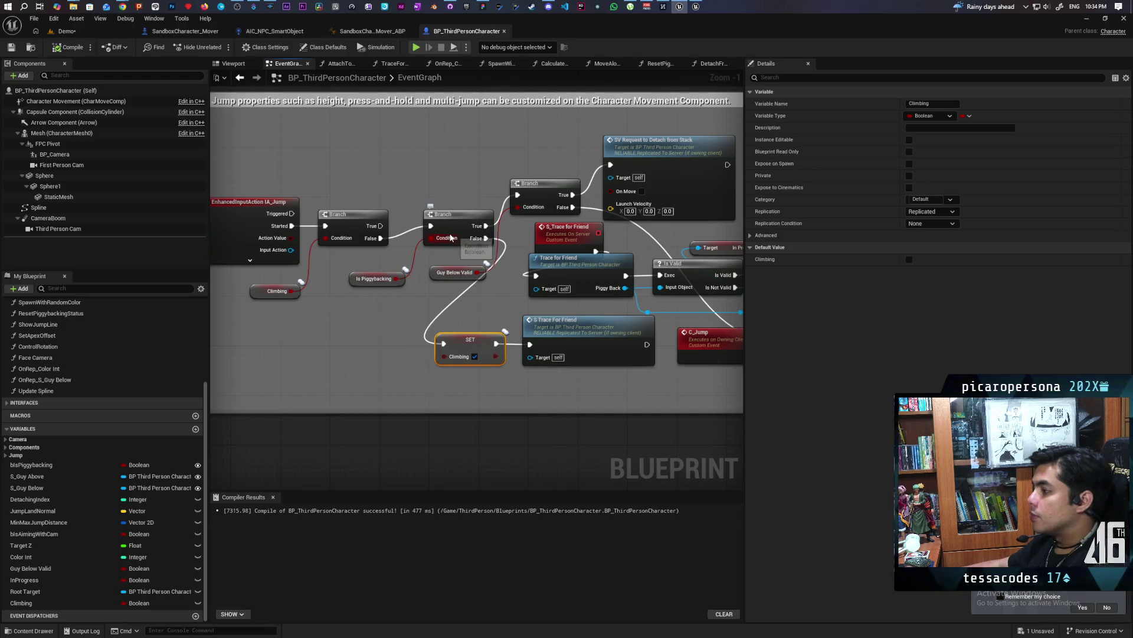
key("ctrl+shift+s")
left_click_drag(465, 378, 564, 331)
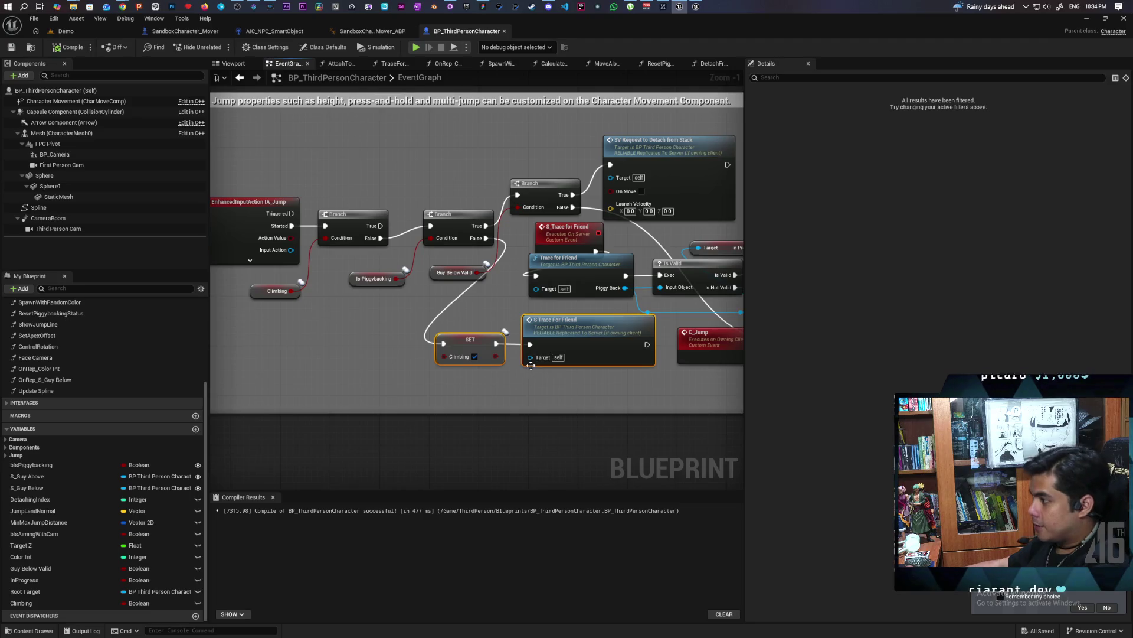
left_click(65, 30)
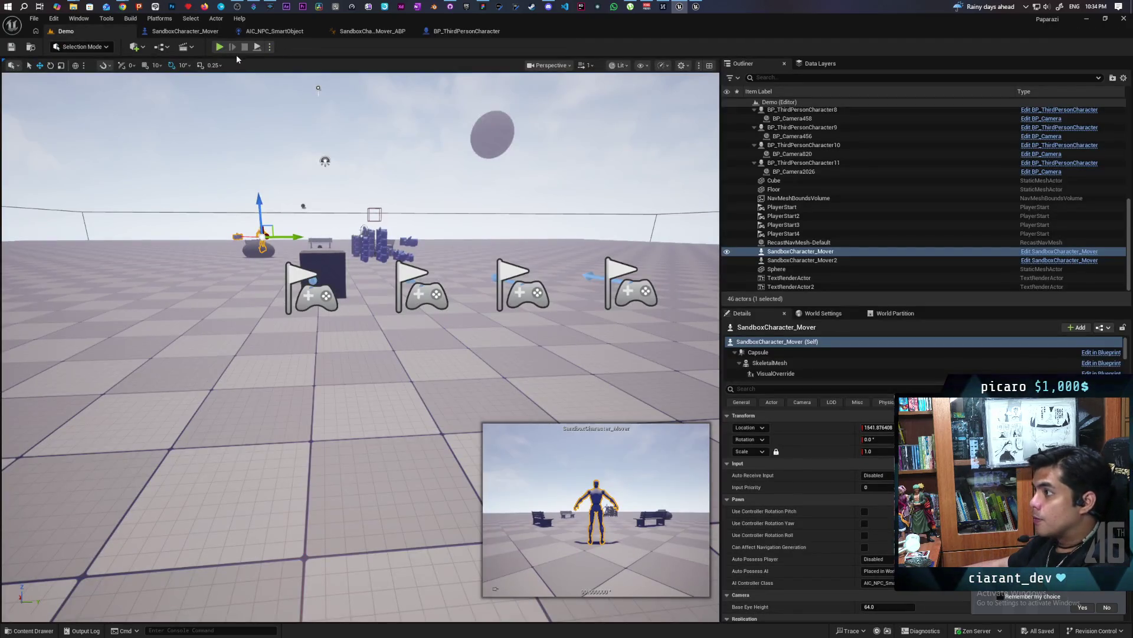
left_click(222, 47)
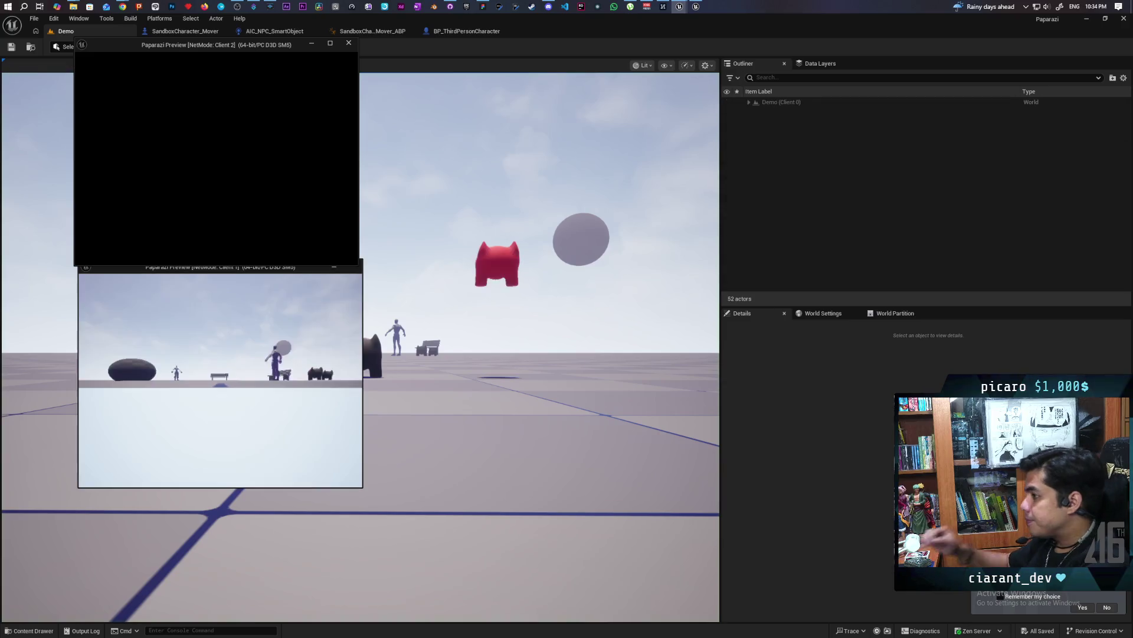
key("w")
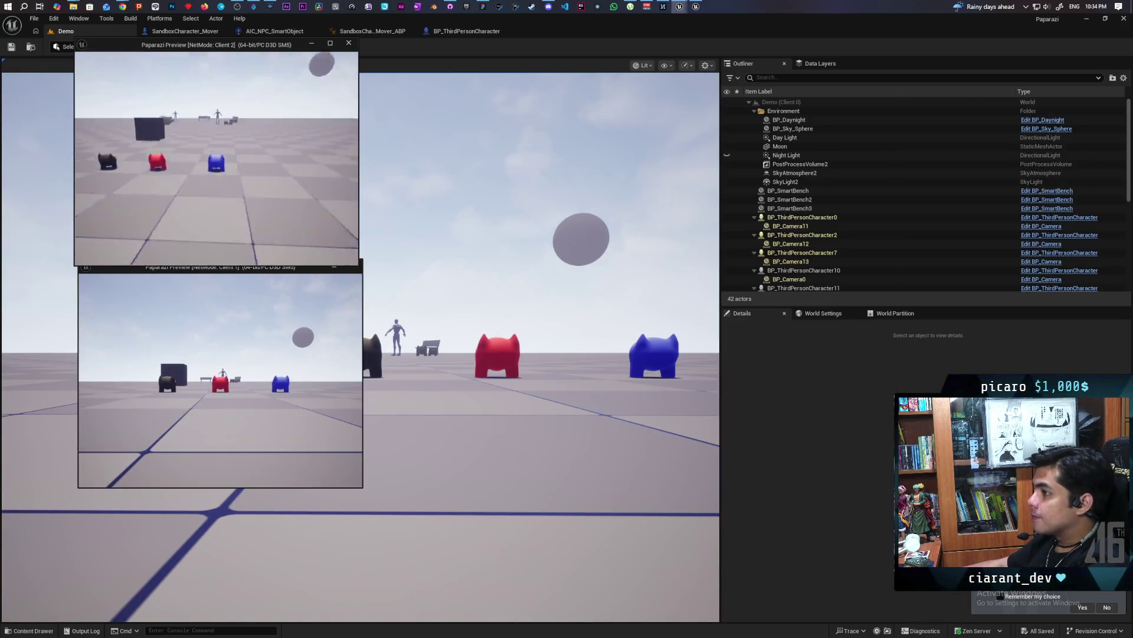
key("w")
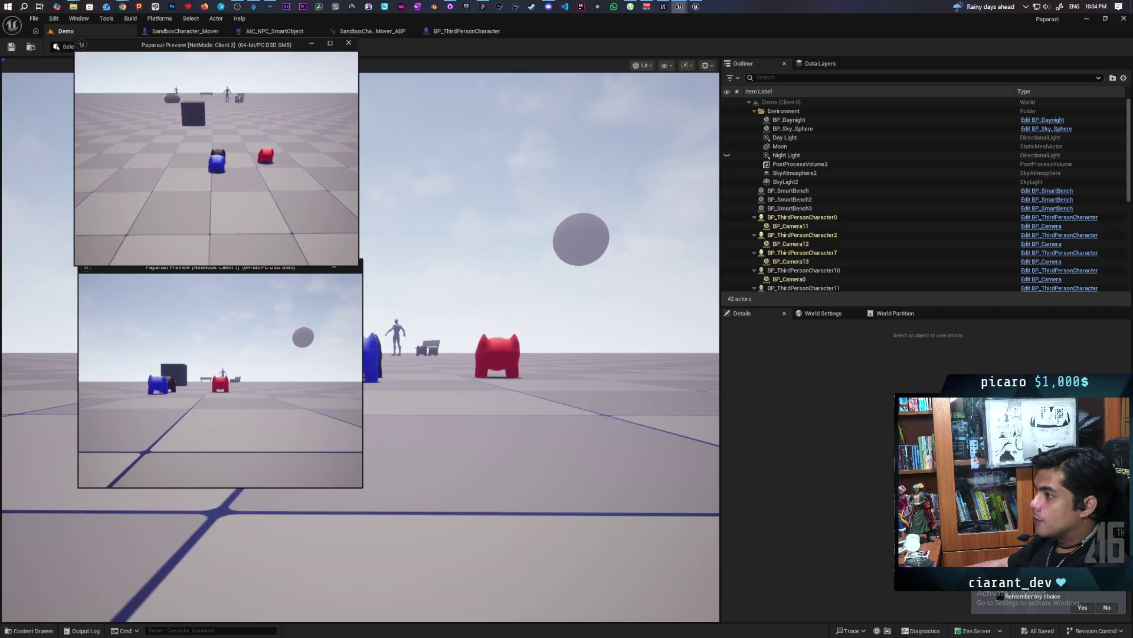
key("w")
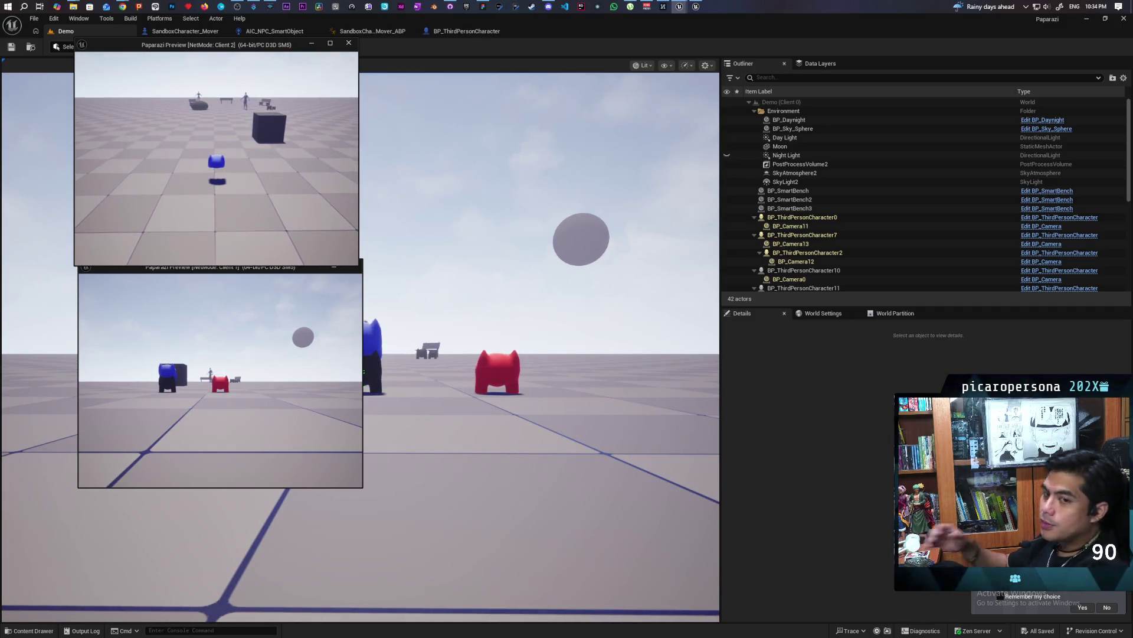
key("shift+F1")
key("Escape")
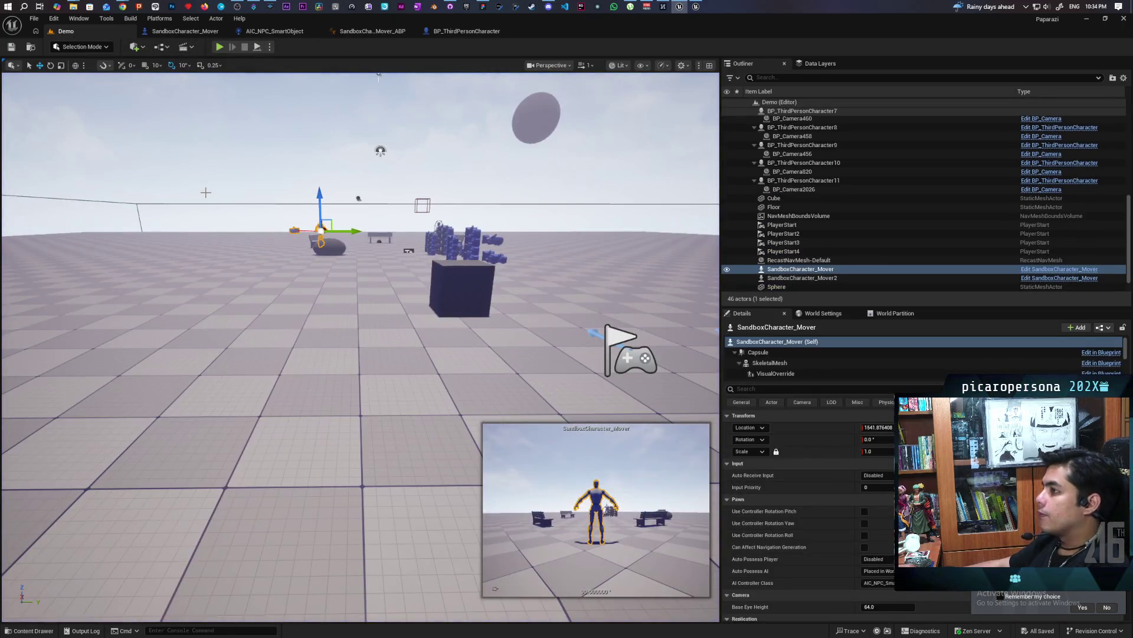
left_click(219, 47)
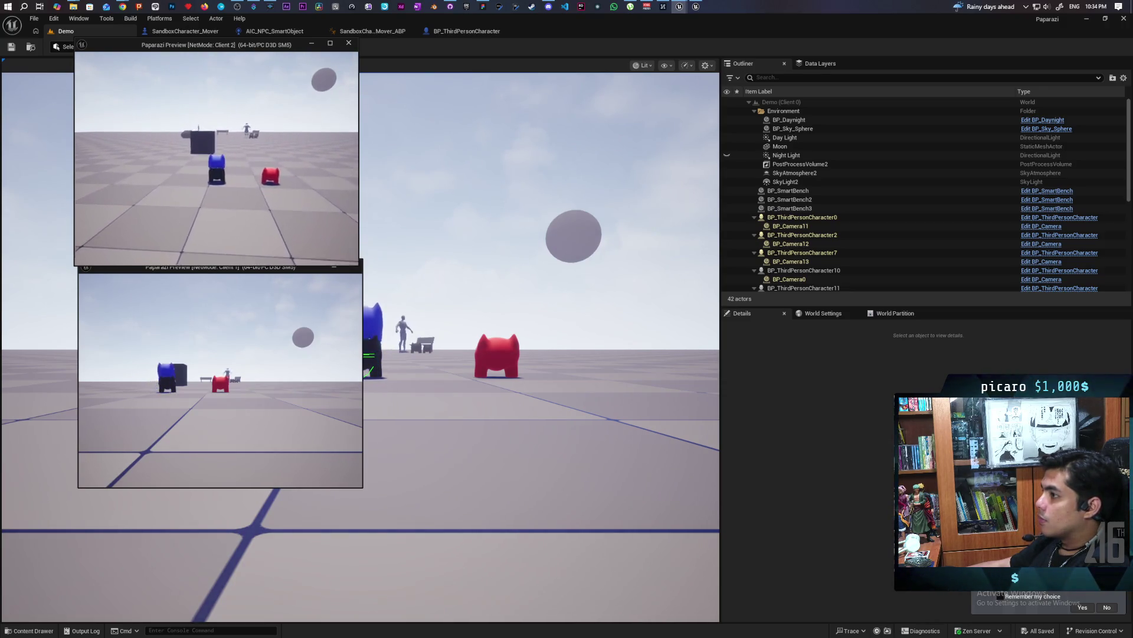
key("Escape")
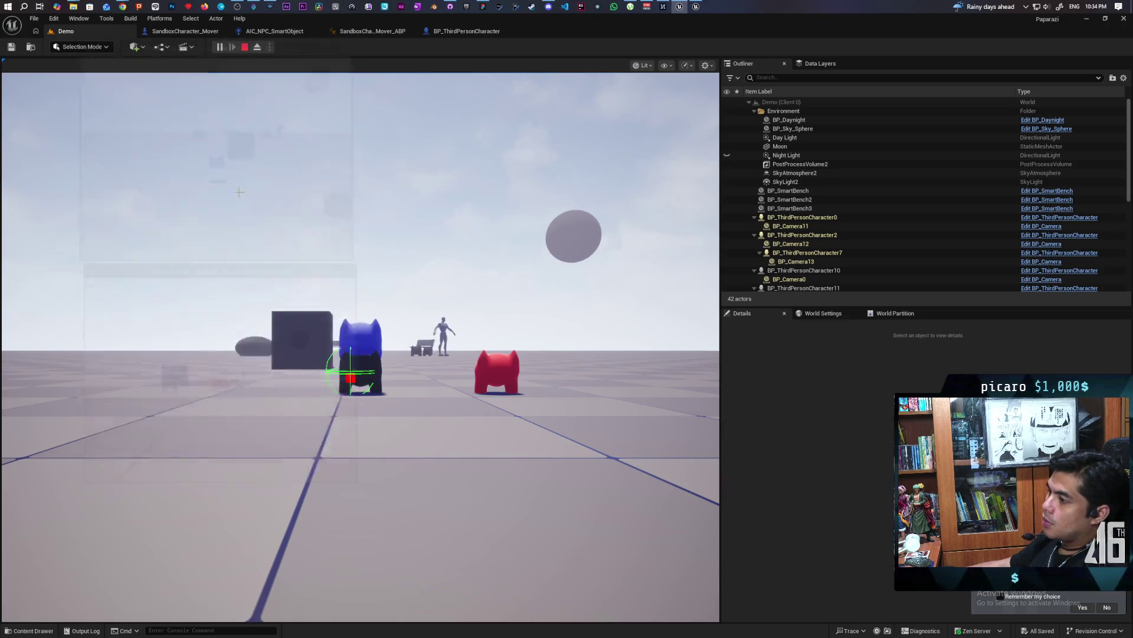
left_click(220, 47)
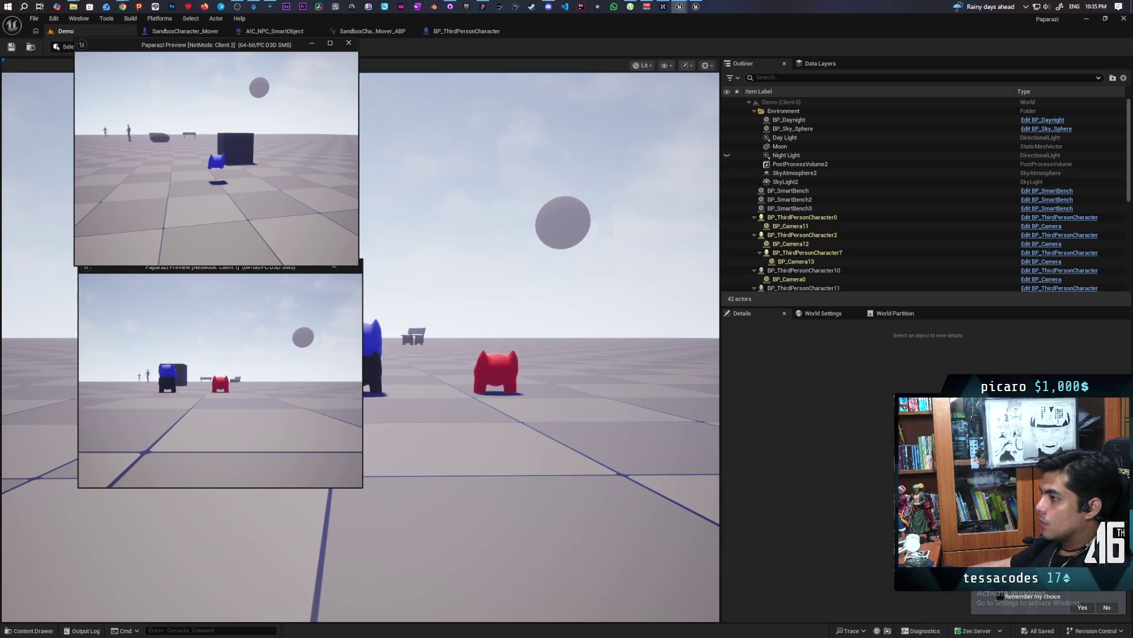
key("Escape")
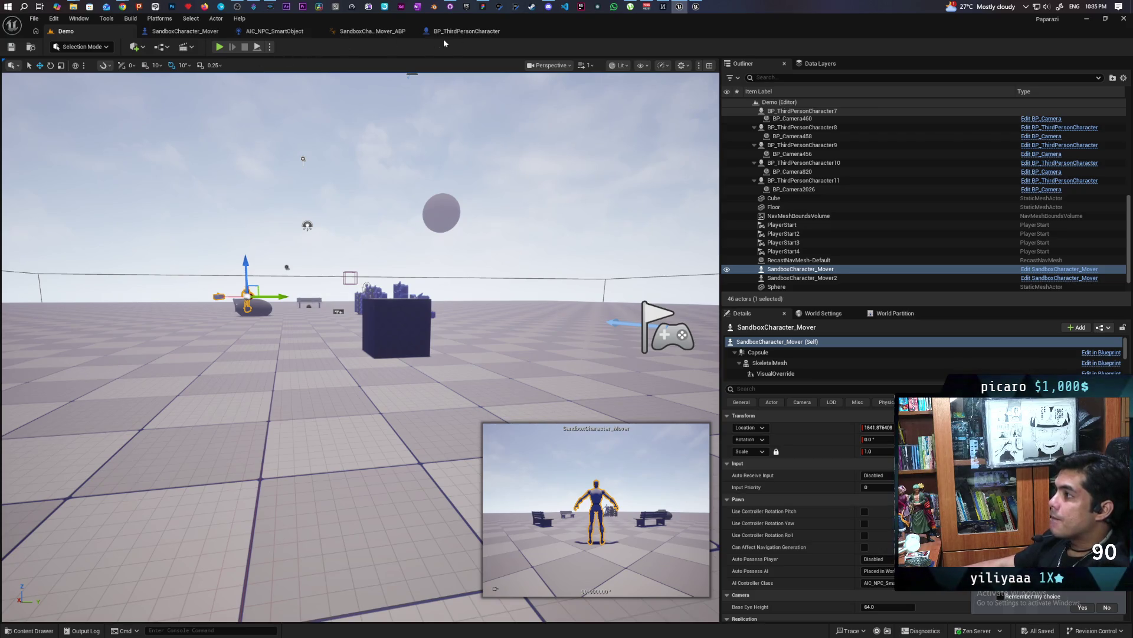
Add a Stop Movement Immediately node near the join-stack nodes in the event graph.
left_click(471, 32)
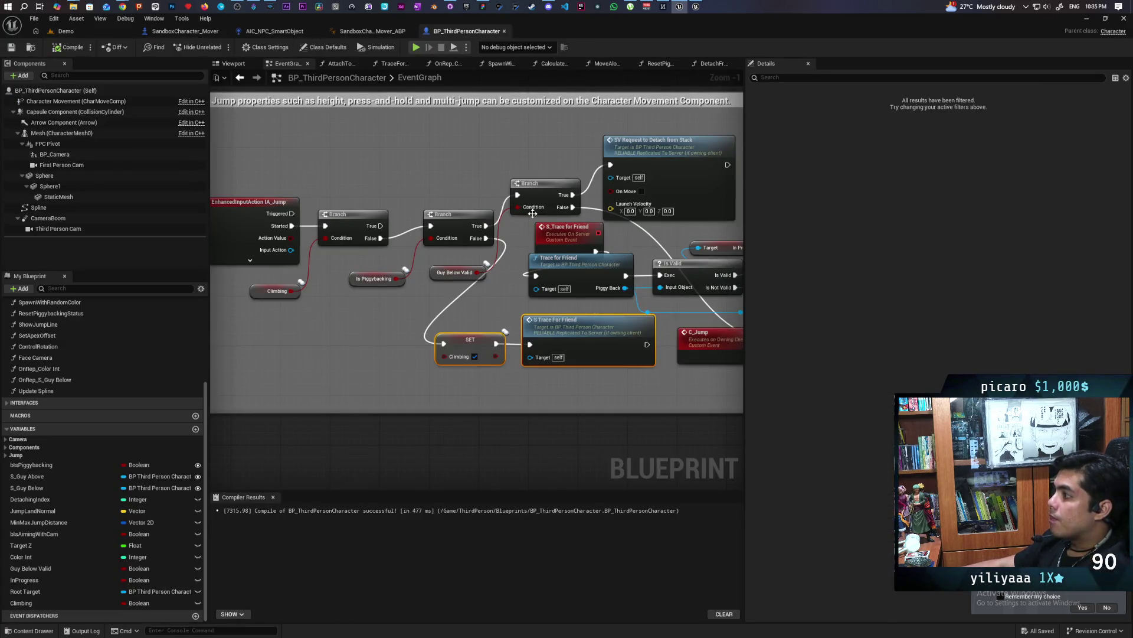
left_click_drag(532, 213, 566, 304)
scroll(445, 285, "up", 1)
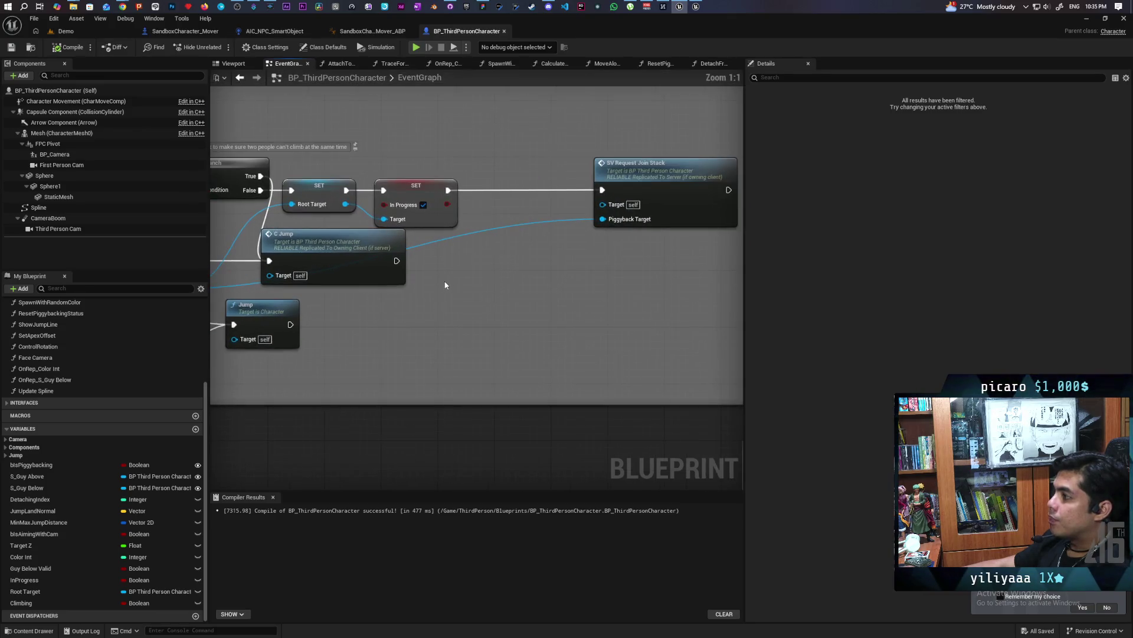
right_click(471, 290)
type("imm")
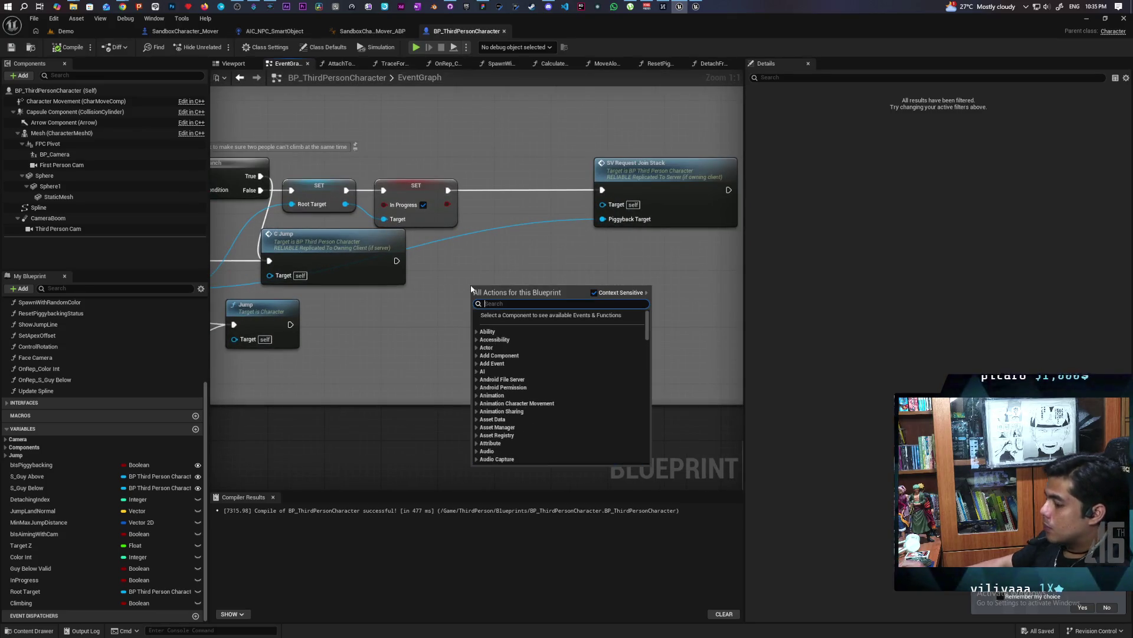
type("edia")
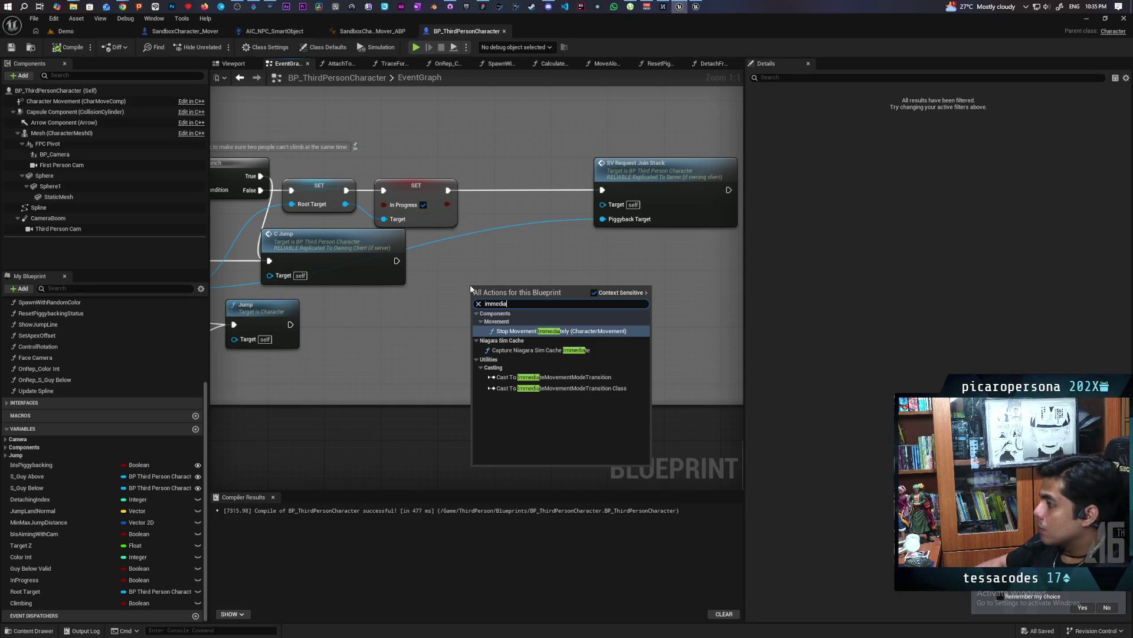
key("Return")
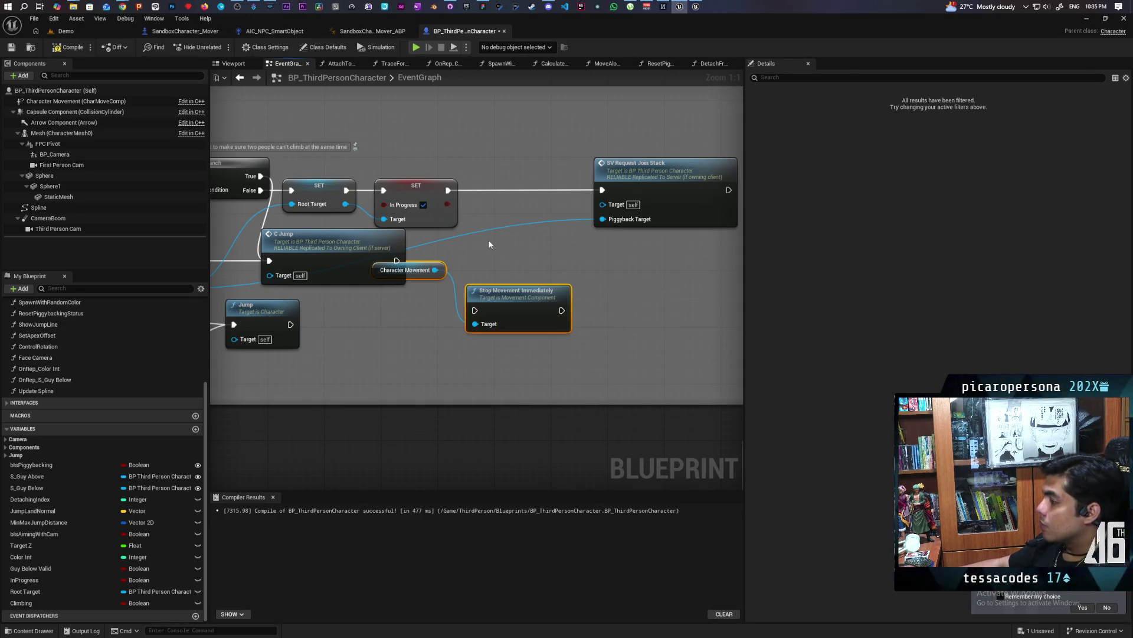
Wire Stop Movement Immediately between SET In Progress and SV Request Join Stack, then save.
left_click(472, 278)
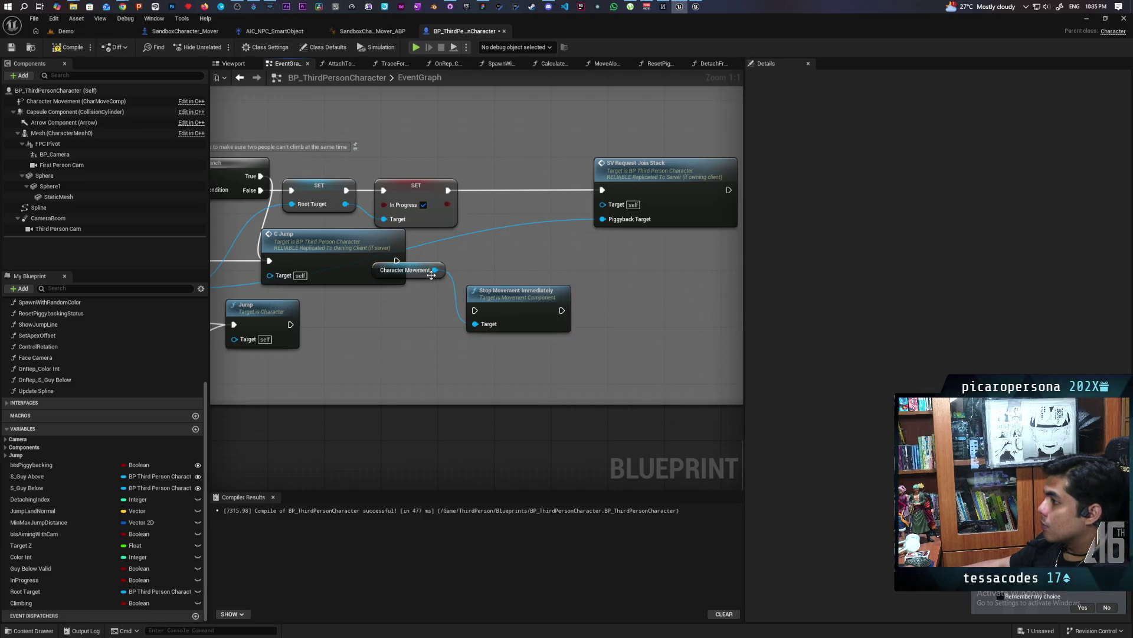
mouse_move(431, 270)
left_mouse_down()
mouse_move(470, 272)
mouse_move(483, 183)
mouse_move(448, 190)
left_mouse_up()
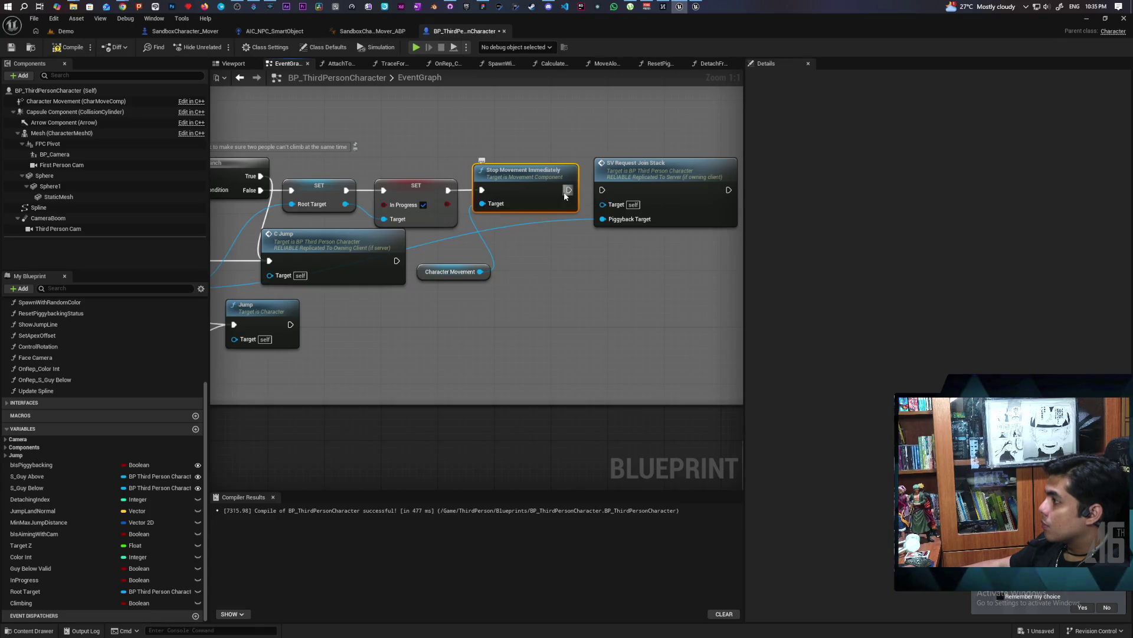
left_click_drag(569, 189, 603, 190)
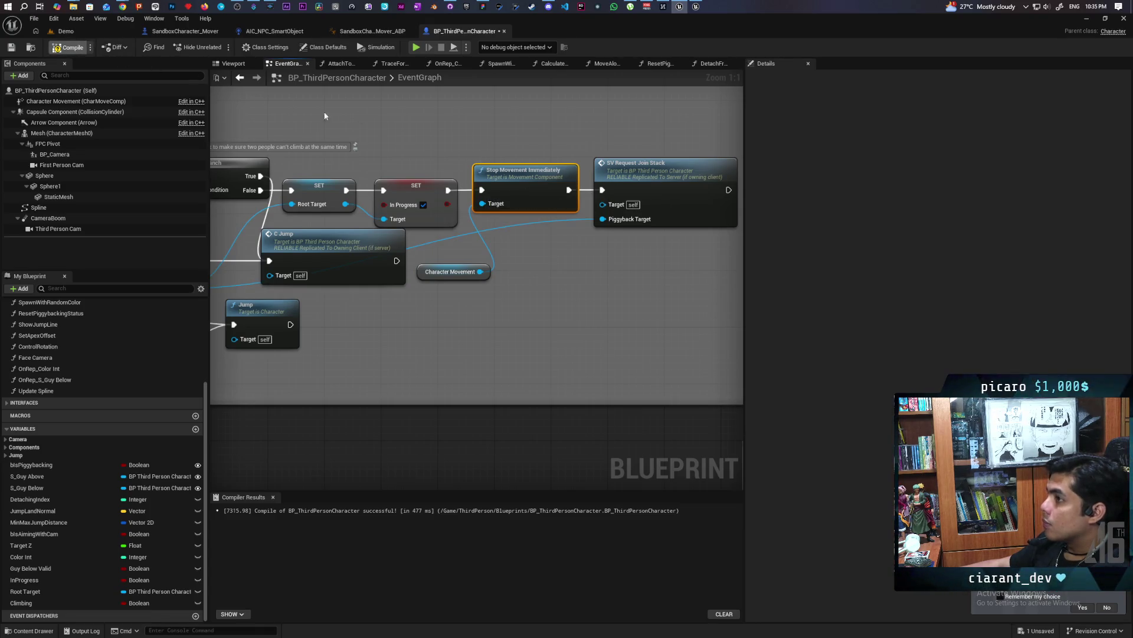
key("ctrl+s")
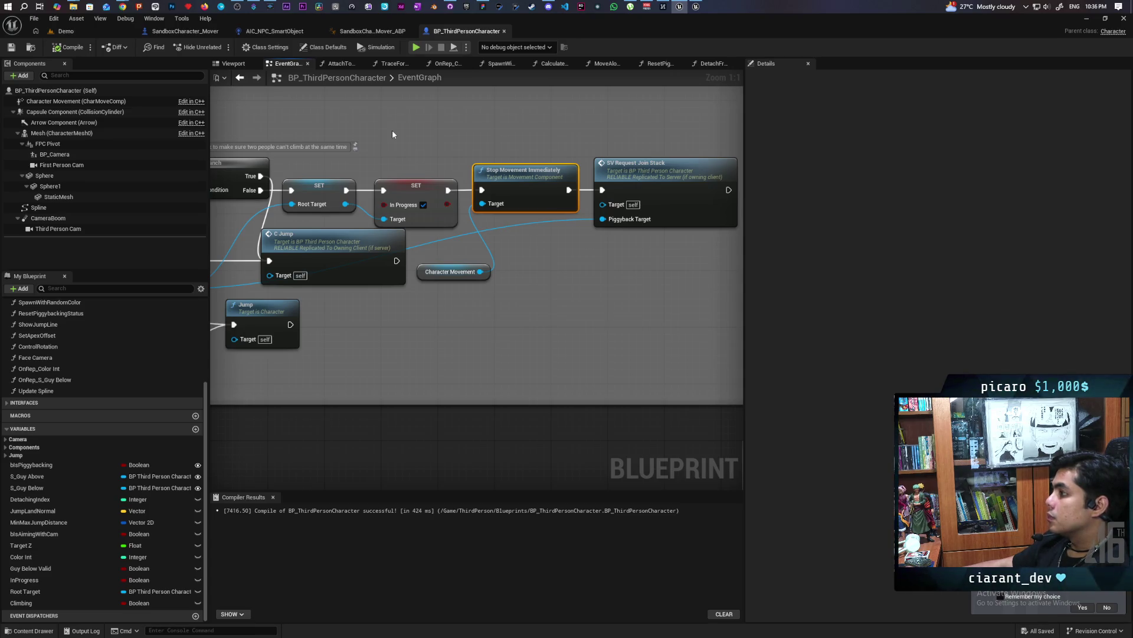
left_click(82, 33)
Run a multiplayer Play-In-Editor test of the stop-movement change, then end it.
left_click(225, 47)
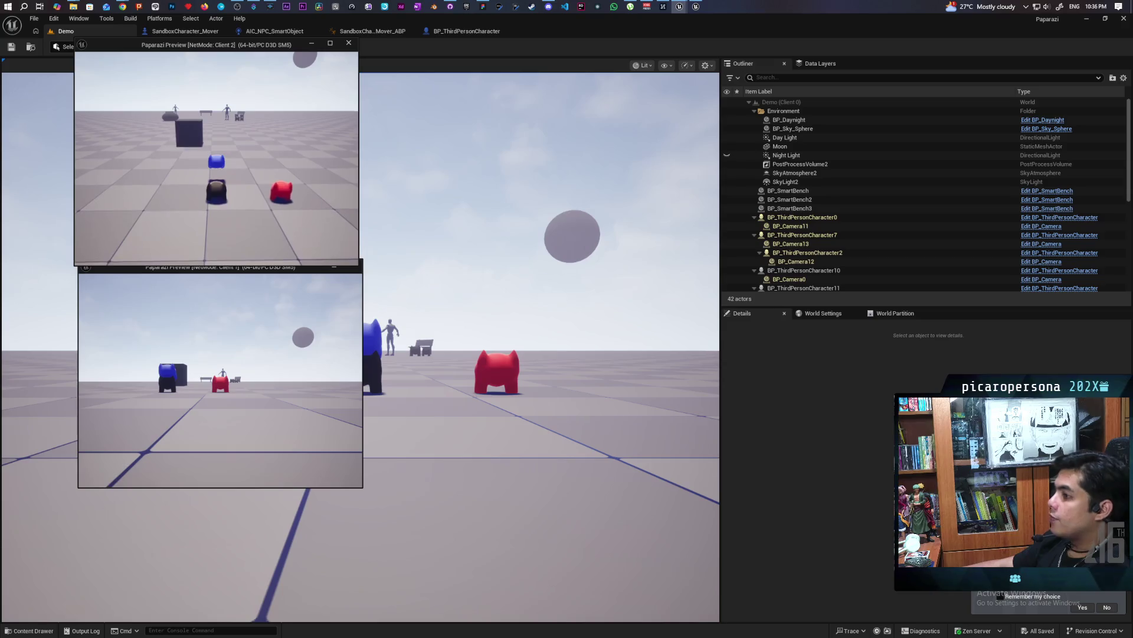
key("Escape")
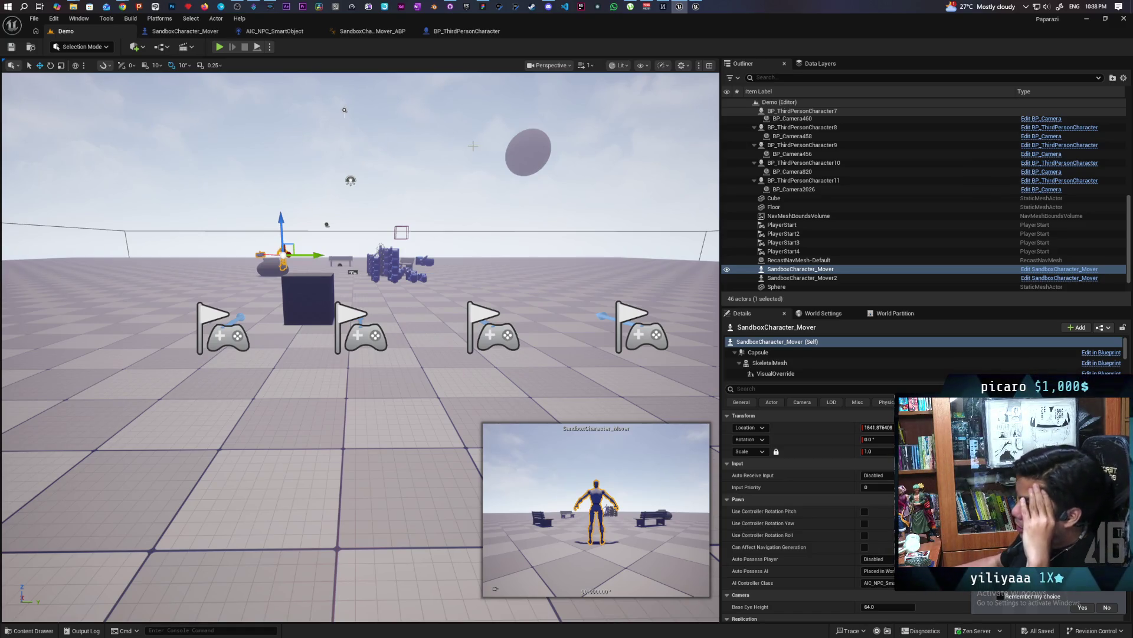
Connect SET In Progress's exec directly to SV Request Join Stack.
left_click(452, 32)
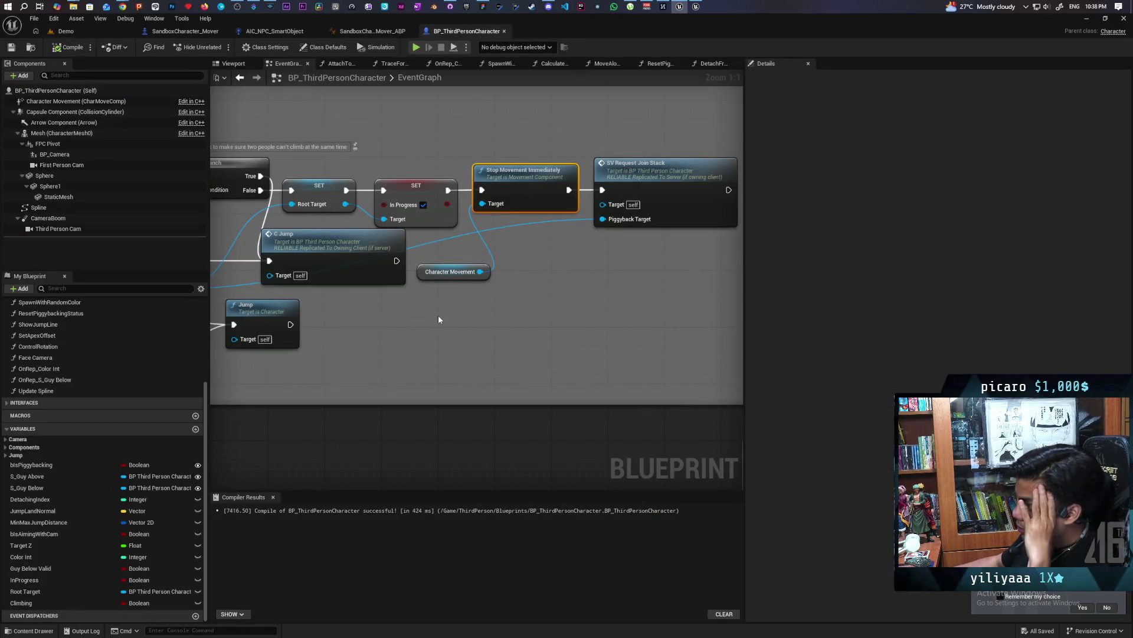
mouse_move(429, 307)
left_mouse_down()
mouse_move(449, 387)
mouse_move(562, 319)
left_mouse_up()
scroll(558, 316, "down", 4)
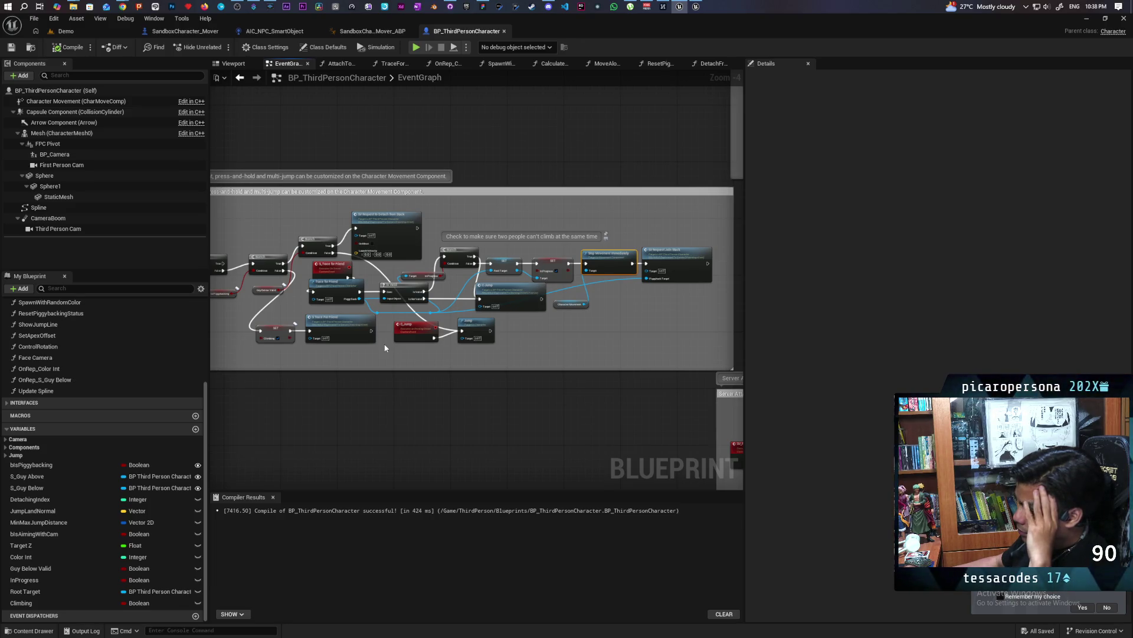
scroll(609, 313, "up", 2)
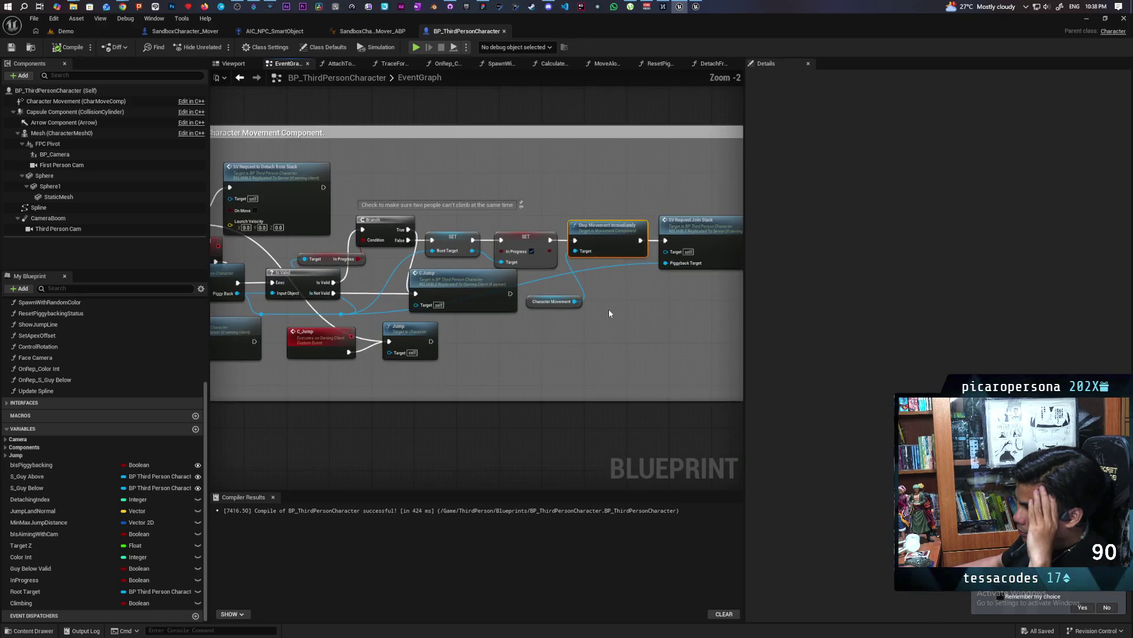
left_click_drag(520, 325, 660, 335)
left_click_drag(389, 378, 556, 377)
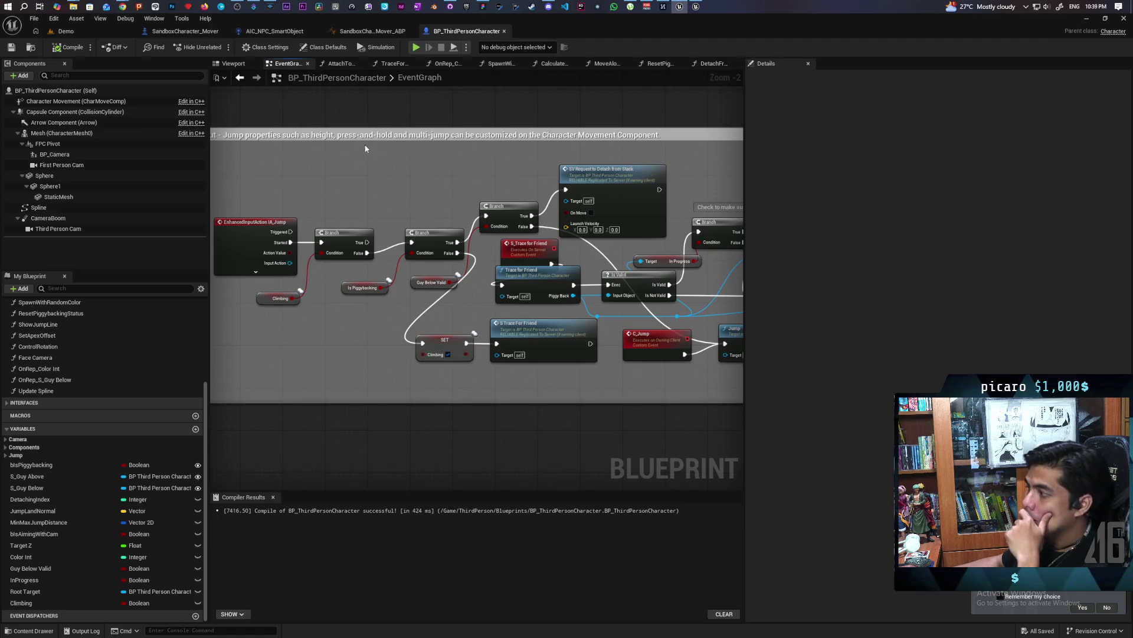
scroll(530, 263, "up", 2)
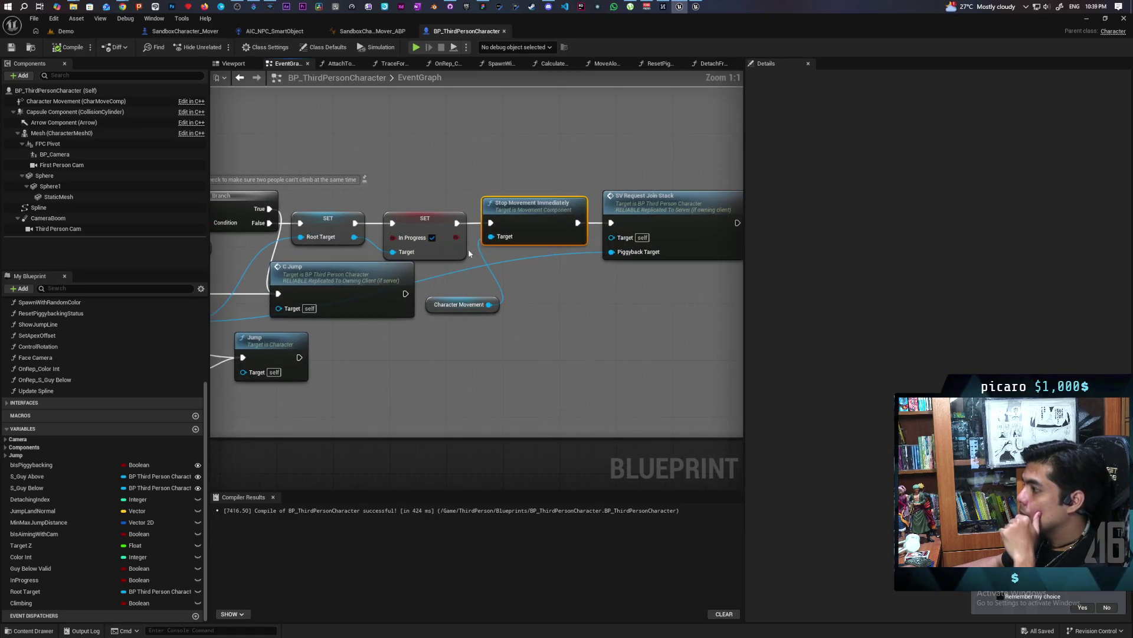
left_click_drag(462, 222, 612, 222)
Delete the Stop Movement Immediately node and save the blueprint.
left_click_drag(488, 183, 530, 279)
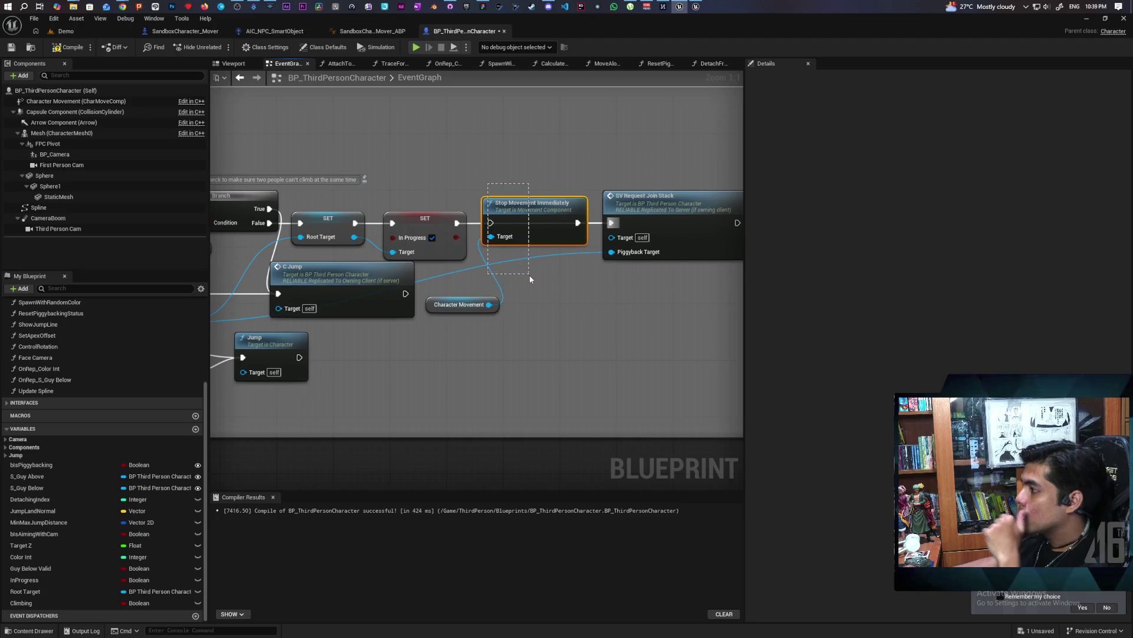
key("Delete")
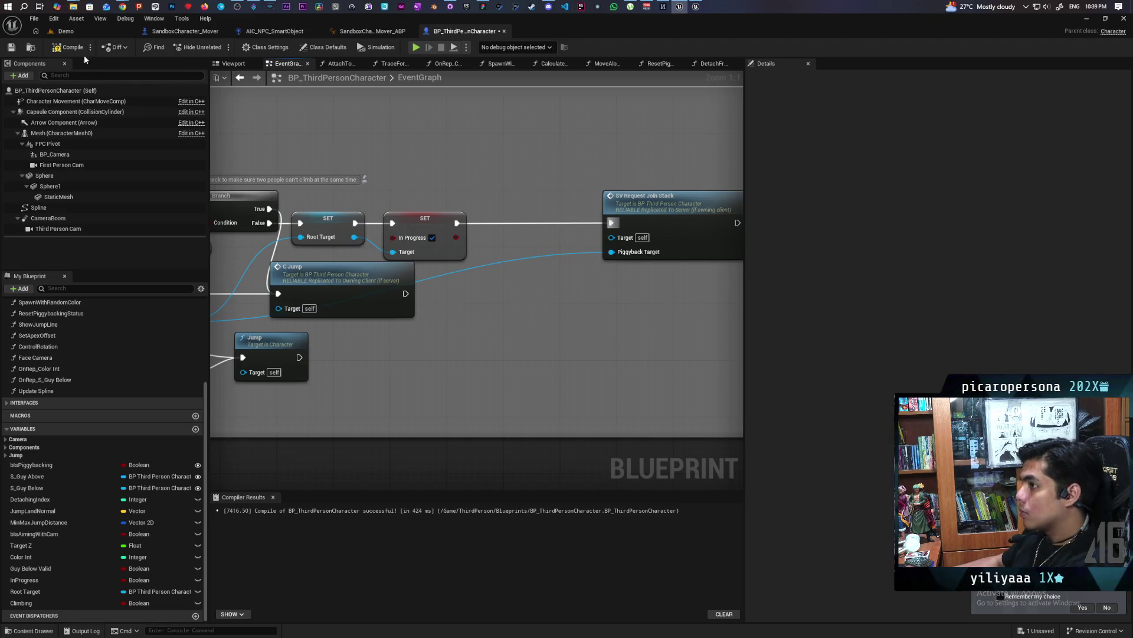
key("ctrl+s")
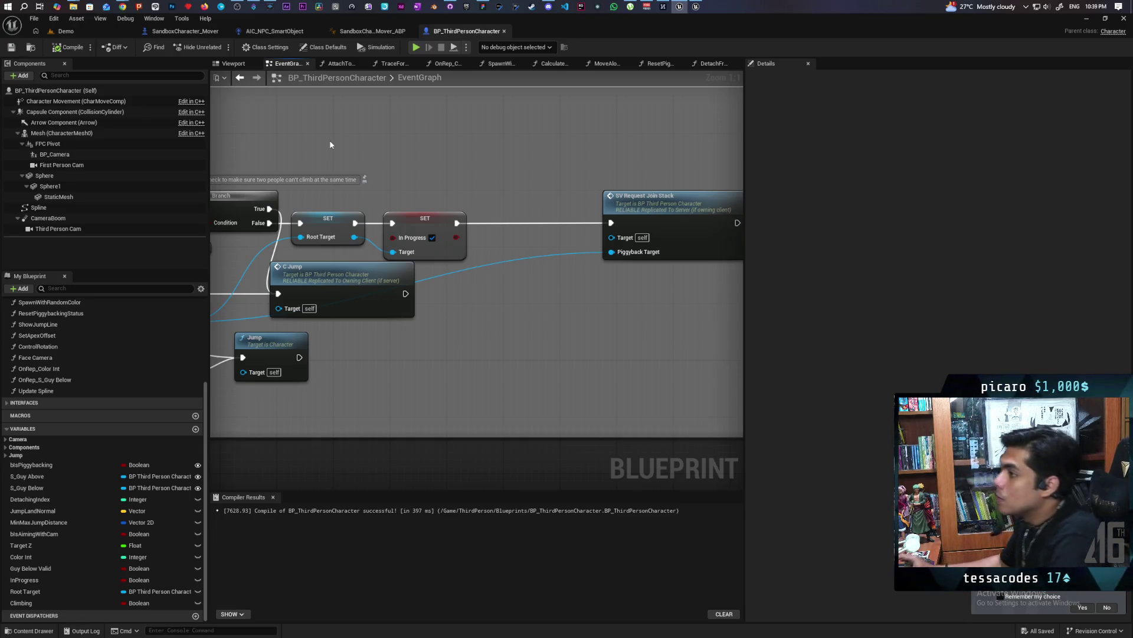
Open Discord's #general channel, dismiss the channel options menu, and minimise Discord.
left_click(66, 31)
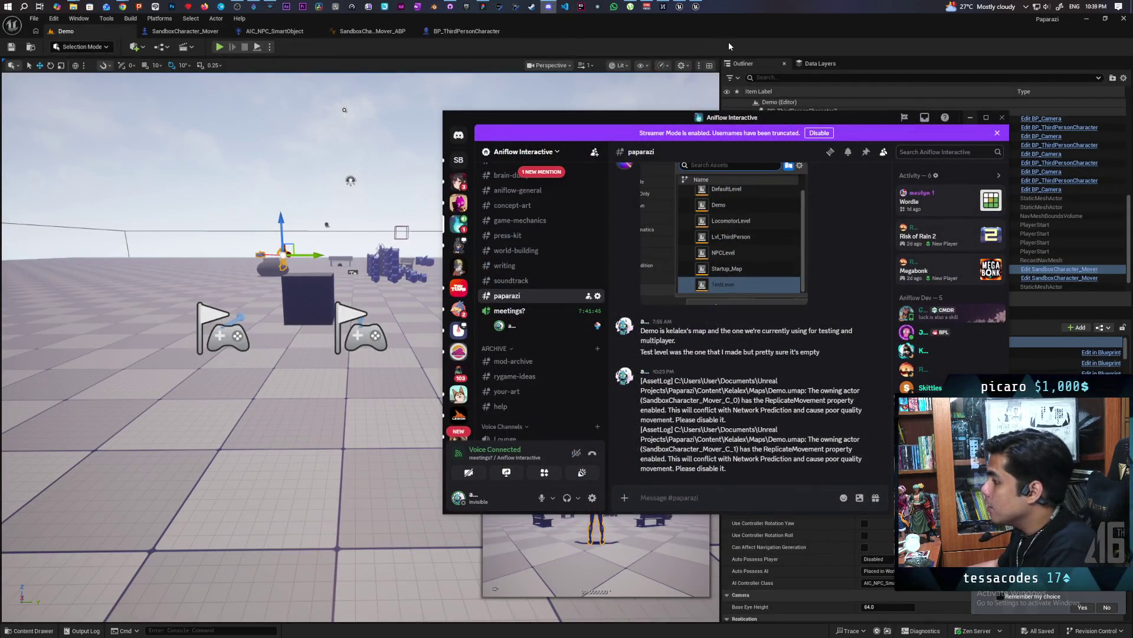
scroll(521, 219, "up", 8)
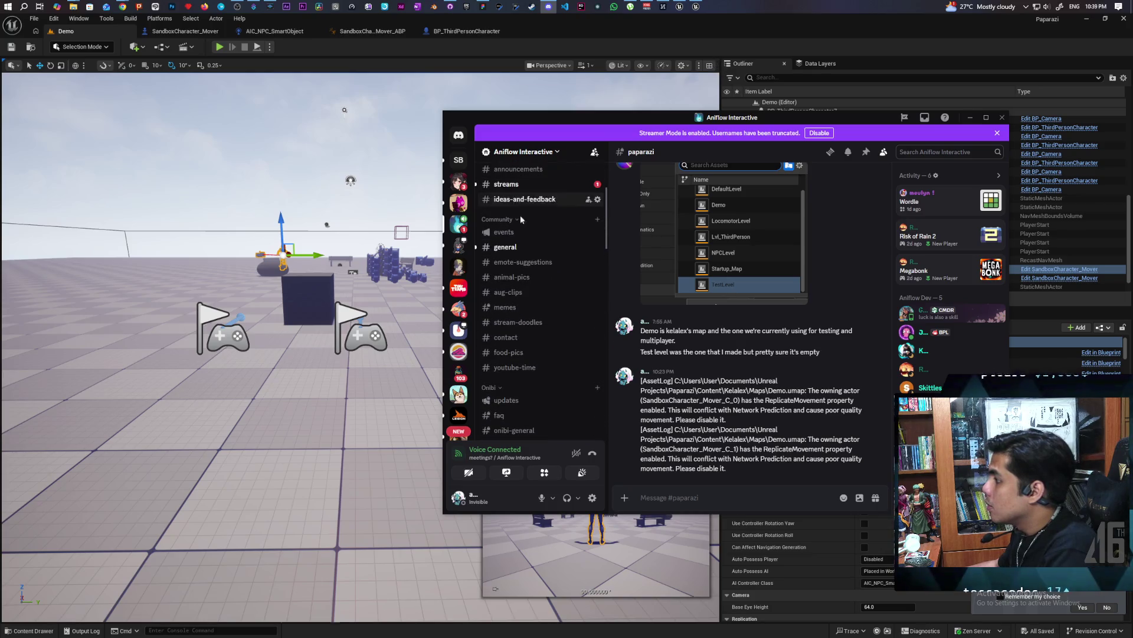
left_click(505, 247)
right_click(524, 199)
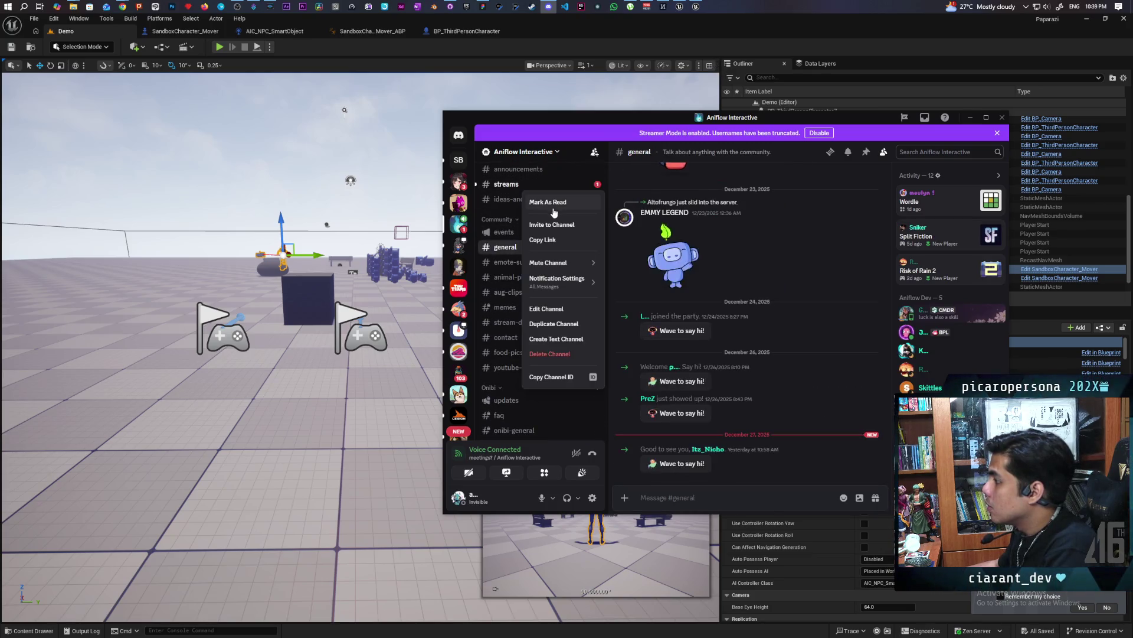
left_click(554, 204)
left_click(969, 118)
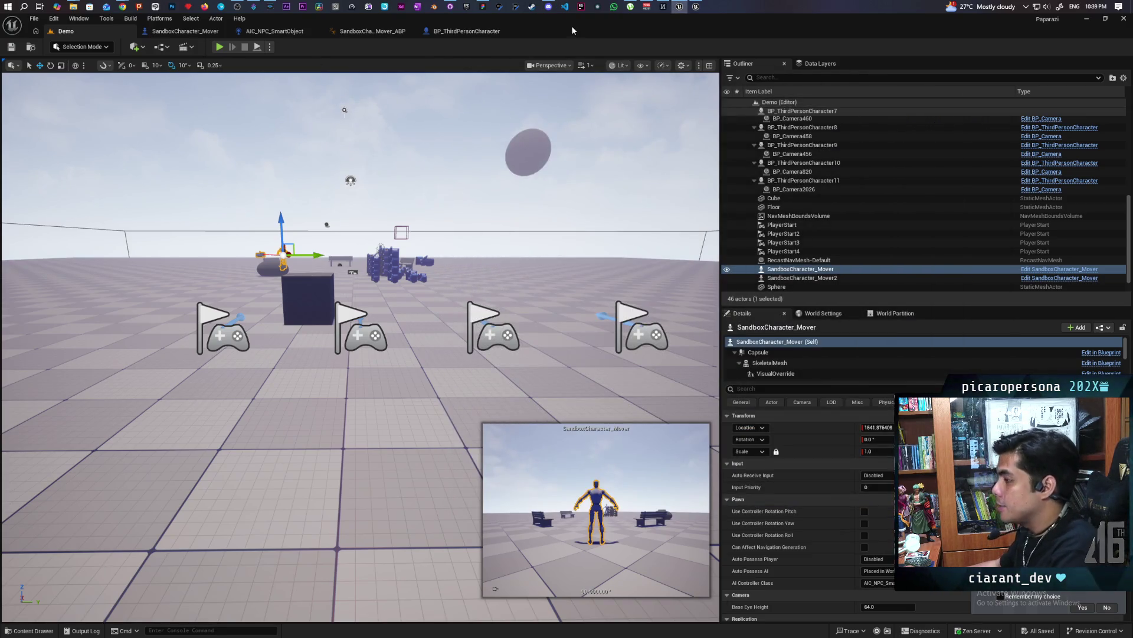
Start a multiplayer session and run p.NetShowCorrections 0 in Client 2's console.
mouse_move(571, 30)
left_mouse_down()
mouse_move(572, 73)
mouse_move(643, 65)
mouse_move(626, 35)
left_mouse_up()
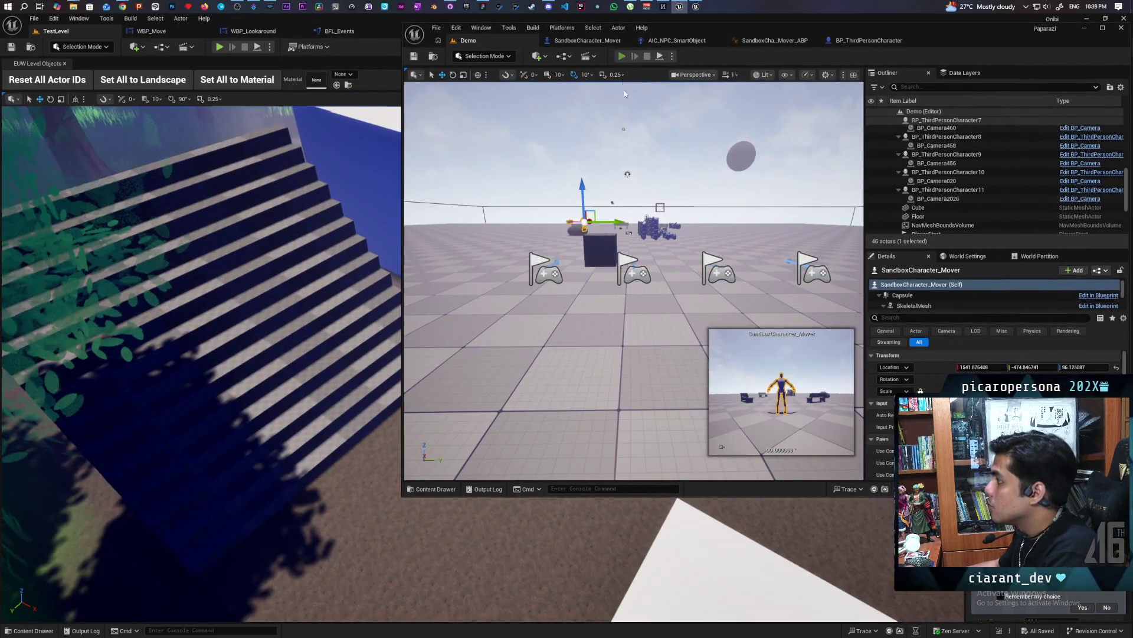
key("alt+p")
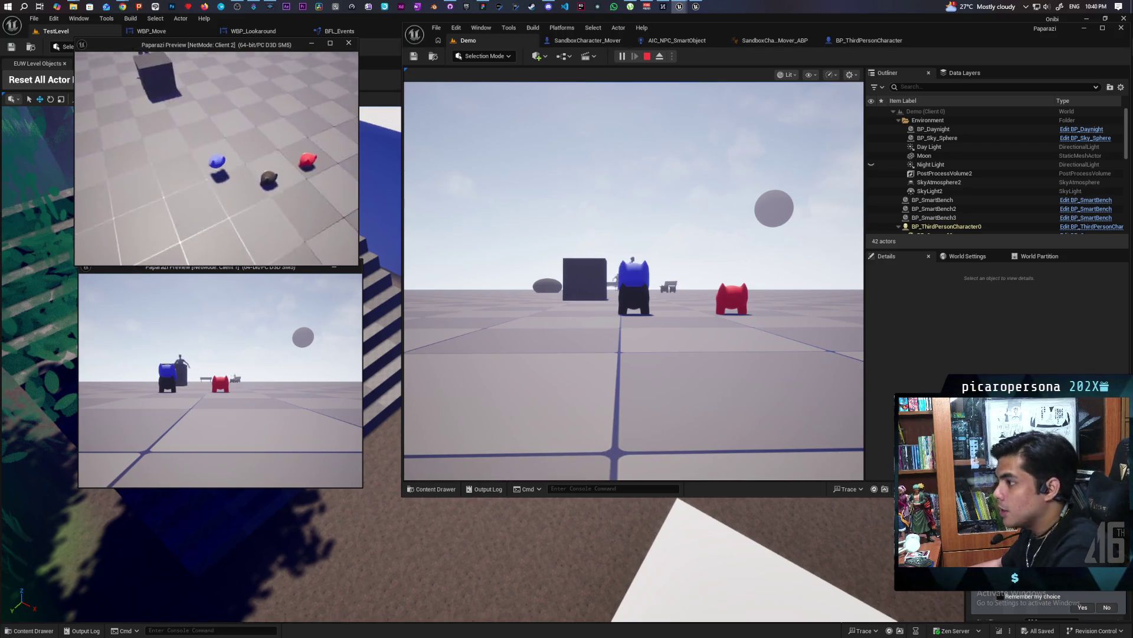
key("grave")
key("Up")
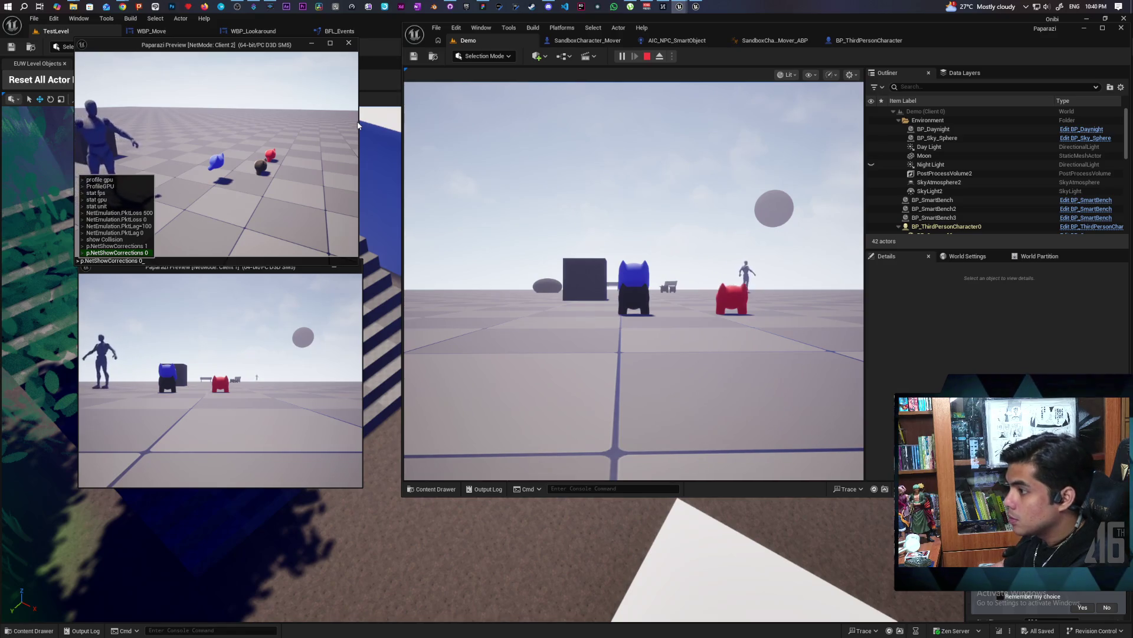
key("Return")
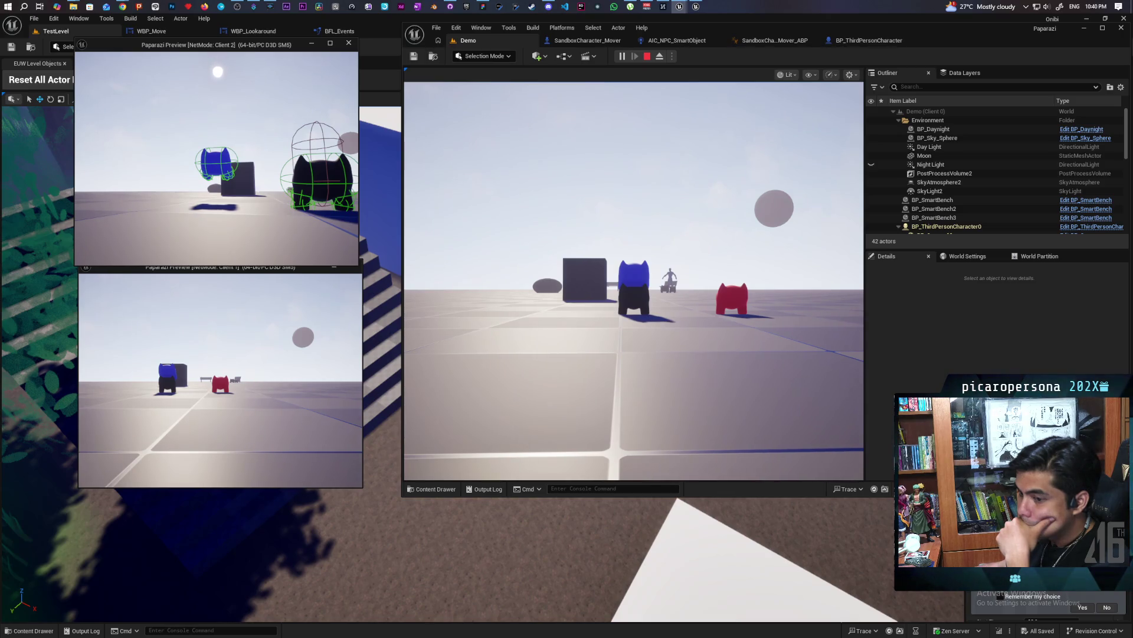
Stop the play session and bring up BP_ThirdPersonCharacter's event graph.
key("Escape")
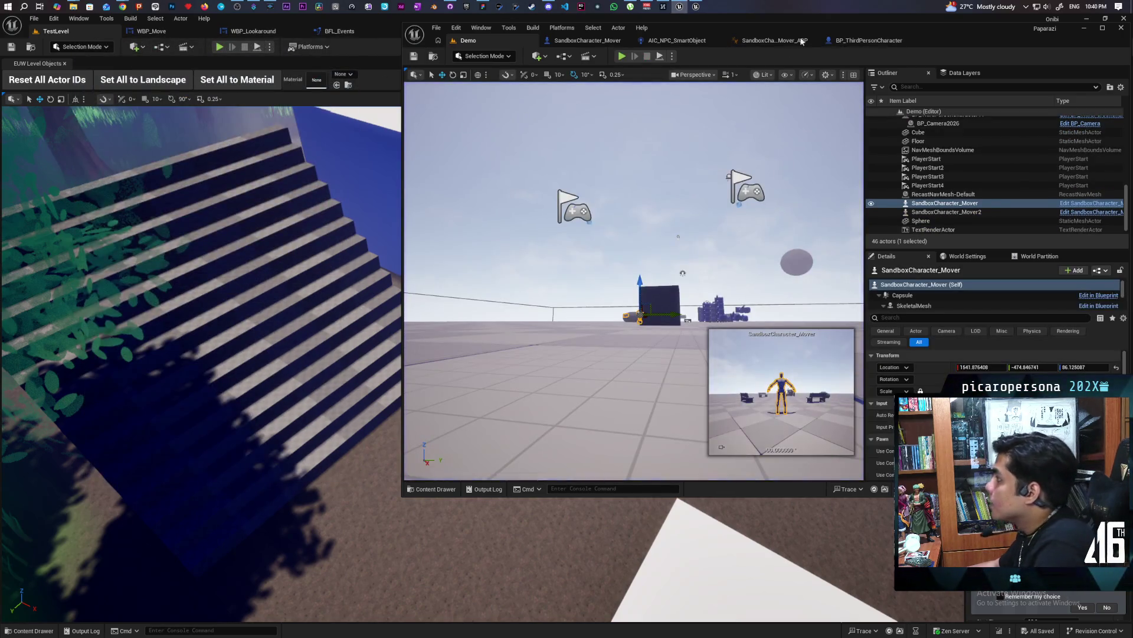
left_click(867, 40)
scroll(738, 195, "down", 3)
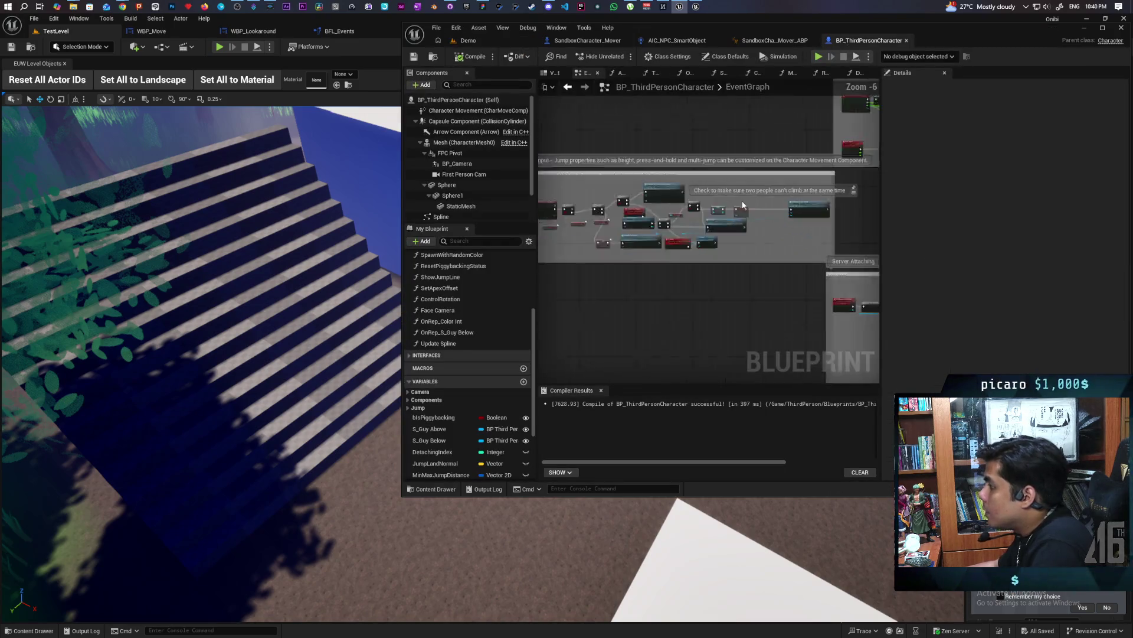
Zoom around BP_ThirdPersonCharacter's jump and attach nodes, then go back to the Demo level.
scroll(742, 205, "down", 4)
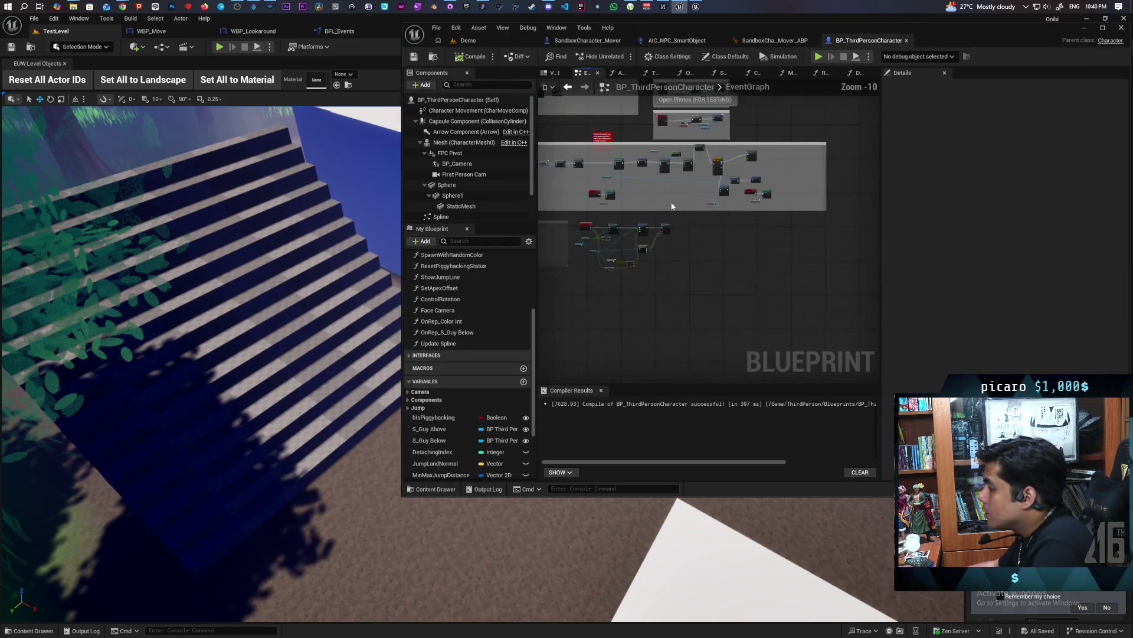
scroll(672, 206, "up", 6)
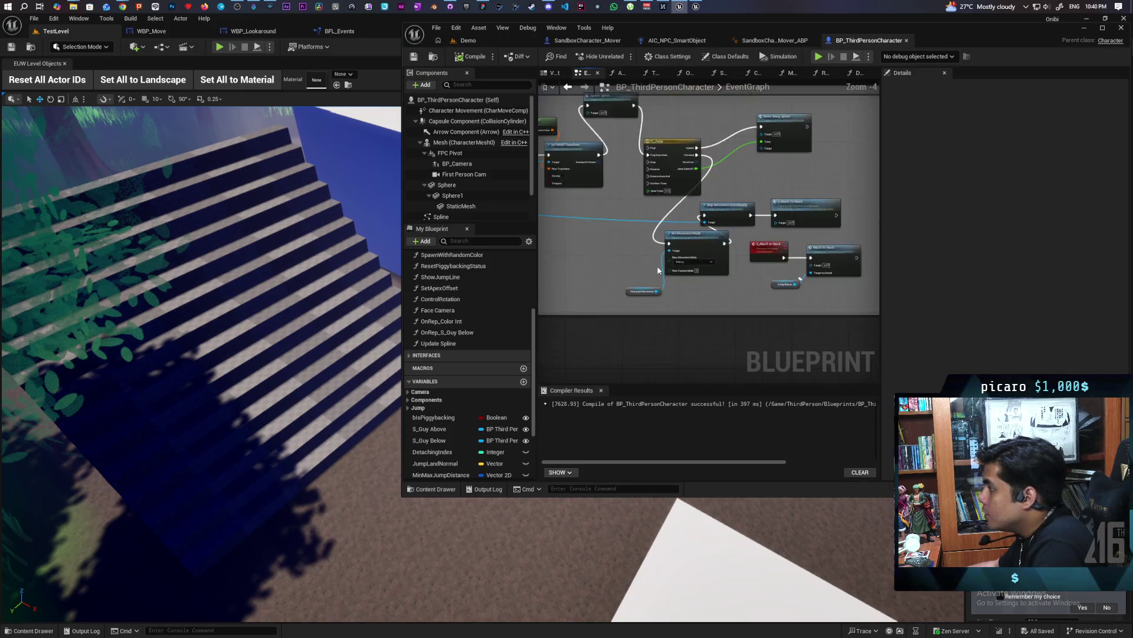
scroll(658, 270, "up", 1)
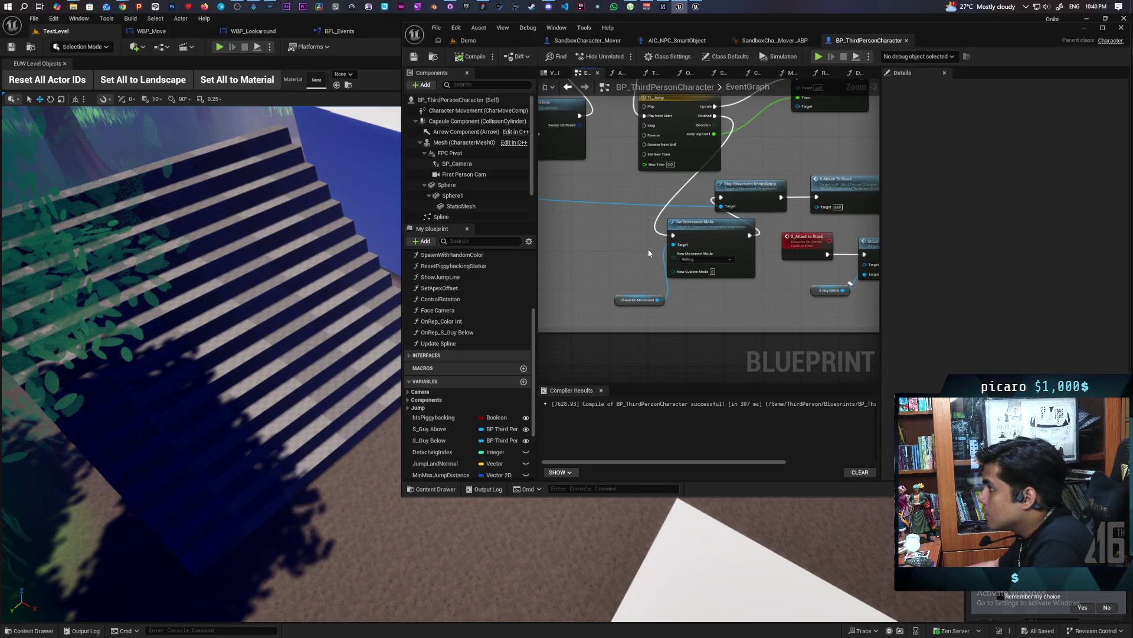
left_click(493, 42)
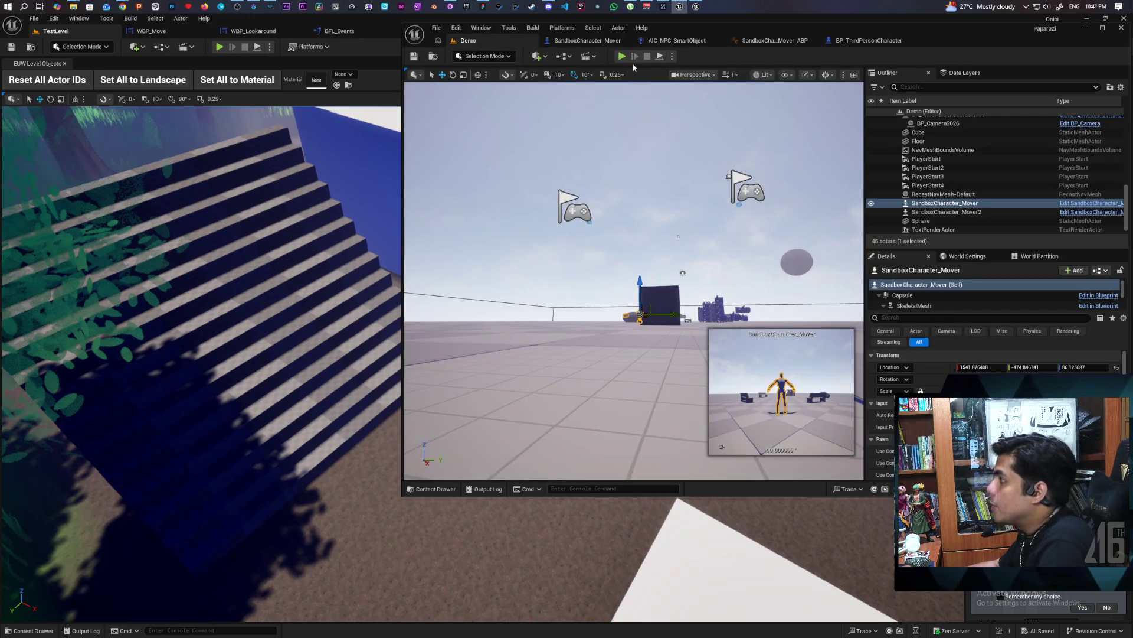
key("alt+p")
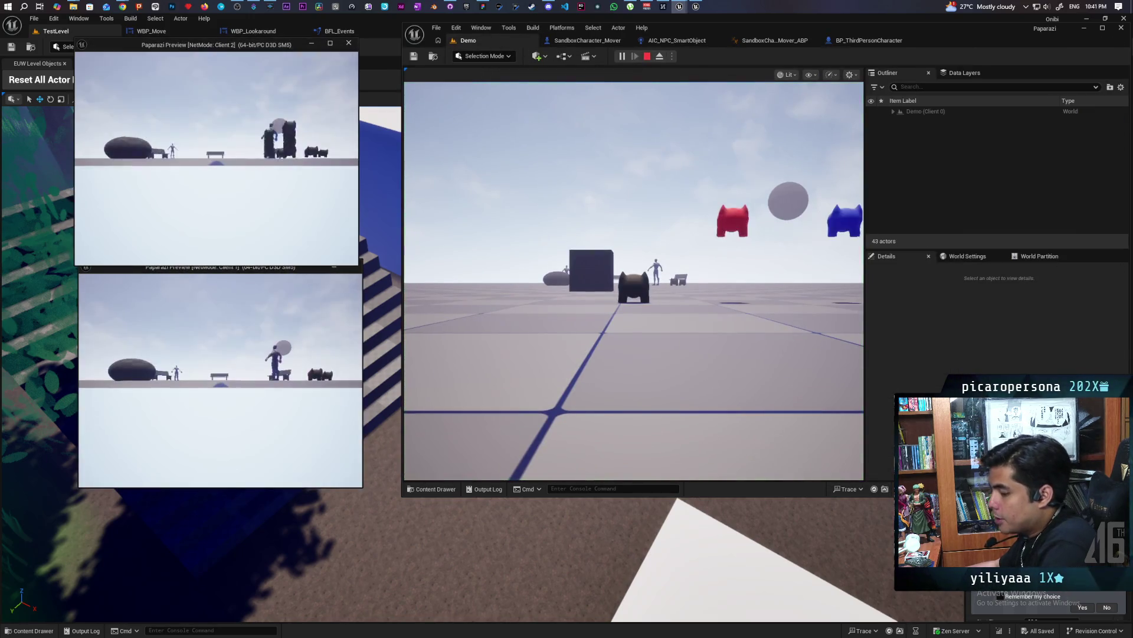
key("alt+Tab")
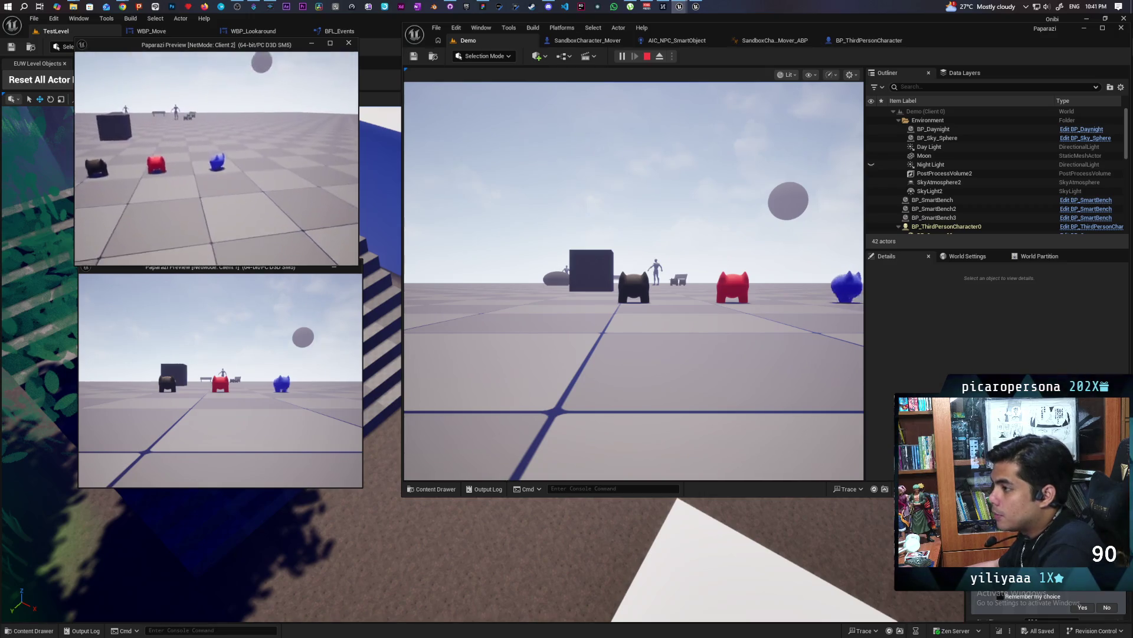
key("a")
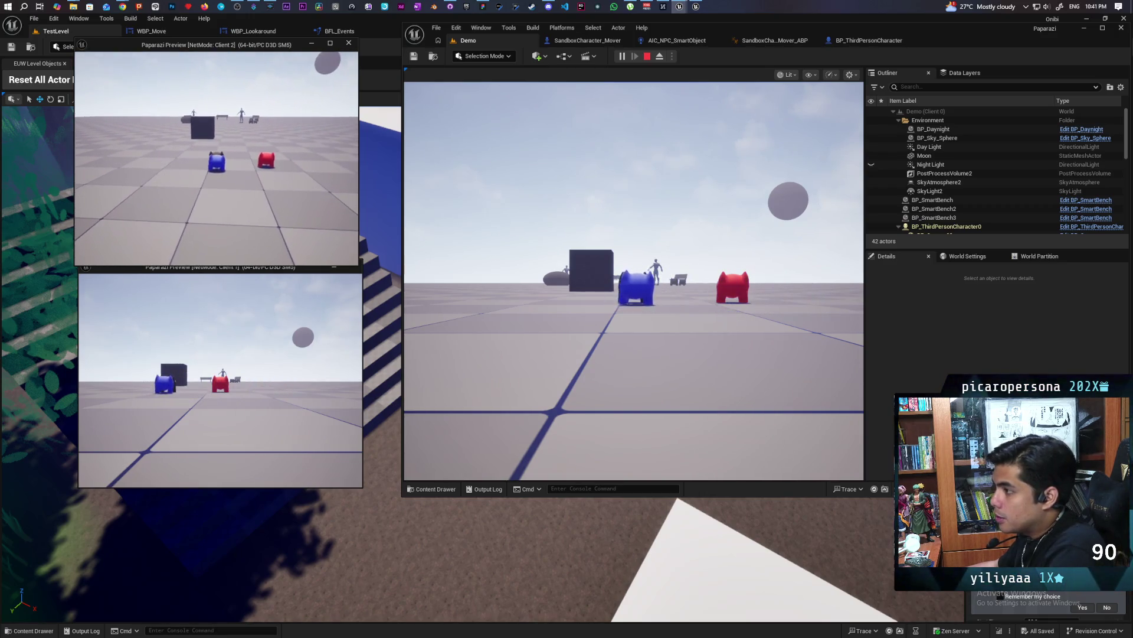
key("s")
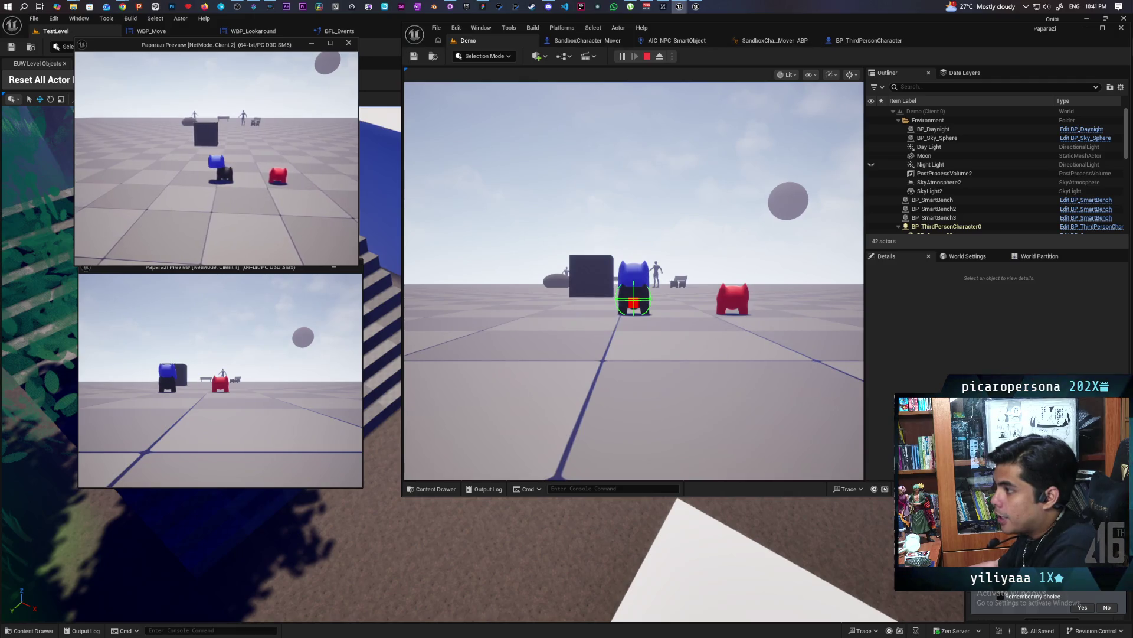
key("alt+Tab")
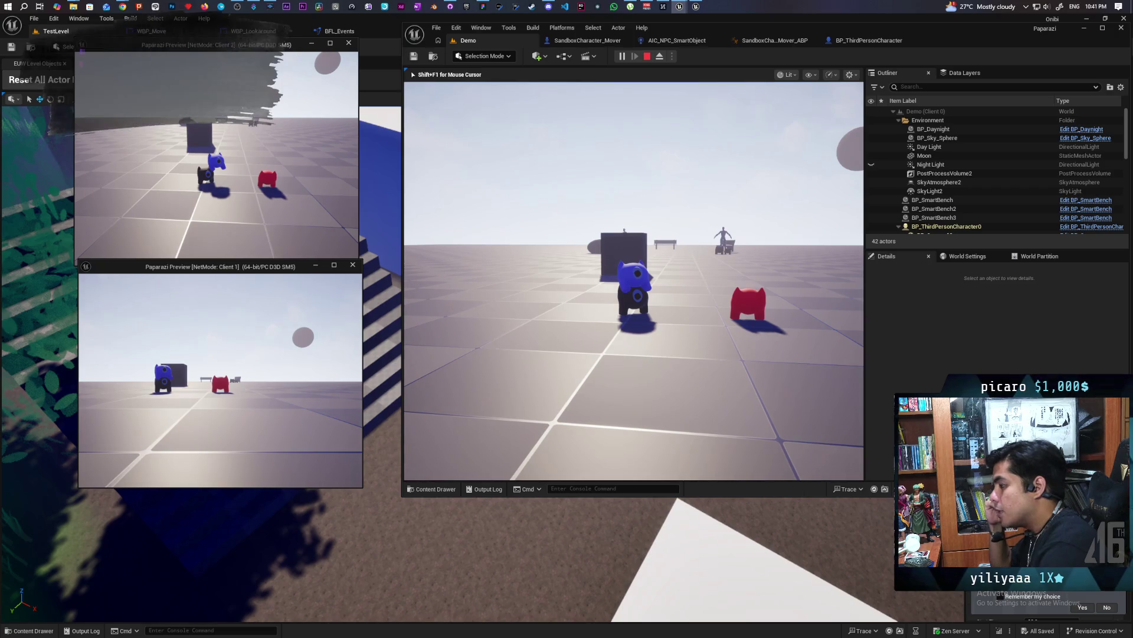
key("Escape")
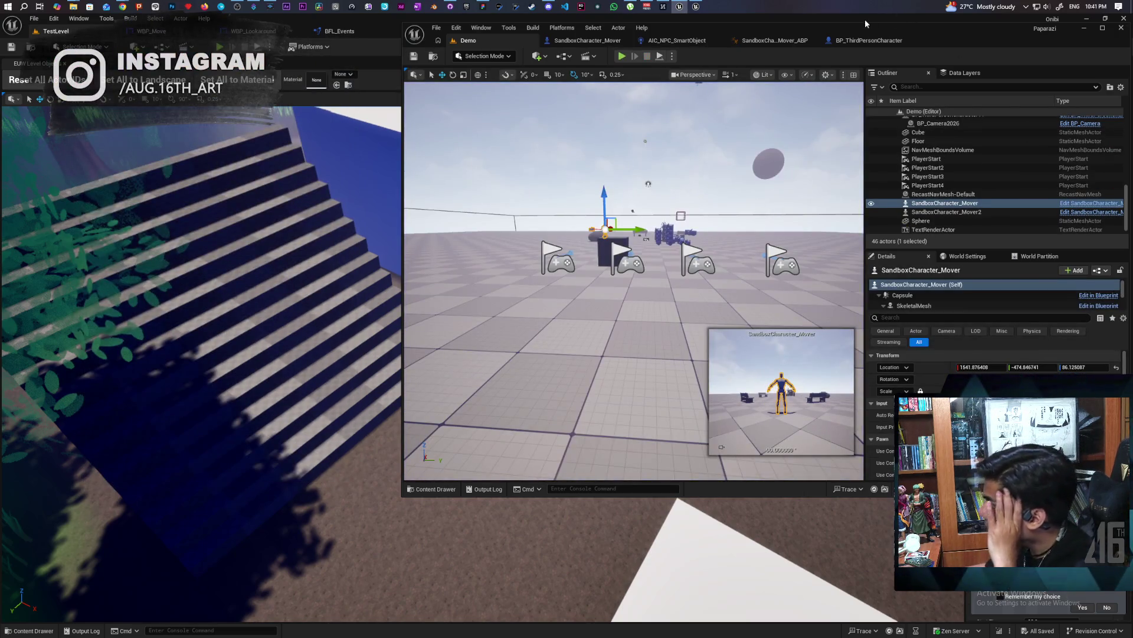
Maximize BP_ThirdPersonCharacter's editor and open the AttachToStack function graph from its node.
left_click(868, 40)
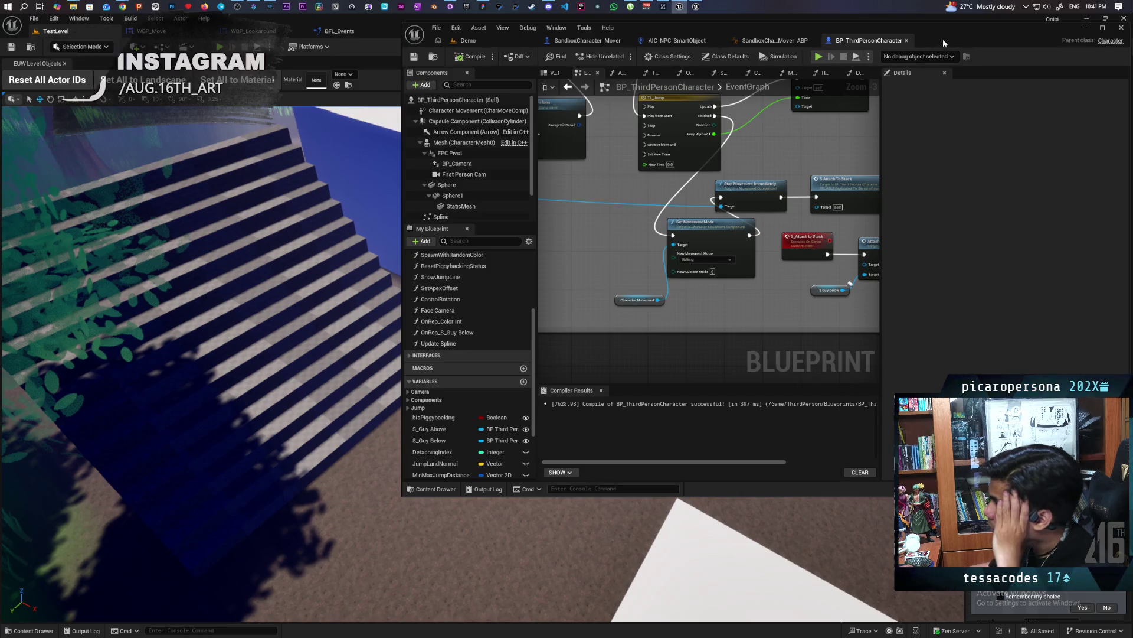
double_click(943, 37)
scroll(698, 272, "down", 5)
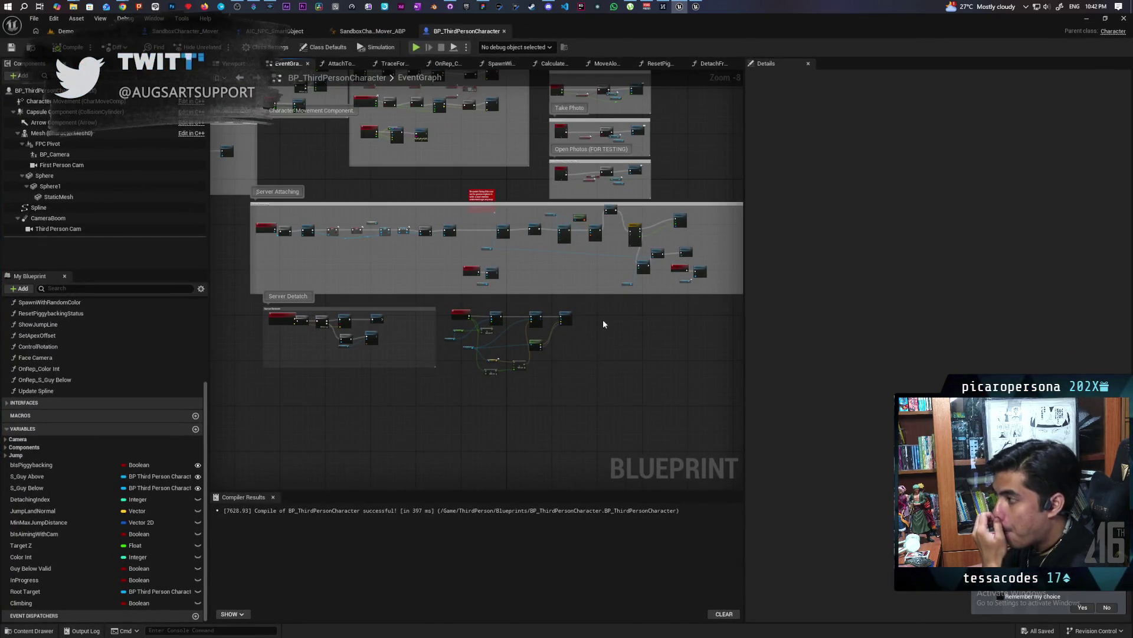
scroll(603, 320, "up", 7)
scroll(474, 381, "down", 2)
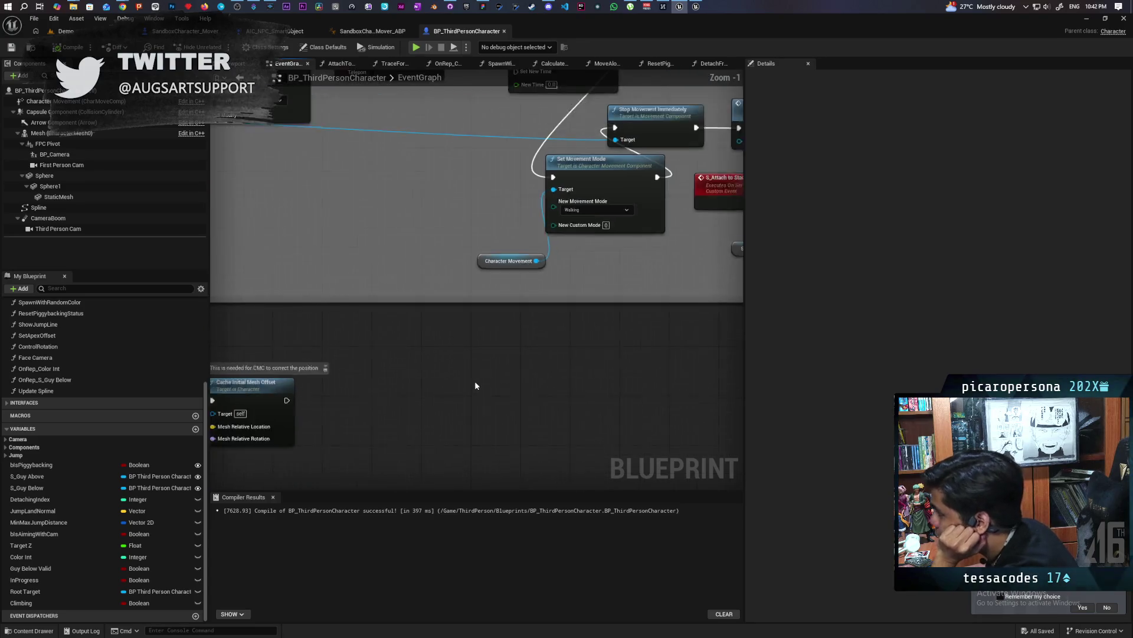
left_click_drag(491, 390, 421, 382)
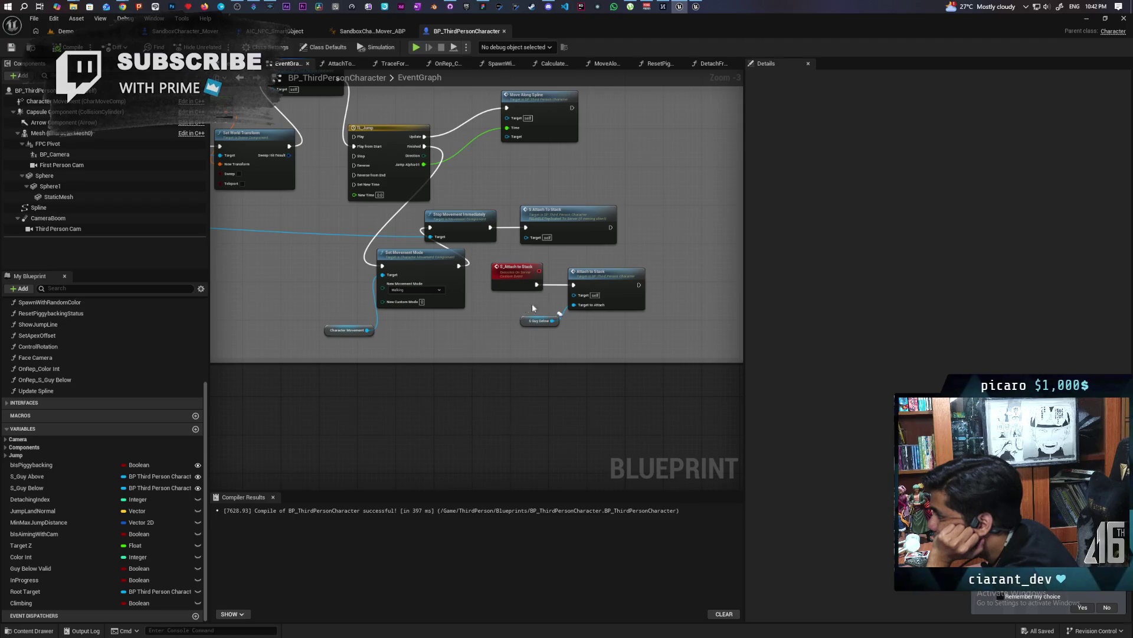
double_click(624, 281)
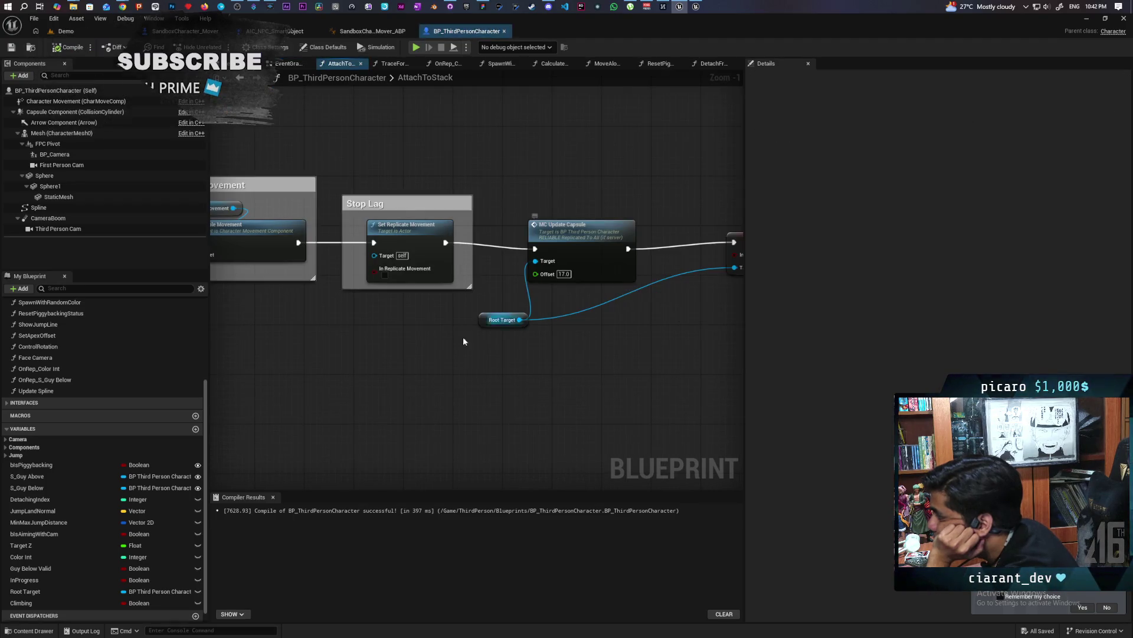
Shift the entry and IsValid nodes left and Target to Attach right and down.
scroll(478, 348, "up", 1)
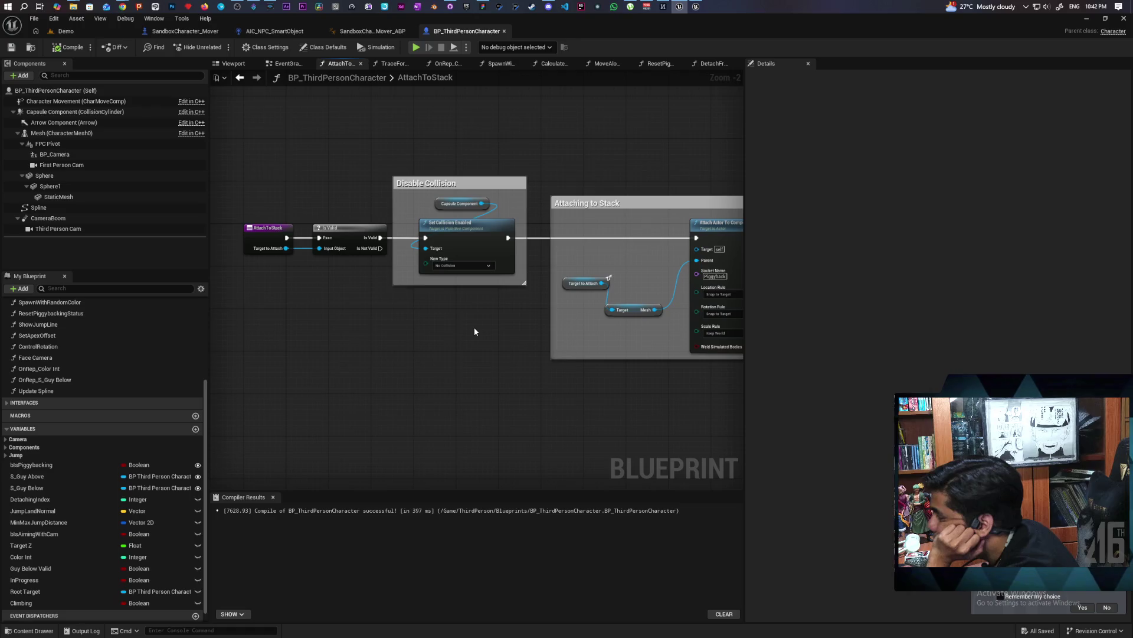
left_click_drag(405, 328, 370, 260)
left_click(353, 240)
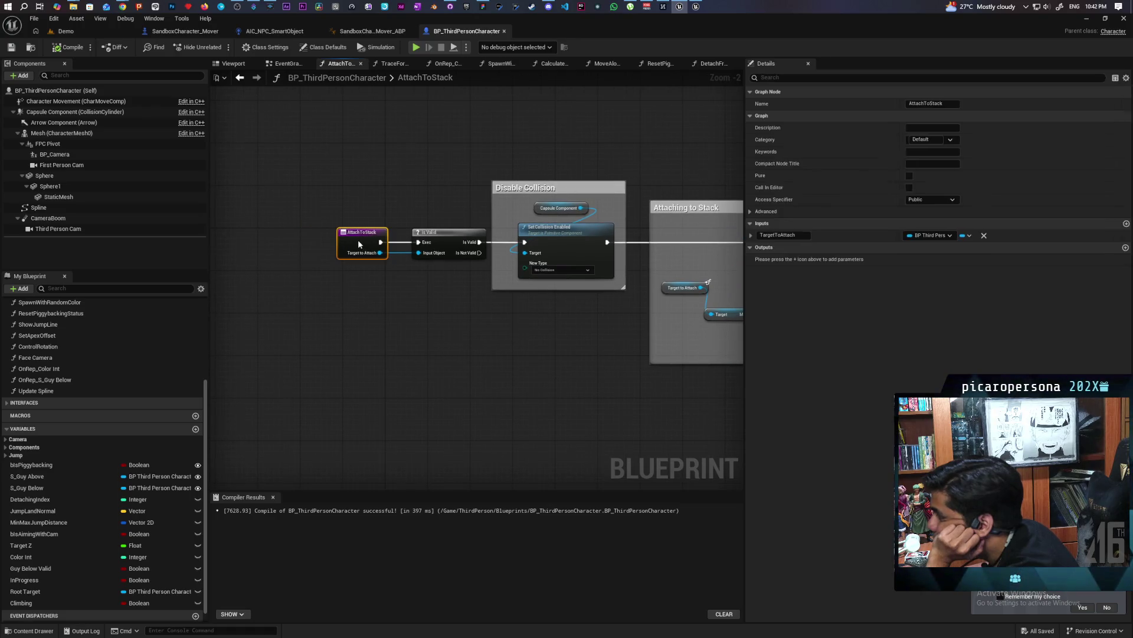
left_click_drag(354, 203, 484, 277)
left_click_drag(444, 232, 418, 234)
mouse_move(430, 274)
left_mouse_down()
mouse_move(347, 306)
mouse_move(423, 362)
mouse_move(340, 362)
left_mouse_up()
mouse_move(530, 389)
left_mouse_down()
mouse_move(436, 391)
mouse_move(474, 391)
left_mouse_up()
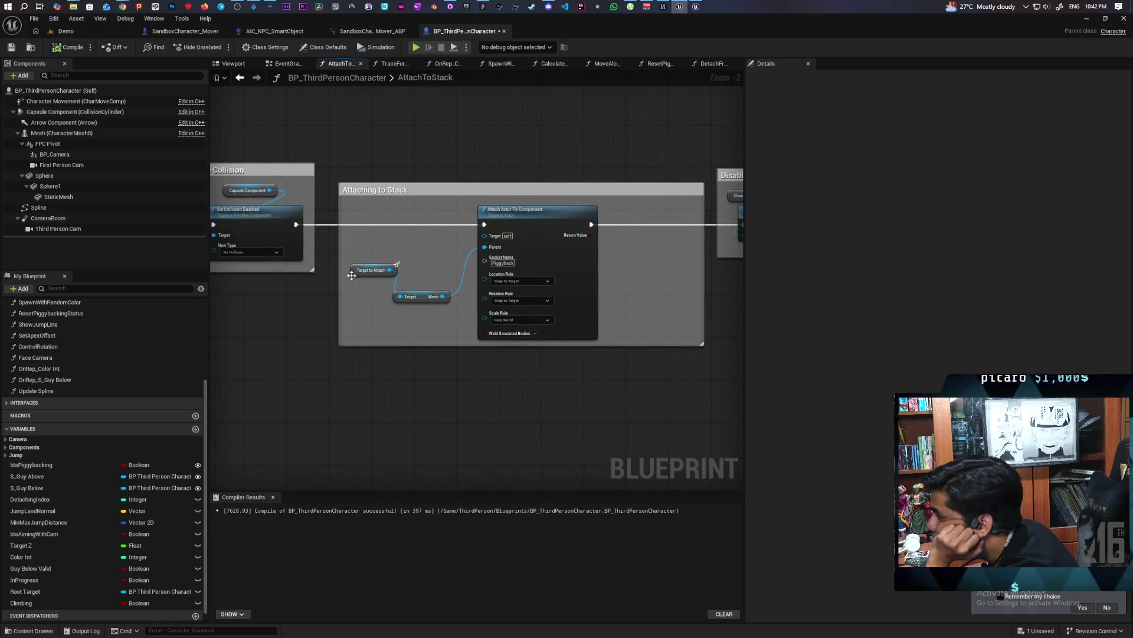
mouse_move(351, 276)
left_mouse_down()
mouse_move(378, 273)
mouse_move(424, 301)
mouse_move(435, 263)
left_mouse_up()
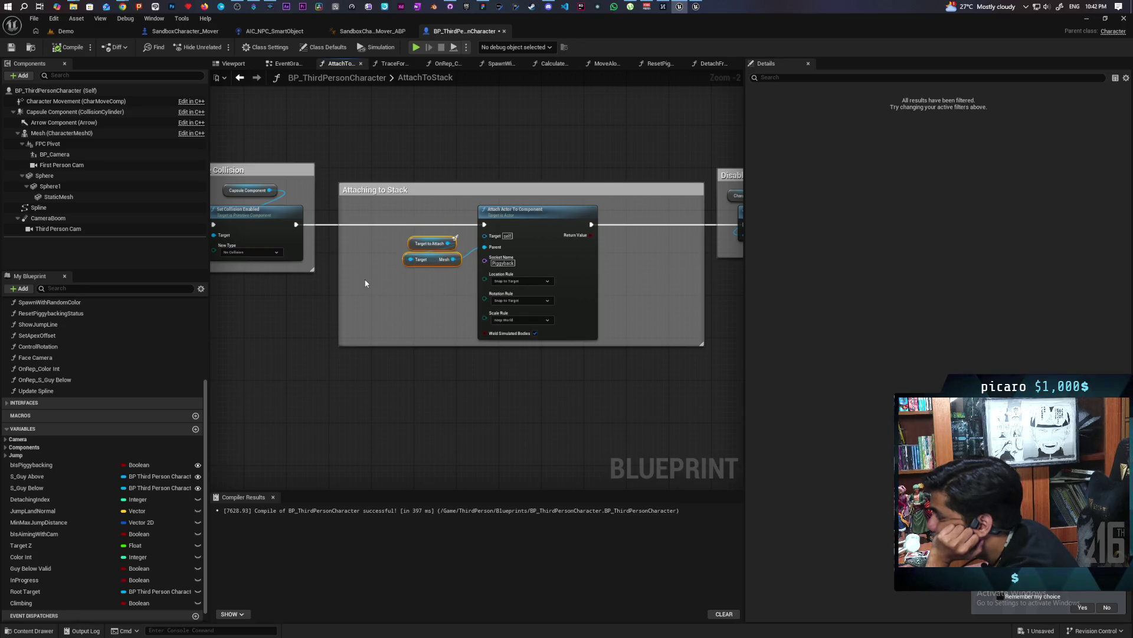
left_click(339, 281)
Narrow the Attaching to Stack comment's left and right edges and nudge MC Update Capsule left.
left_click_drag(340, 277, 388, 276)
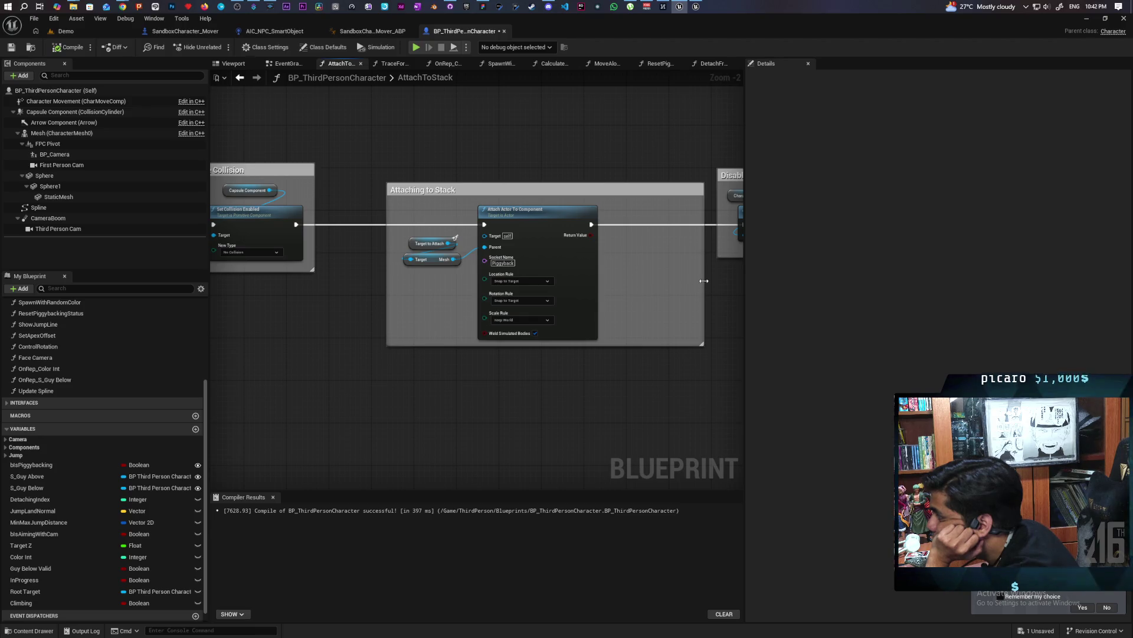
left_click_drag(704, 281, 630, 281)
scroll(600, 374, "down", 2)
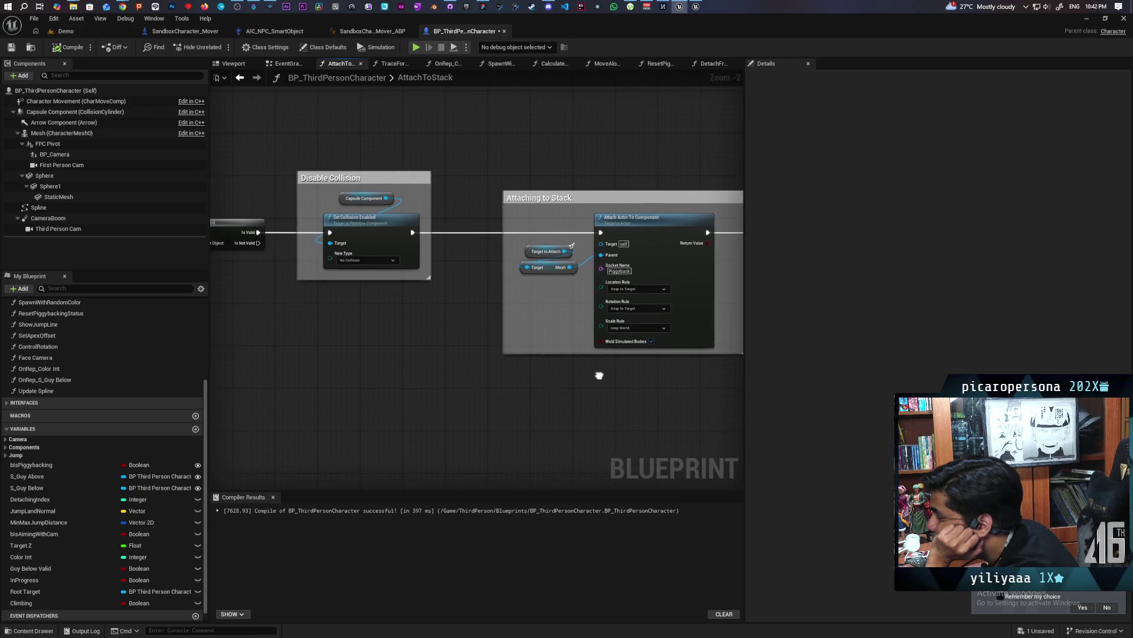
scroll(485, 361, "right", 6)
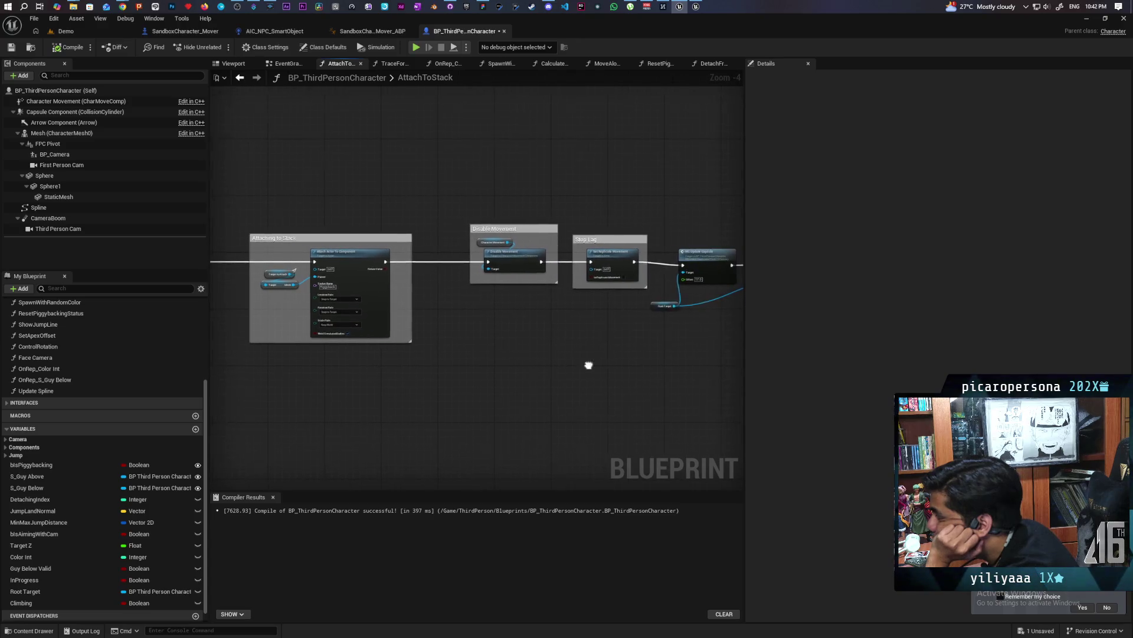
left_click_drag(525, 358, 440, 358)
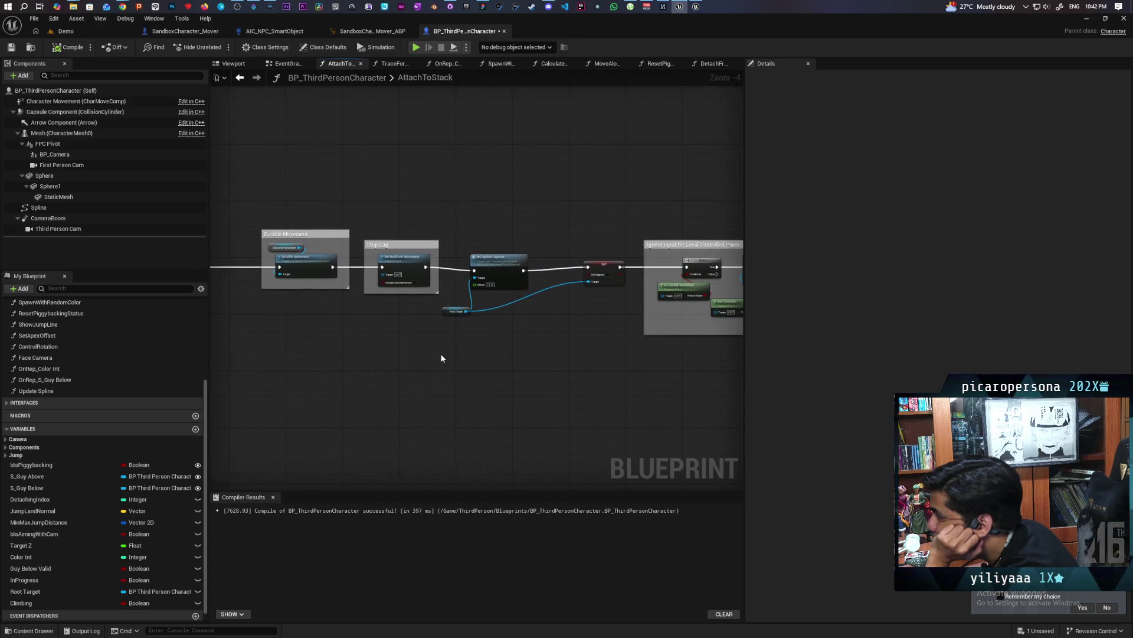
left_click(497, 263)
left_click_drag(498, 264, 494, 264)
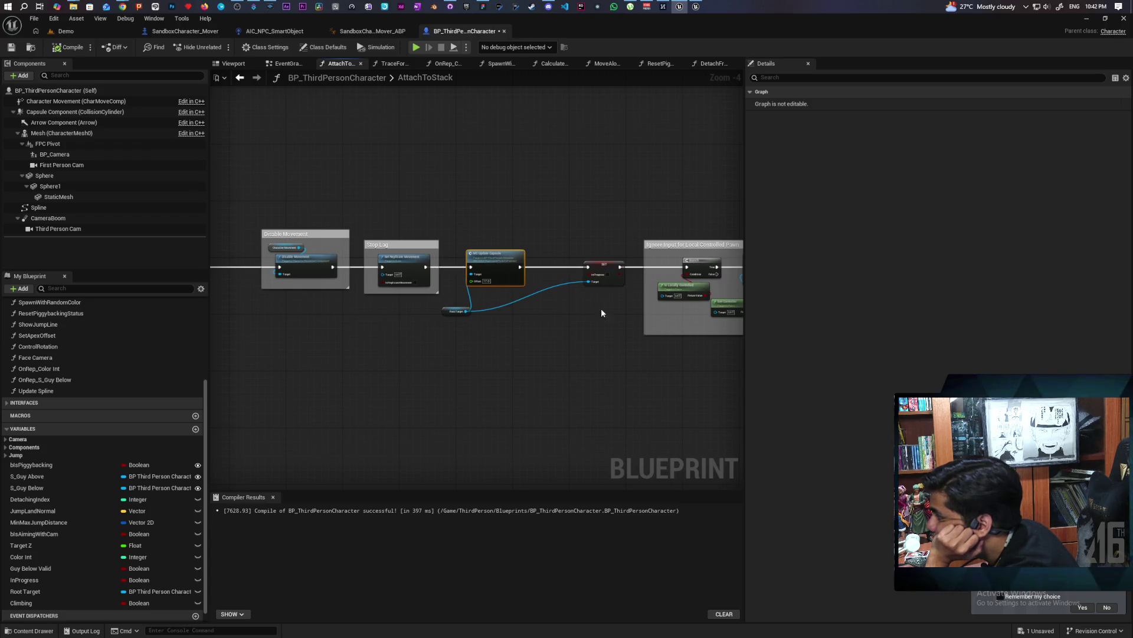
Shift the Root Target node, Disable Movement comment and Stop Lag comment to the left.
scroll(490, 368, "up", 1)
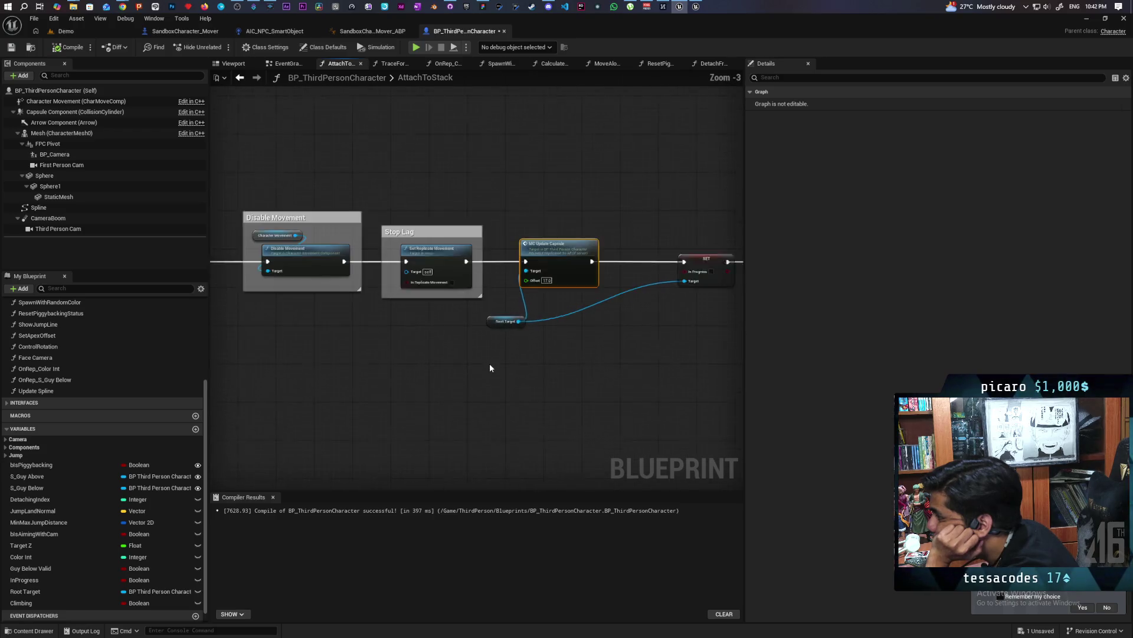
scroll(490, 368, "up", 1)
left_click_drag(489, 314, 467, 311)
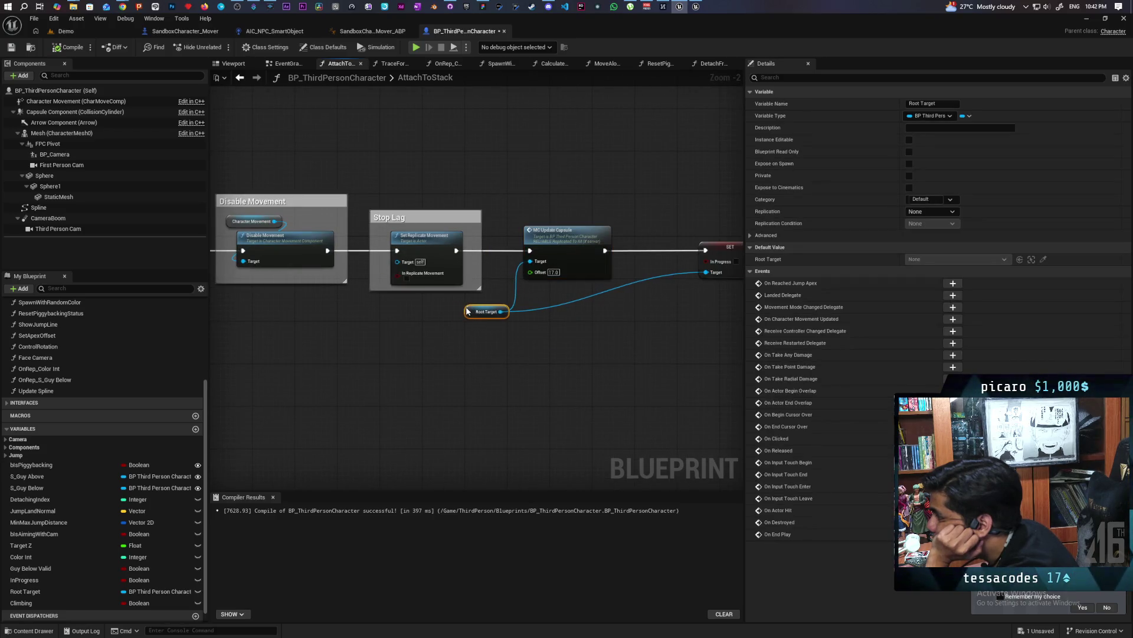
left_click_drag(408, 366, 556, 360)
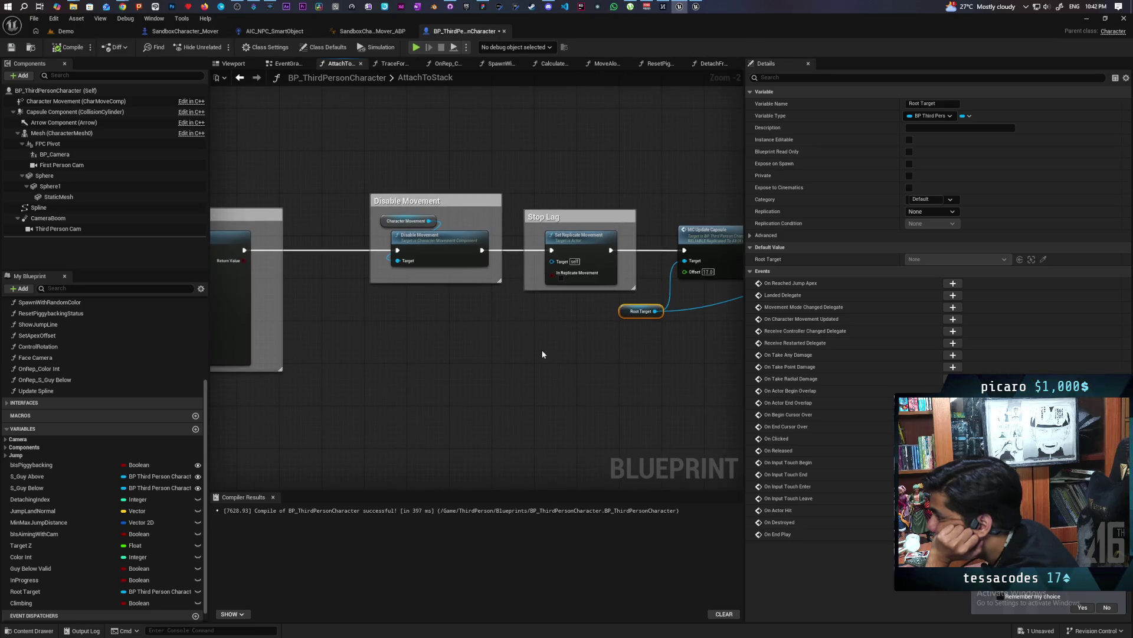
left_click_drag(401, 196, 353, 197)
left_click_drag(577, 241, 540, 242)
Move MC Update Capsule, Root Target and the SET InProgress node further left.
left_click(504, 336)
mouse_move(504, 336)
left_mouse_down()
mouse_move(497, 288)
mouse_move(596, 345)
left_mouse_up()
left_click_drag(572, 243, 531, 242)
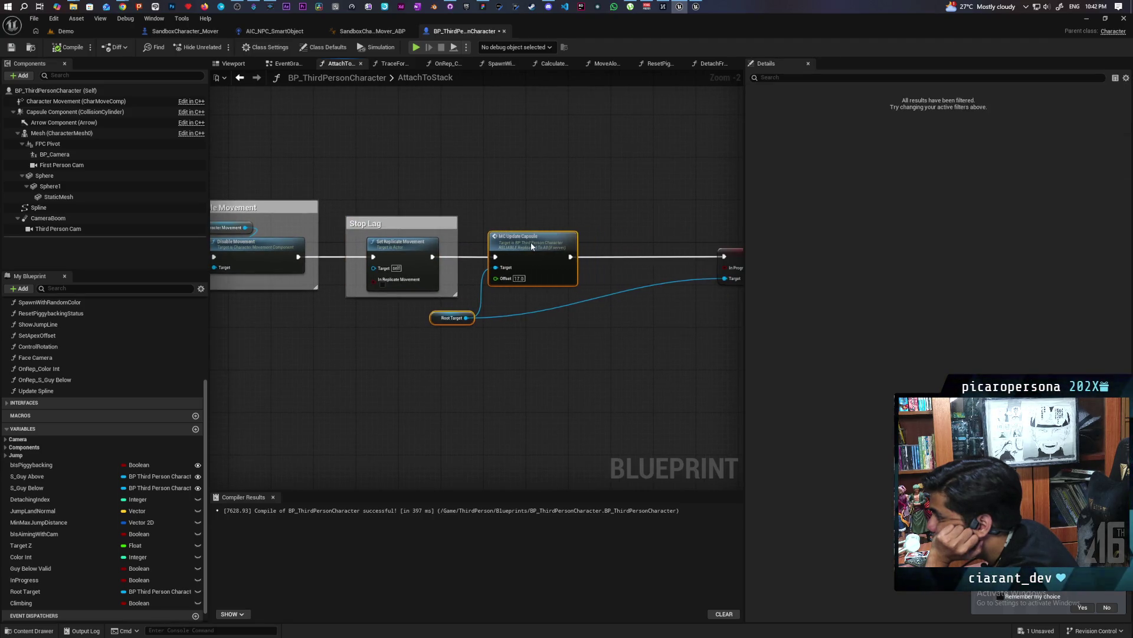
left_click(543, 325)
left_click_drag(543, 324, 402, 354)
left_click_drag(570, 244, 471, 244)
Nudge the Ignore Input for Local Controlled Pawn group left and clear the selection.
scroll(460, 357, "down", 3)
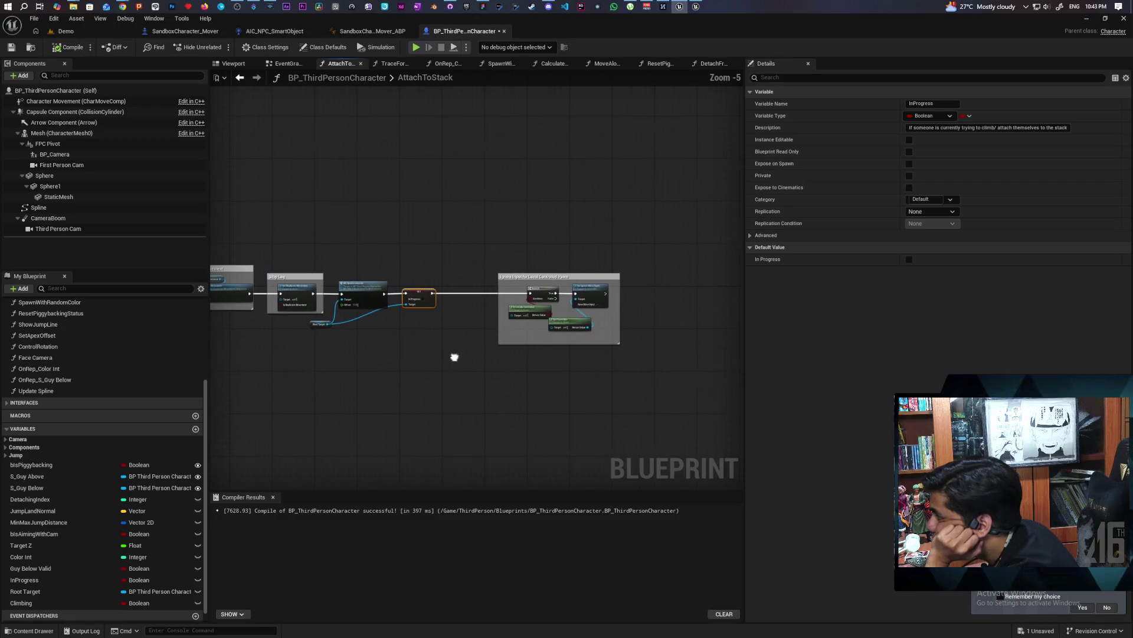
left_click(608, 340)
left_click_drag(582, 290, 525, 289)
scroll(454, 358, "up", 3)
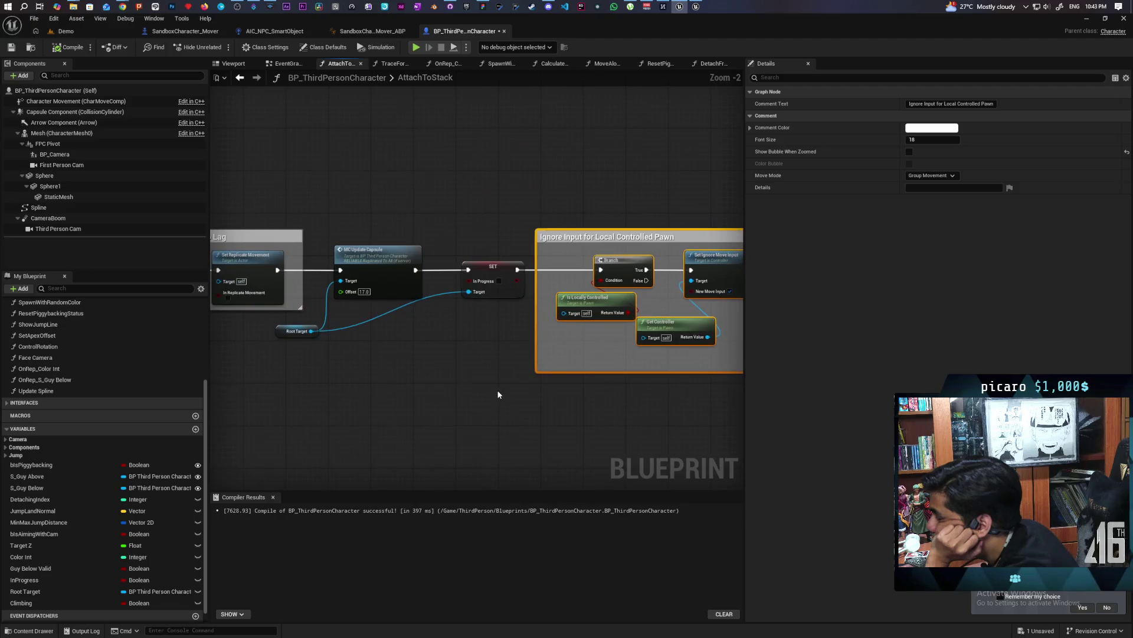
left_click(586, 337)
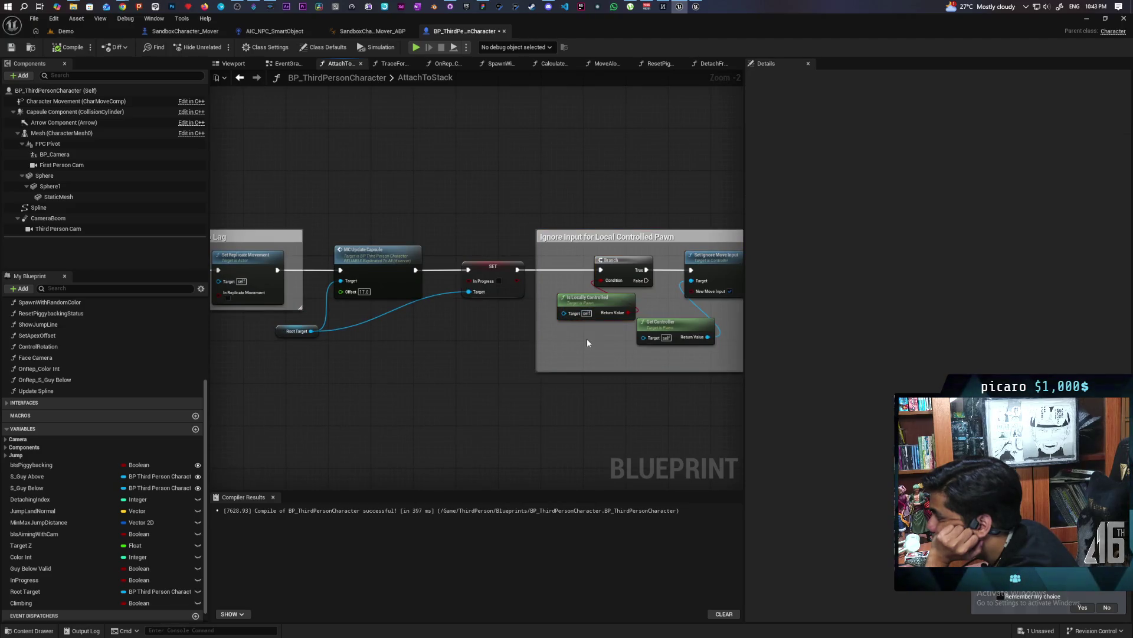
scroll(472, 386, "down", 3)
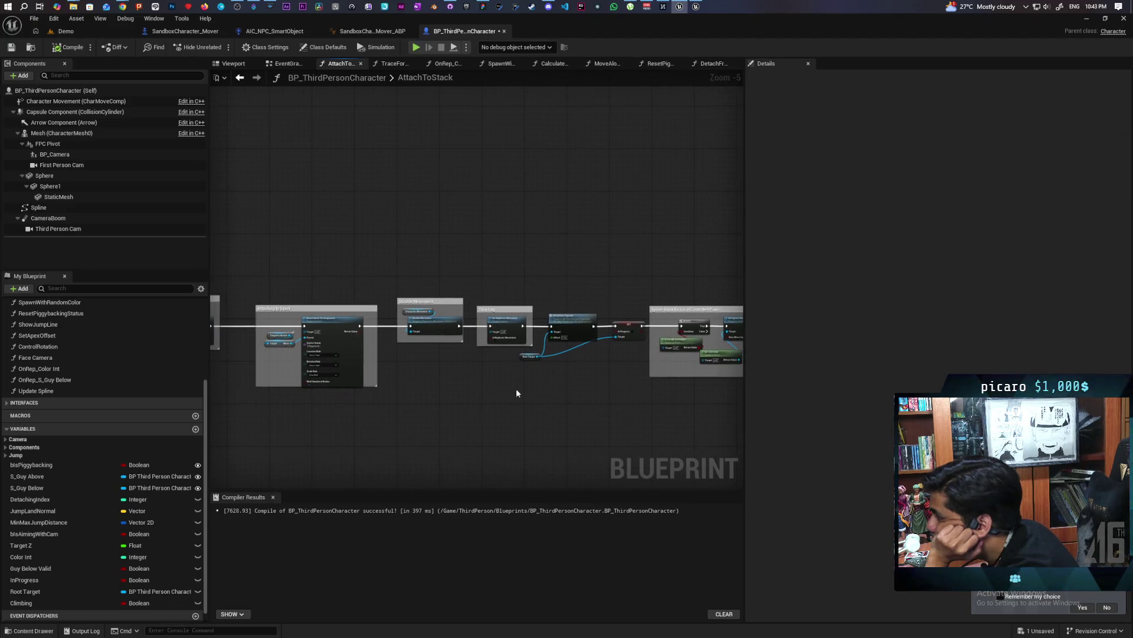
mouse_move(460, 392)
left_mouse_down()
mouse_move(515, 389)
mouse_move(509, 399)
left_mouse_up()
Pan across the Attaching to Stack and Disable Collision groups to review them.
scroll(528, 385, "up", 2)
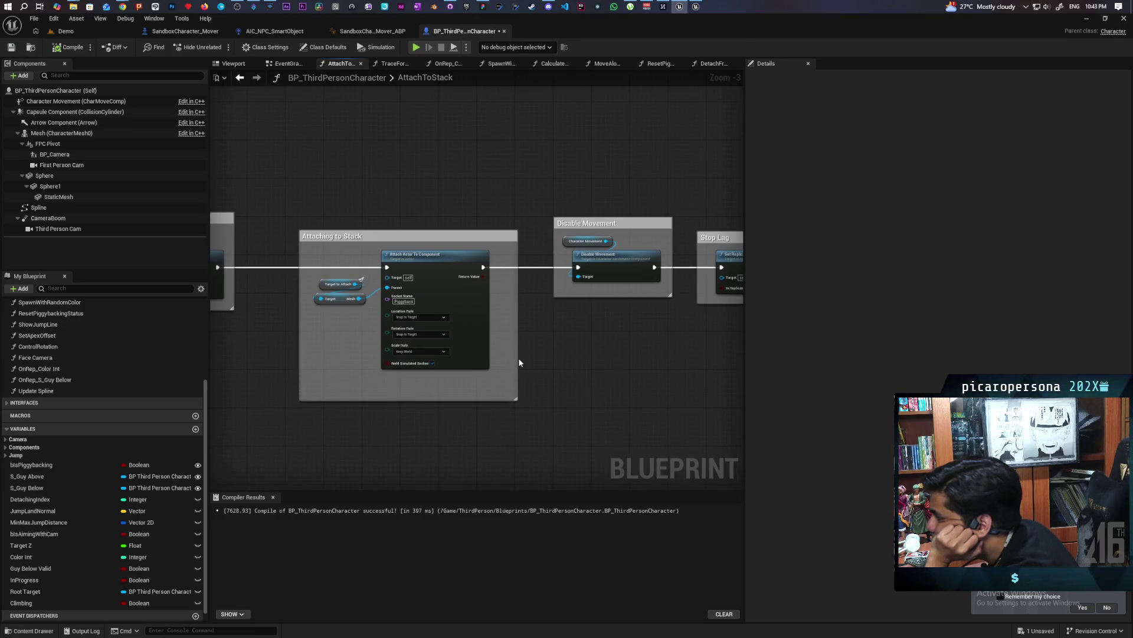
scroll(493, 386, "down", 3)
scroll(512, 425, "up", 2)
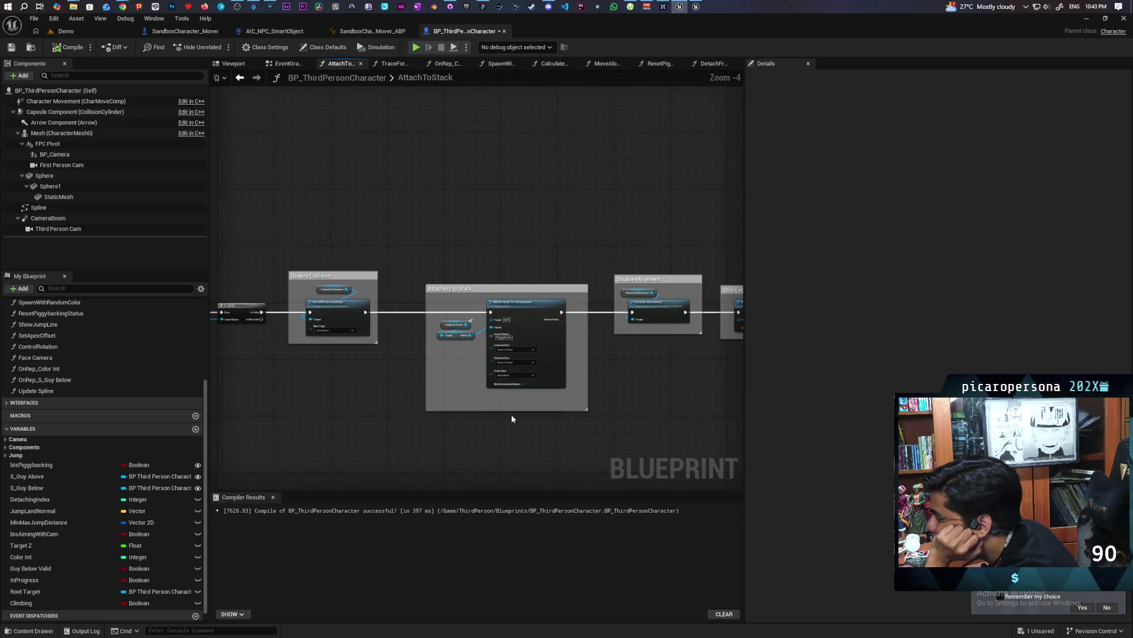
mouse_move(511, 414)
left_mouse_down()
mouse_move(467, 414)
mouse_move(559, 406)
mouse_move(235, 374)
left_mouse_up()
scroll(499, 369, "up", 3)
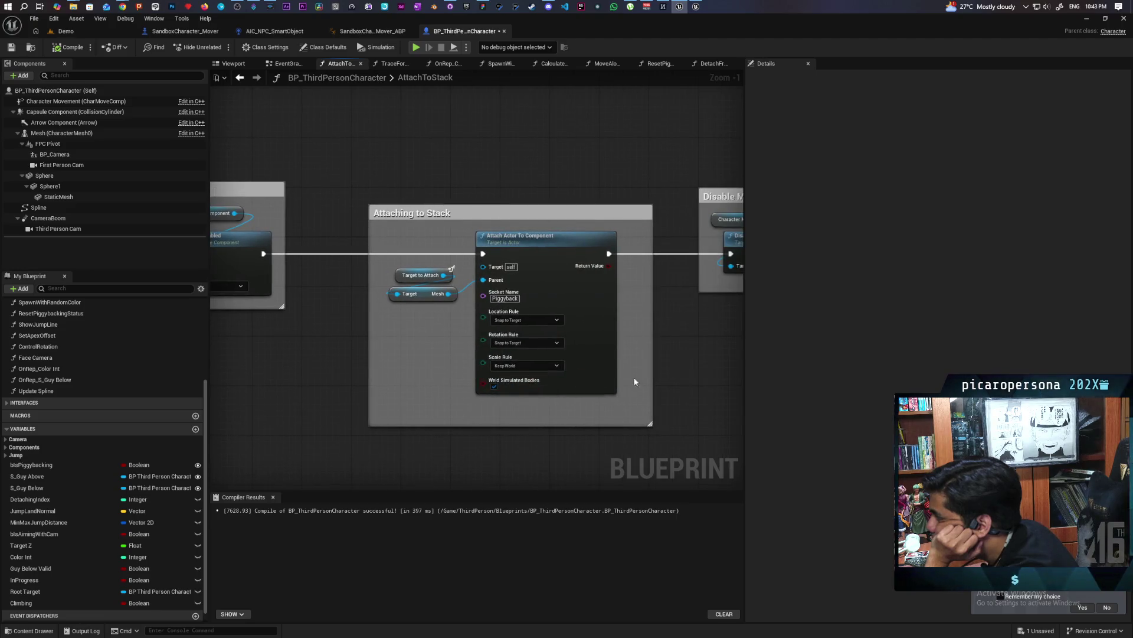
left_click_drag(381, 369, 519, 374)
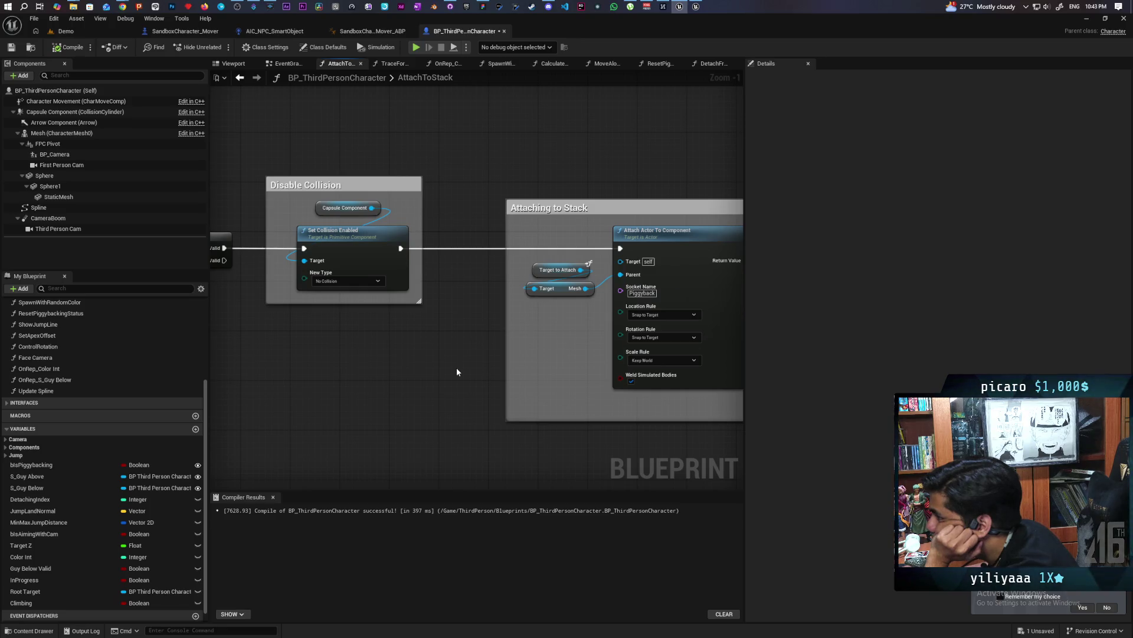
scroll(457, 372, "down", 3)
Check the Stop Lag and MC Update Capsule steps, then bring up the add-node action list near Disable Collision.
scroll(457, 372, "up", 1)
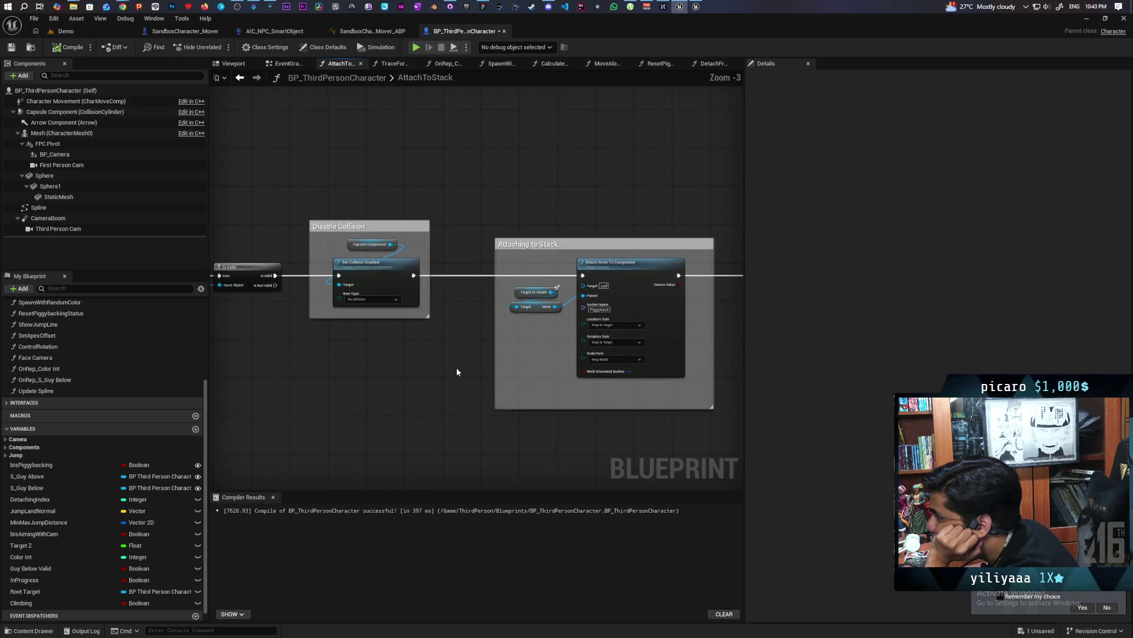
scroll(457, 372, "down", 1)
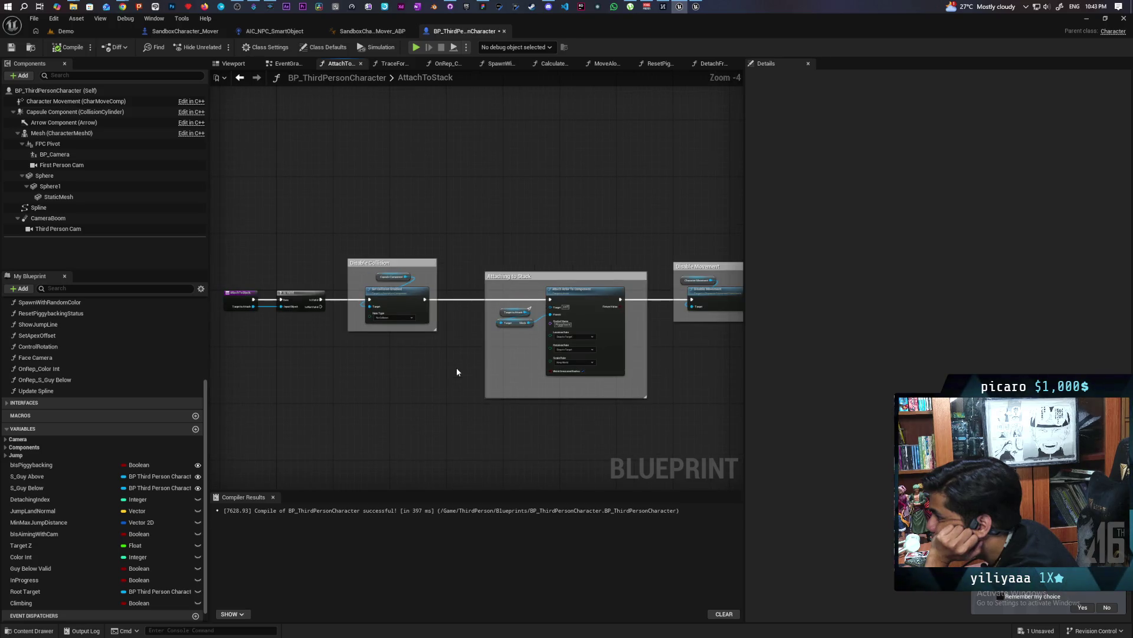
left_click_drag(639, 378, 400, 385)
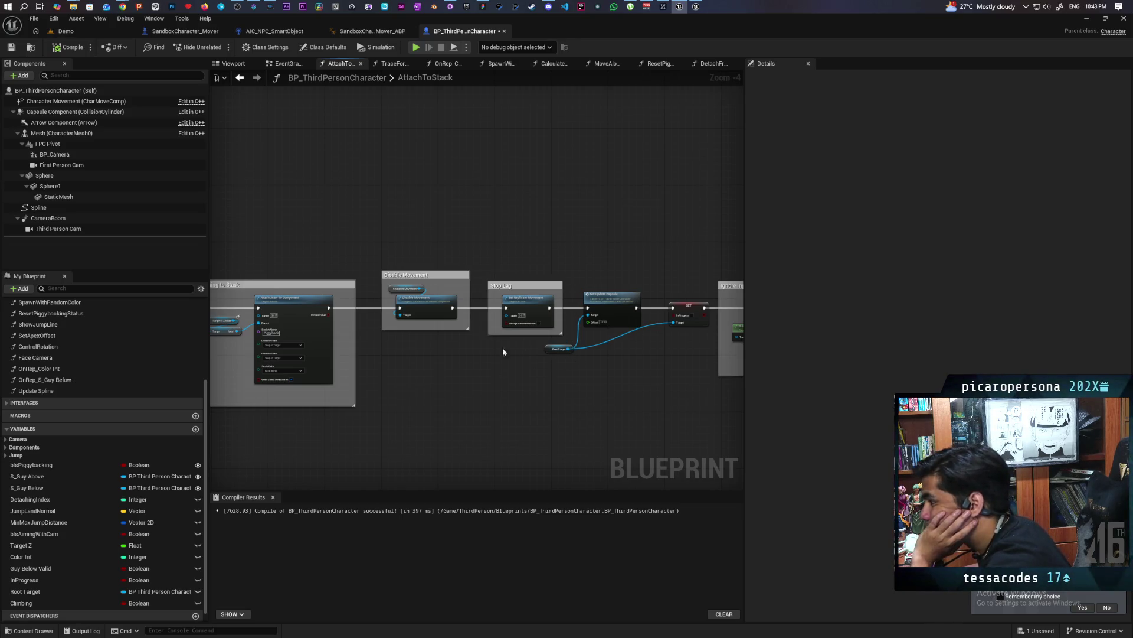
mouse_move(503, 352)
left_mouse_down()
mouse_move(557, 339)
mouse_move(650, 347)
left_mouse_up()
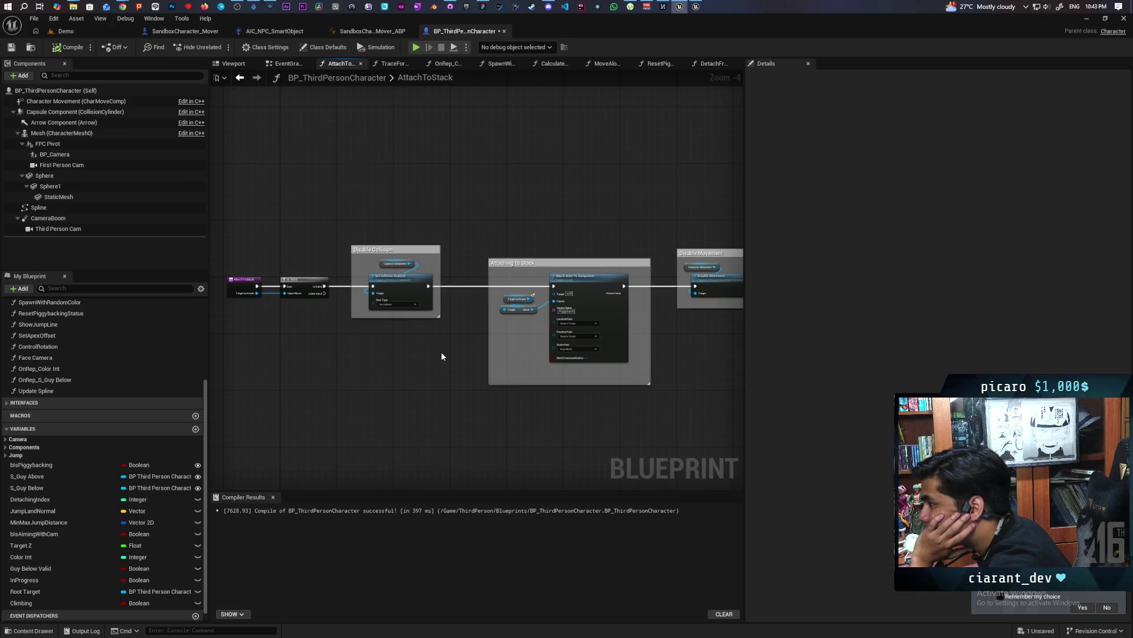
scroll(419, 352, "up", 3)
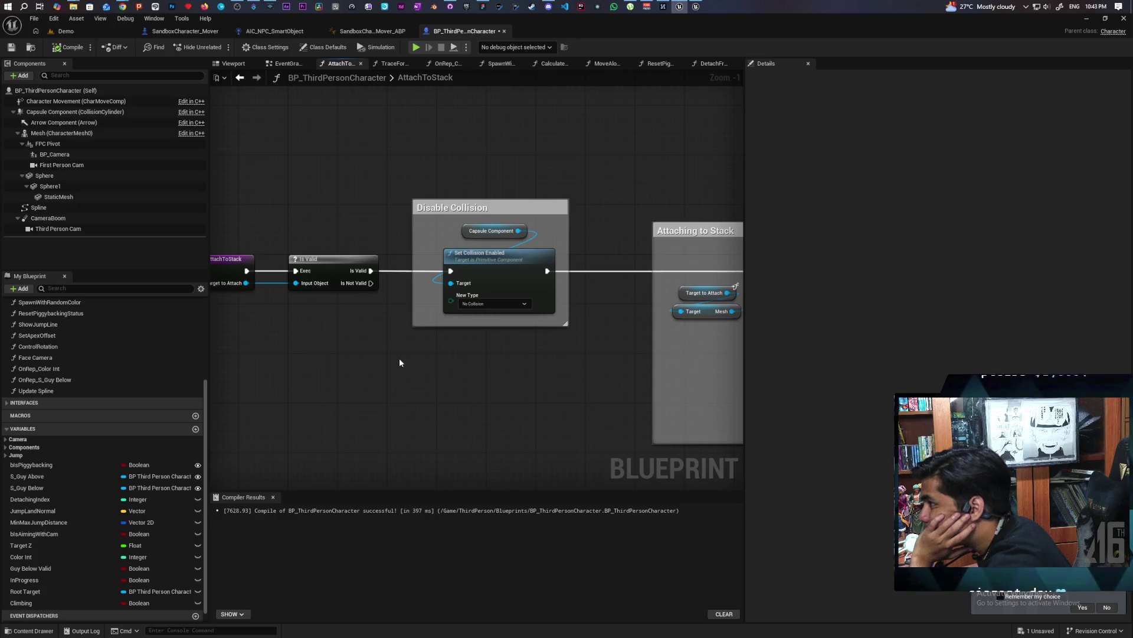
right_click(400, 360)
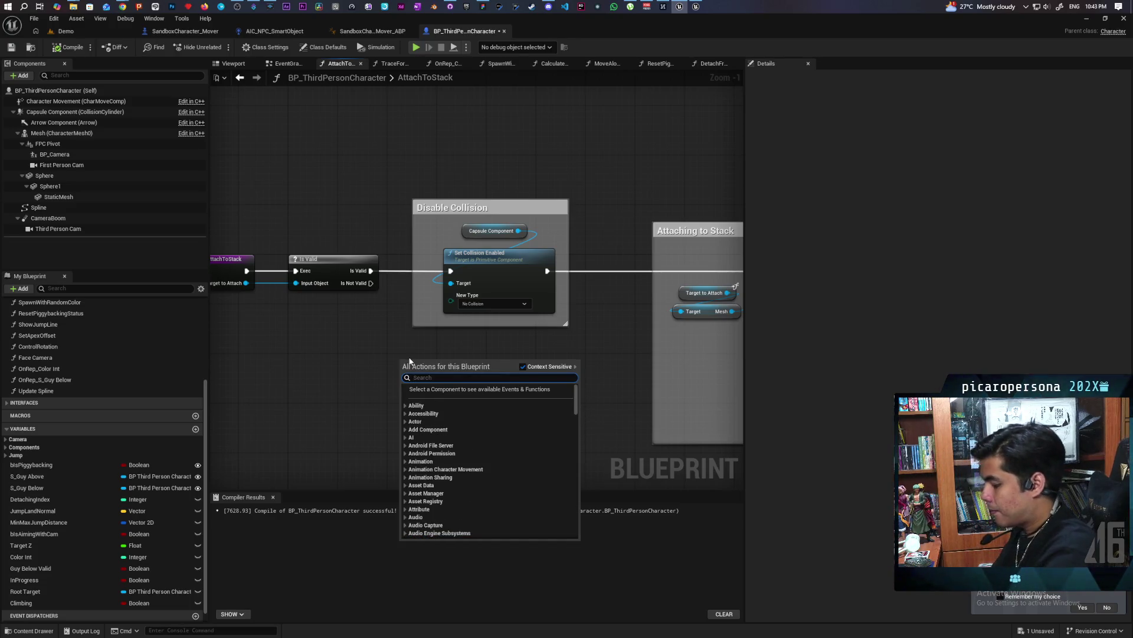
Add an MC Set Collision node and wire the Is Valid output into it.
type("mc set col")
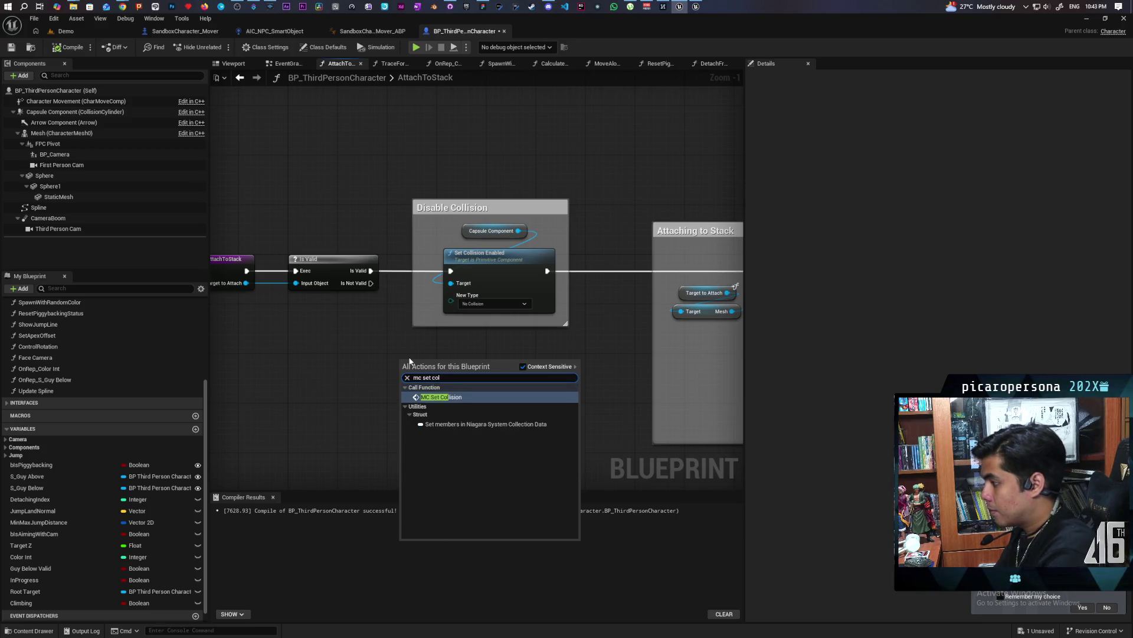
key("Return")
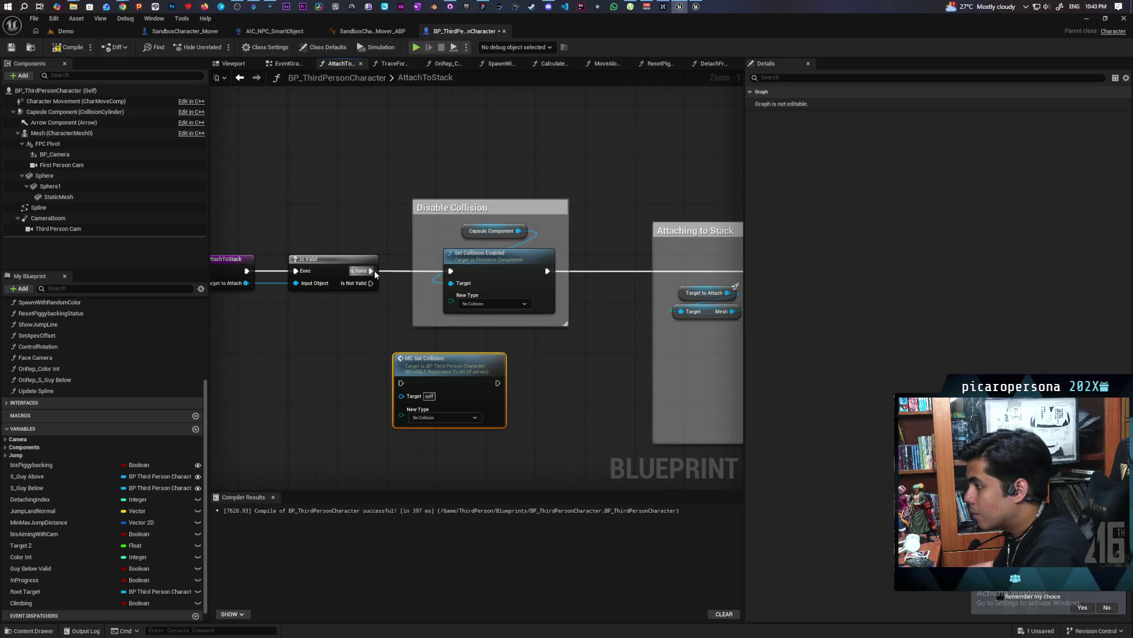
mouse_move(376, 274)
left_mouse_down()
mouse_move(401, 383)
mouse_move(688, 277)
left_mouse_up()
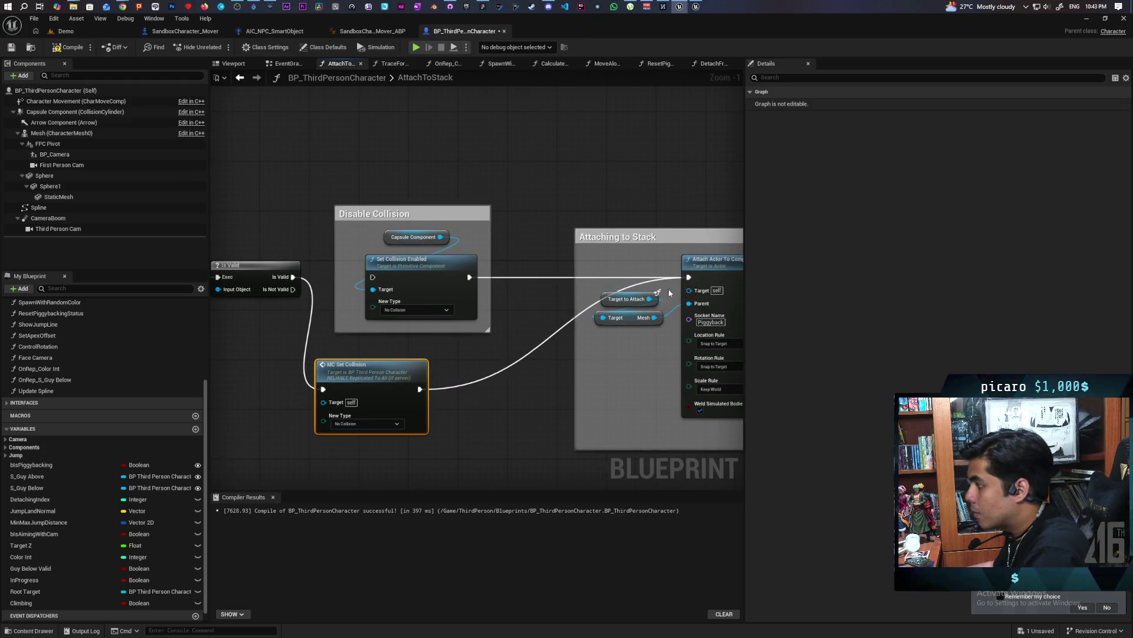
left_click_drag(394, 364, 427, 347)
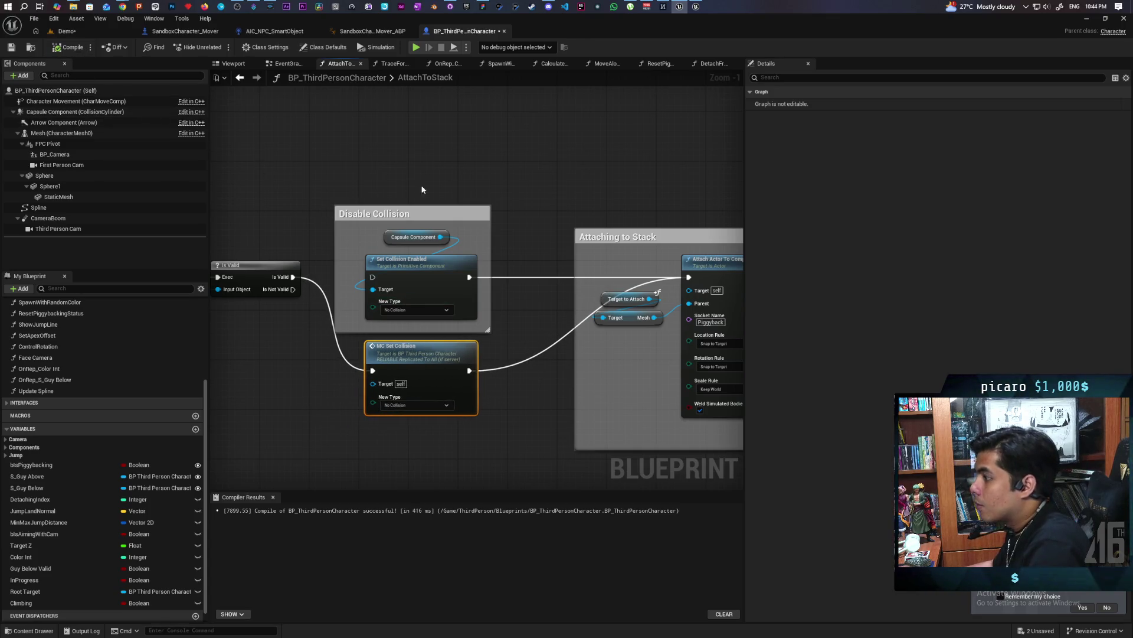
Delete Set Collision Enabled and Capsule Component, put MC Set Collision inside Disable Collision, and compile.
left_click(418, 260)
left_click(413, 237, "ctrl")
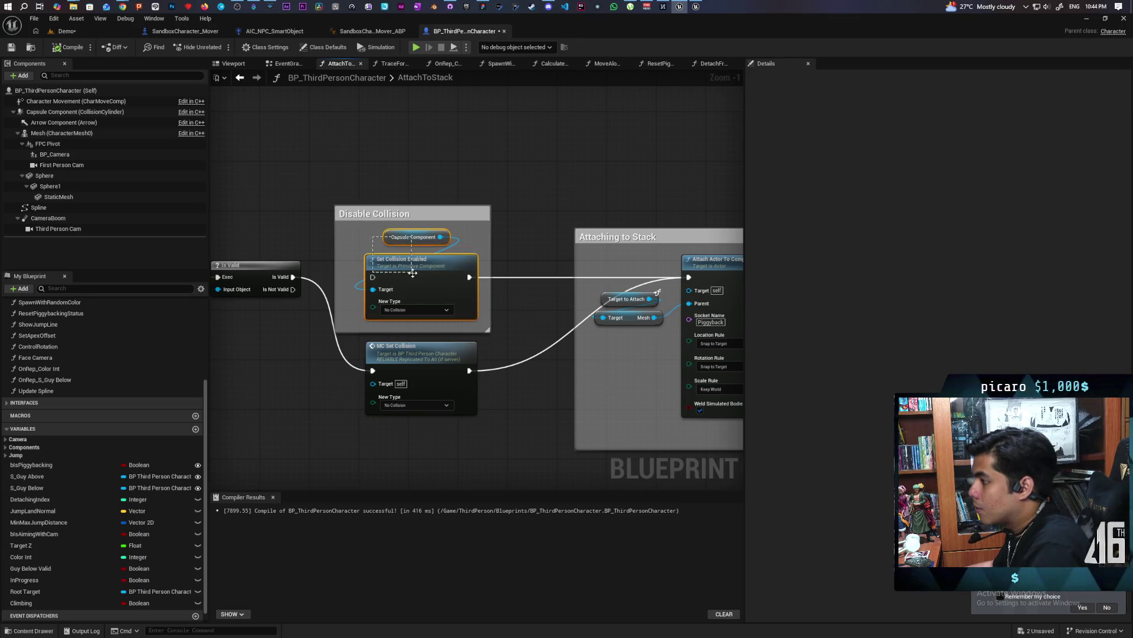
key("Delete")
left_click_drag(424, 356, 416, 262)
left_click(66, 49)
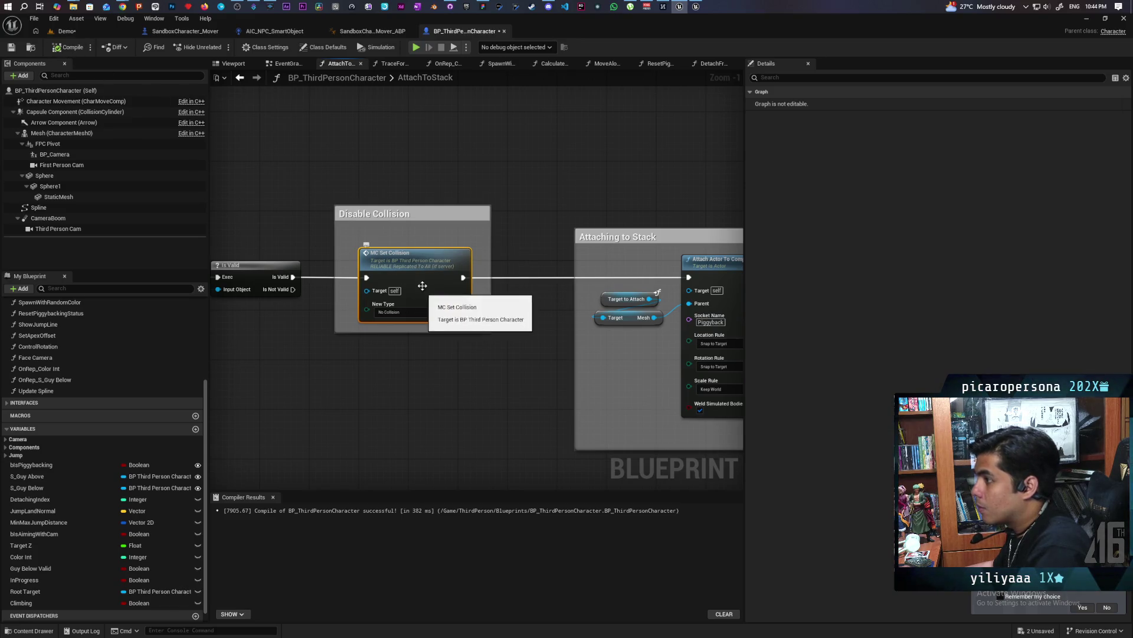
double_click(422, 267)
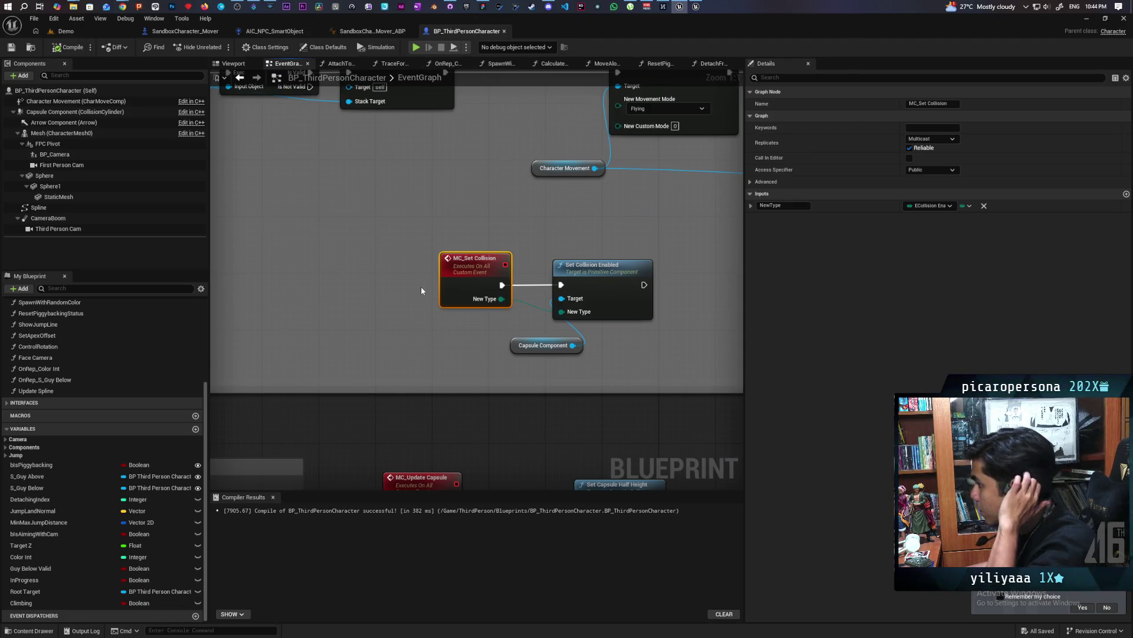
Zoom around the reliable multicast MC_Set Collision event in the EventGraph, then return to the Demo level.
scroll(363, 306, "down", 3)
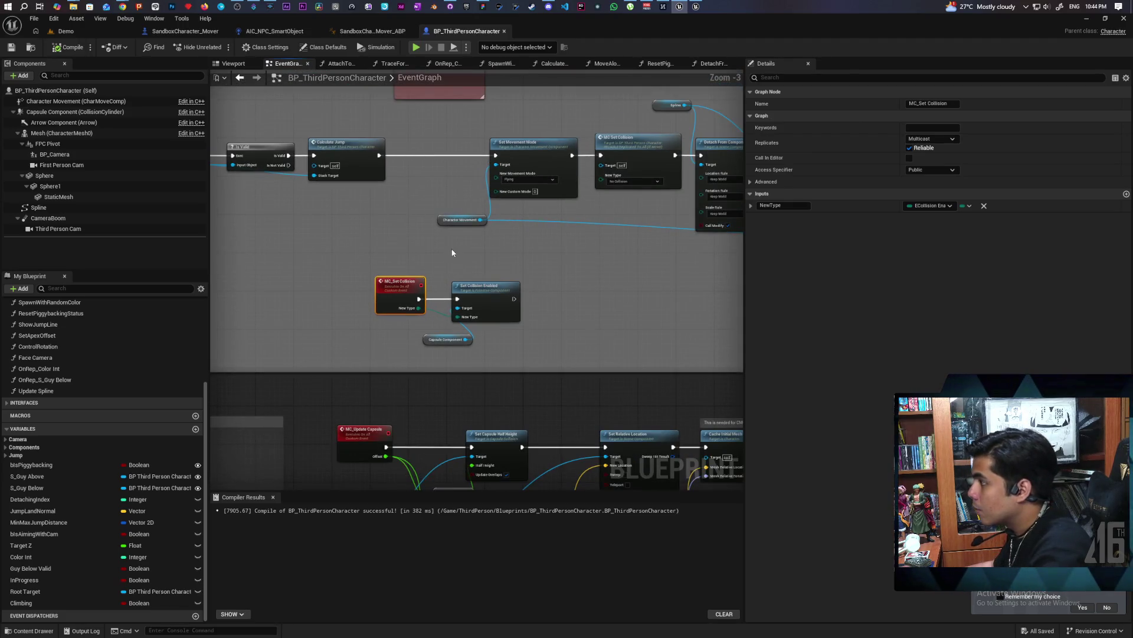
scroll(522, 258, "down", 2)
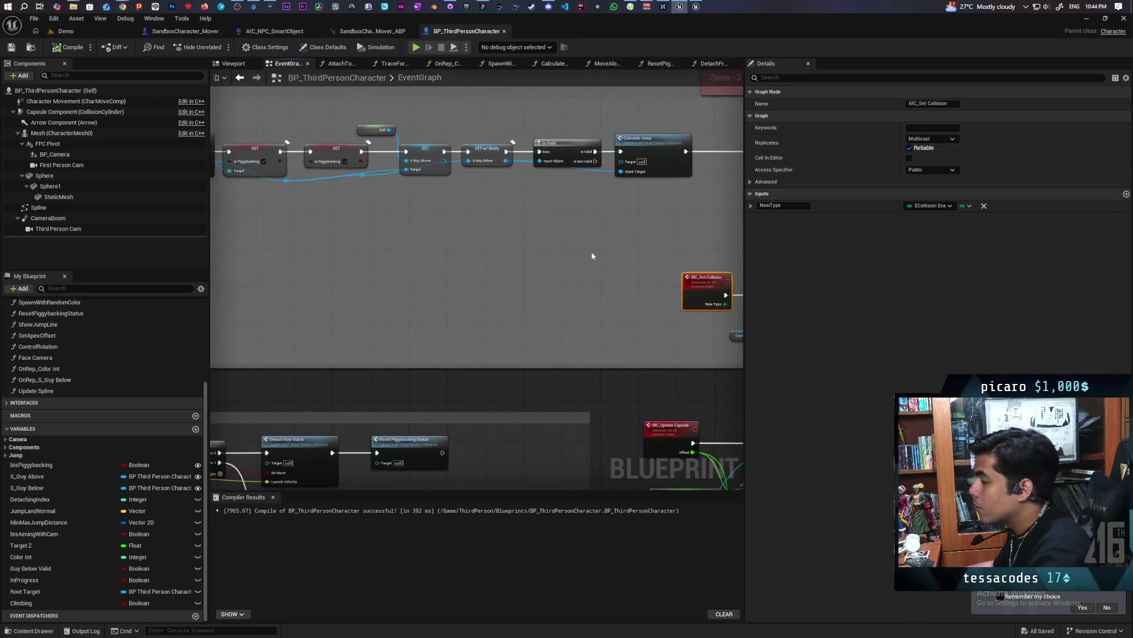
scroll(623, 265, "up", 1)
scroll(471, 232, "up", 1)
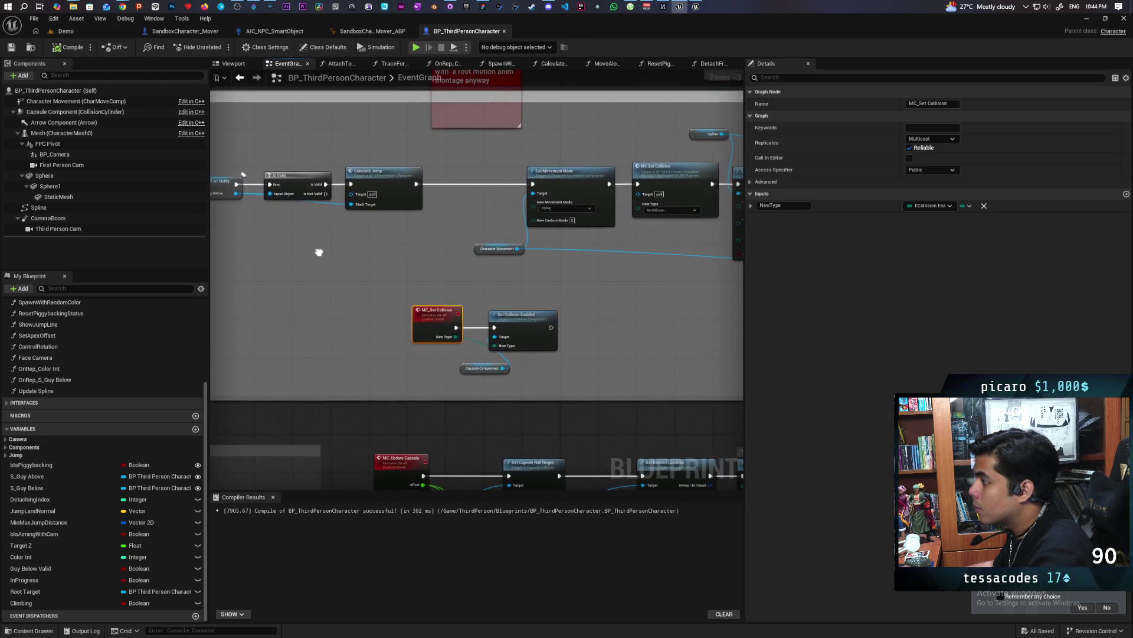
scroll(518, 256, "up", 1)
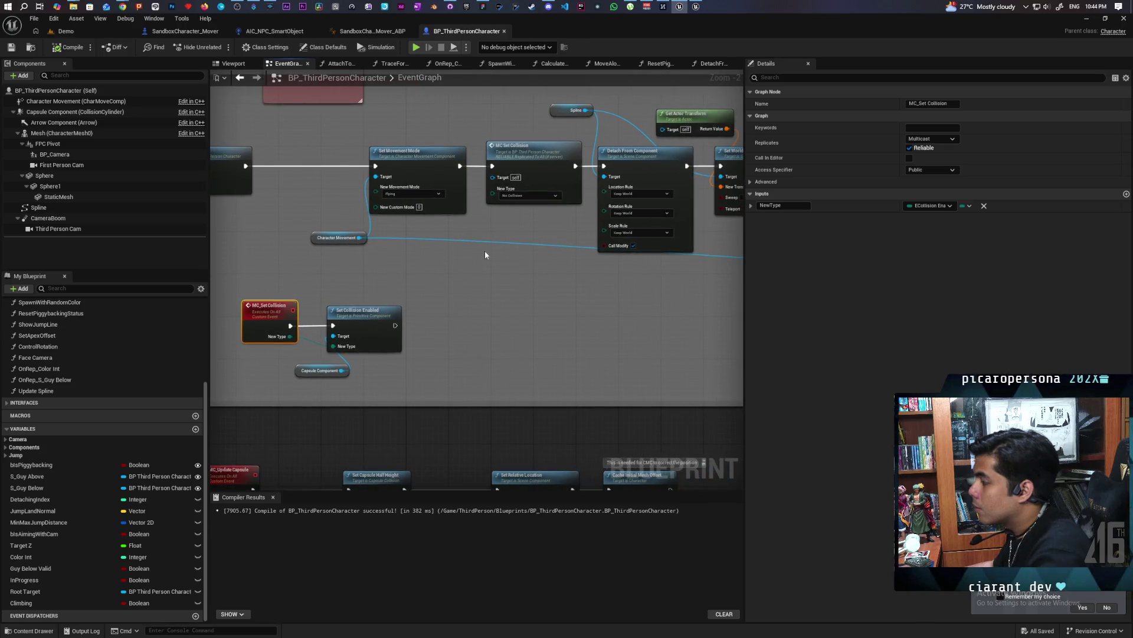
scroll(507, 240, "down", 2)
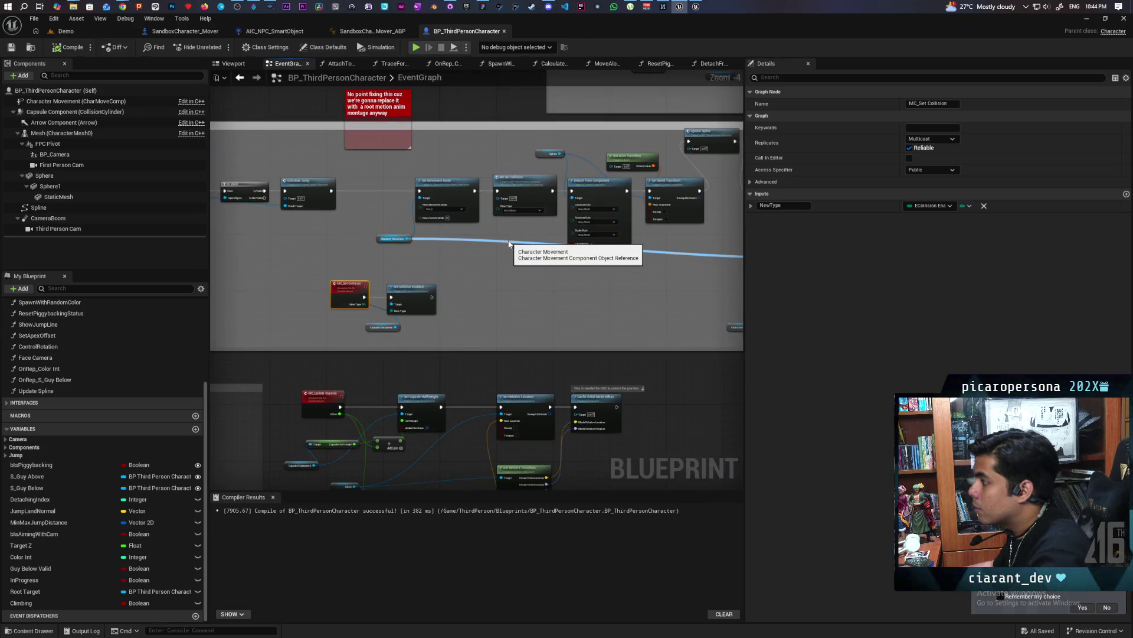
scroll(520, 259, "up", 2)
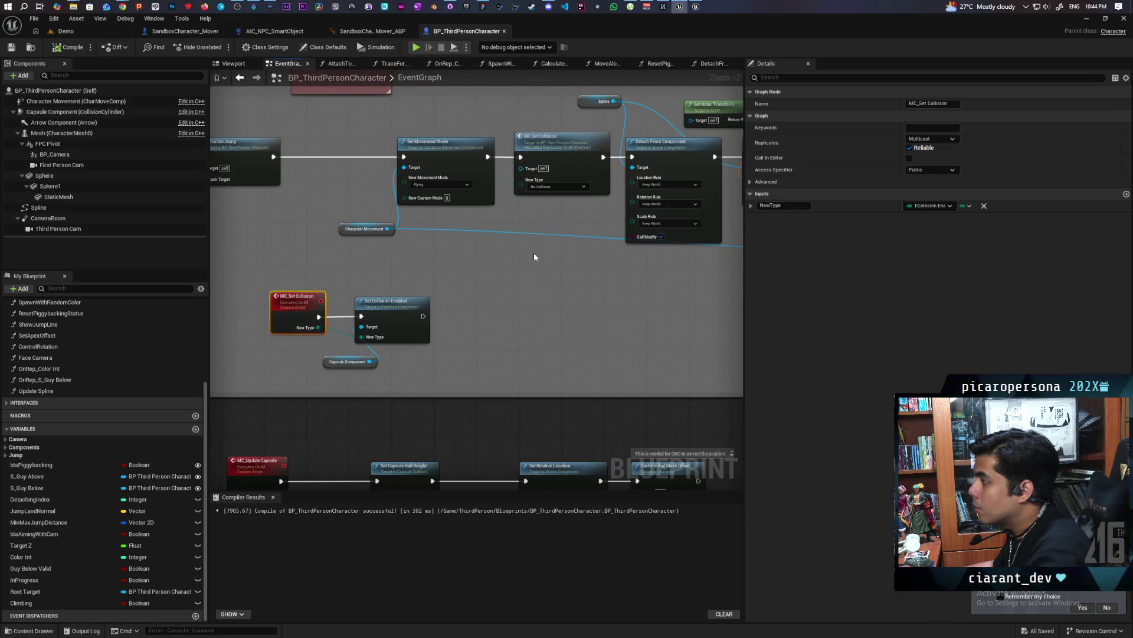
scroll(534, 258, "down", 3)
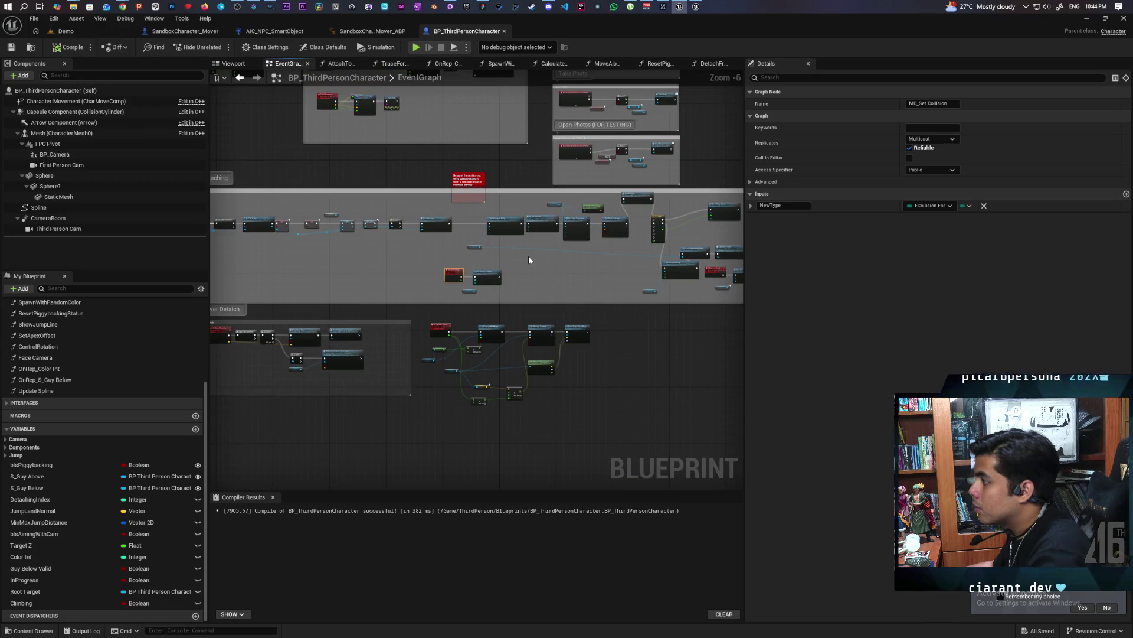
scroll(578, 262, "up", 1)
scroll(578, 261, "down", 1)
scroll(604, 249, "up", 3)
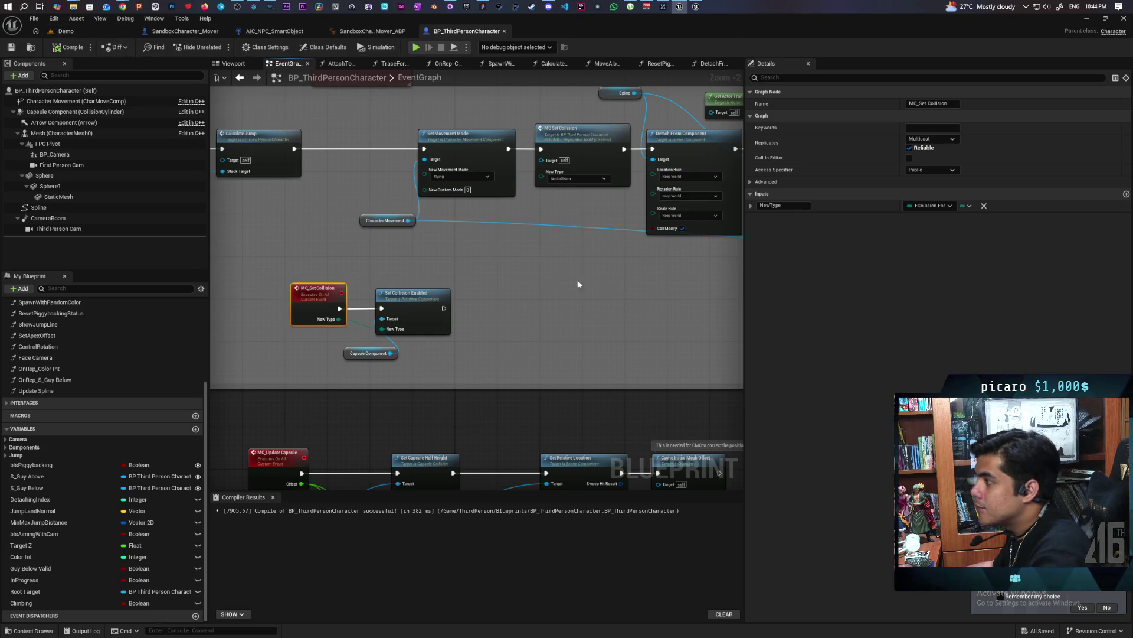
scroll(354, 189, "down", 2)
scroll(488, 293, "up", 2)
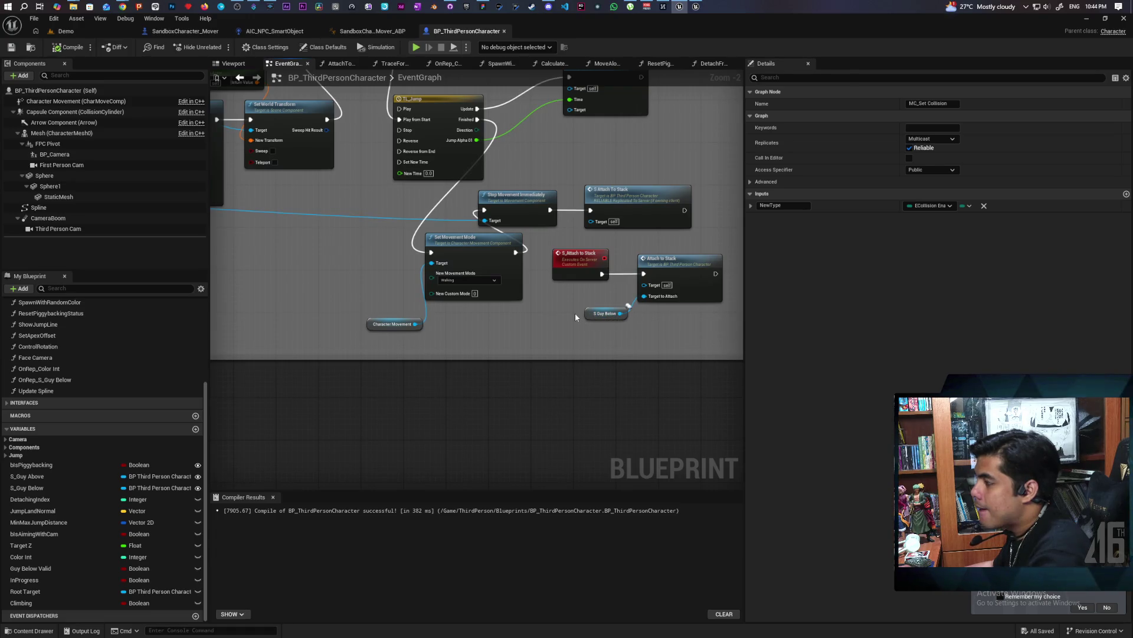
left_click(100, 33)
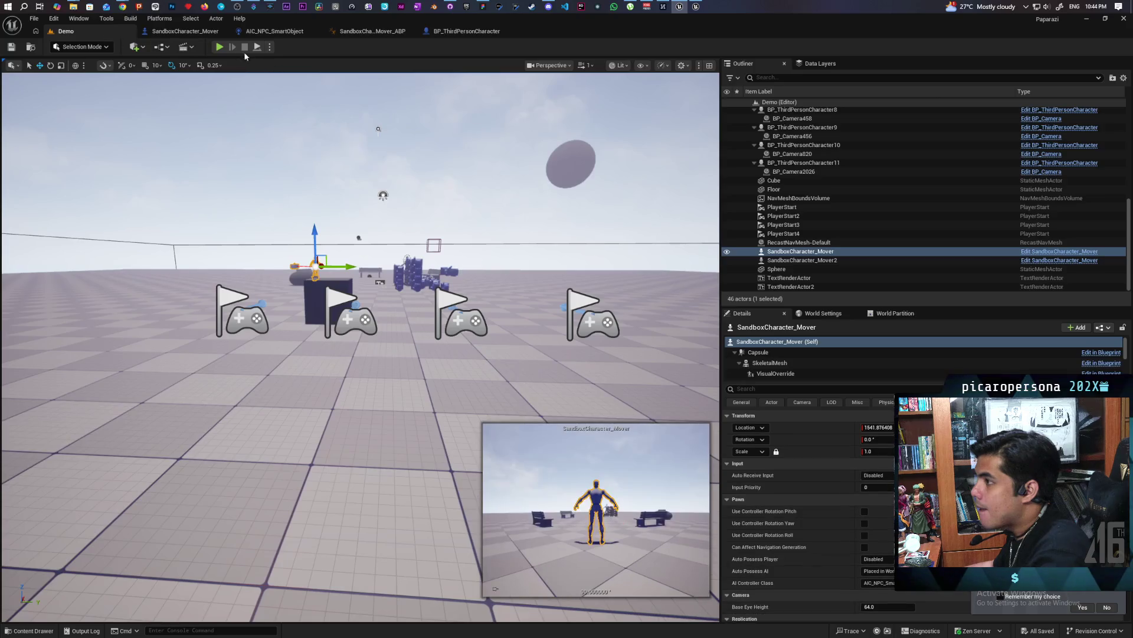
Run a multiplayer play-in-editor test of the Demo level, then stop it.
left_click(220, 47)
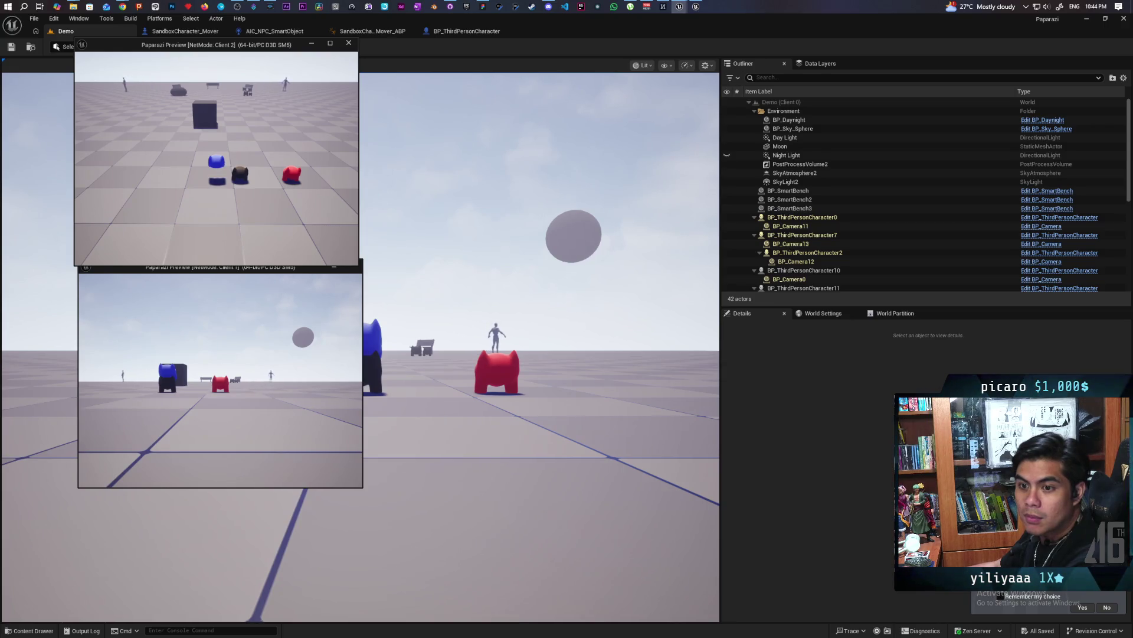
key("Escape")
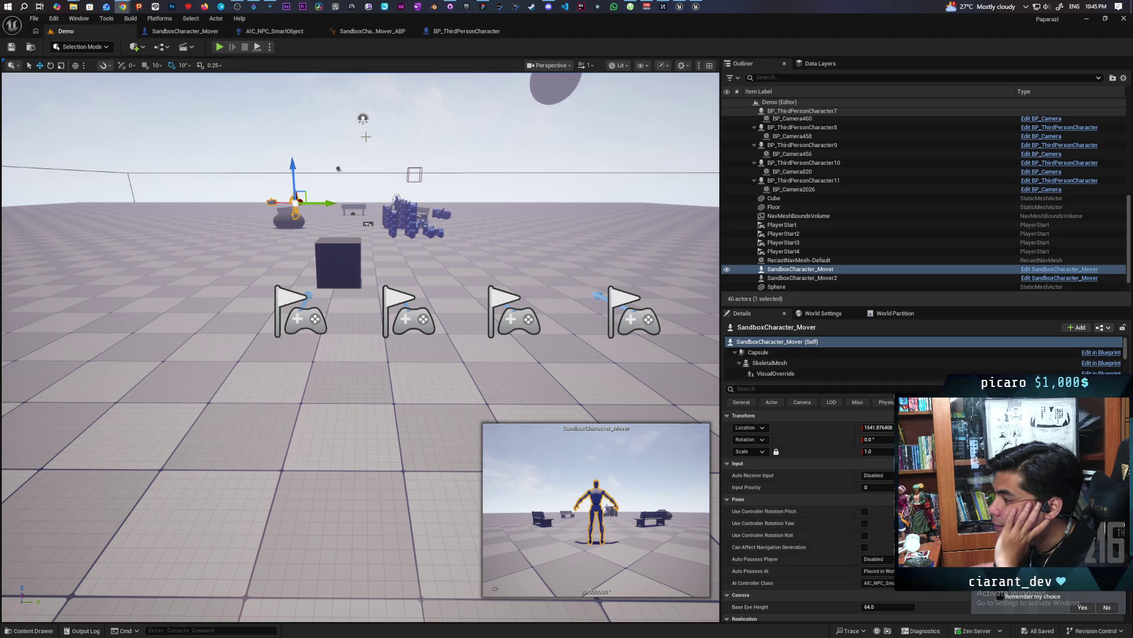
Cycle through the SandboxCharacter_Mover, ABP and BP_ThirdPersonCharacter tabs, ending on AIC_NPC_SmartObject's event graph.
left_click(183, 31)
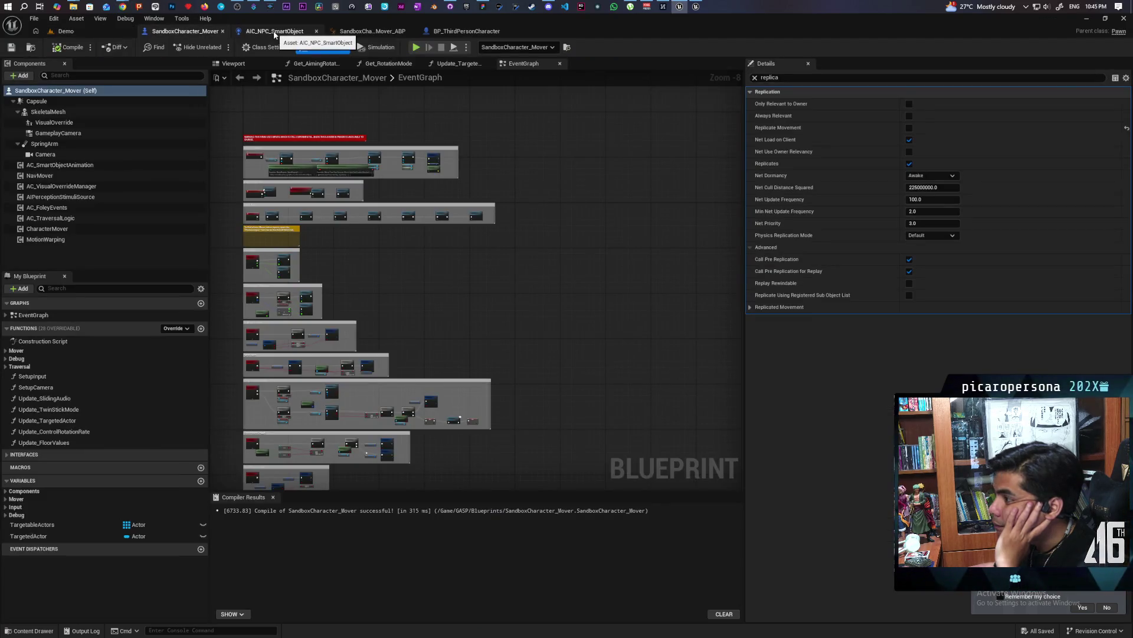
left_click(275, 33)
left_click(369, 32)
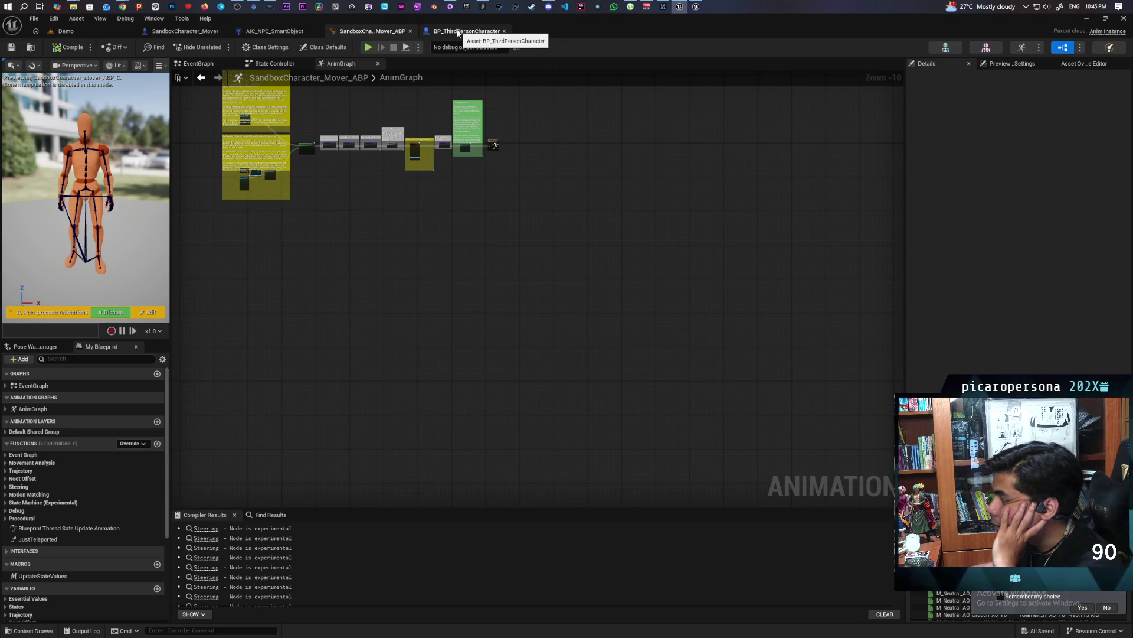
left_click(458, 32)
left_click(372, 31)
left_click(276, 31)
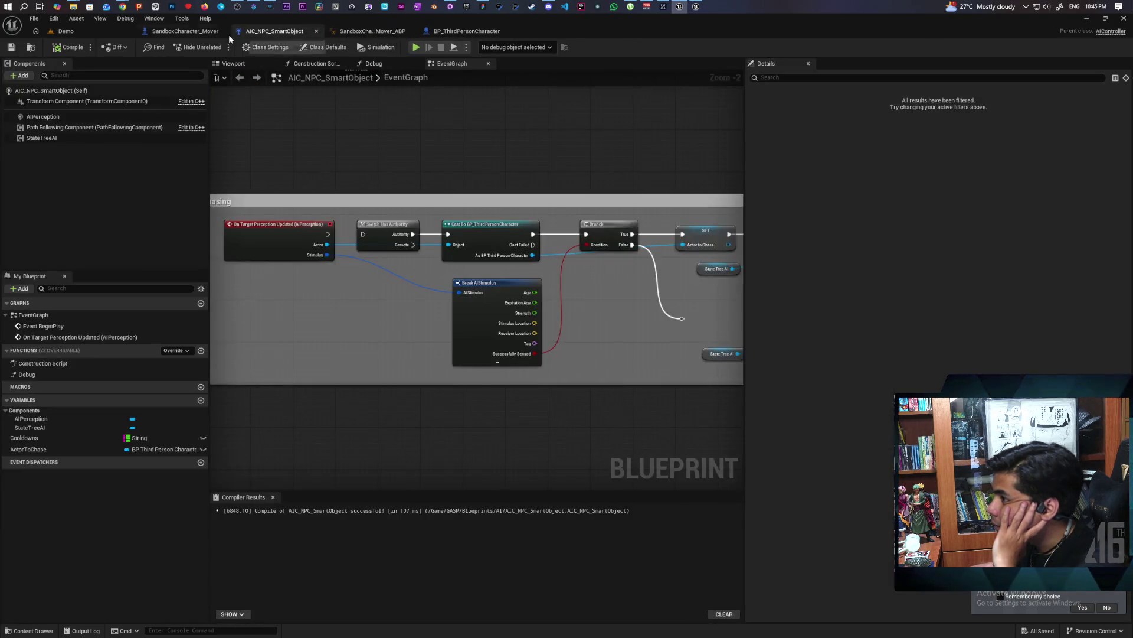
left_click(210, 33)
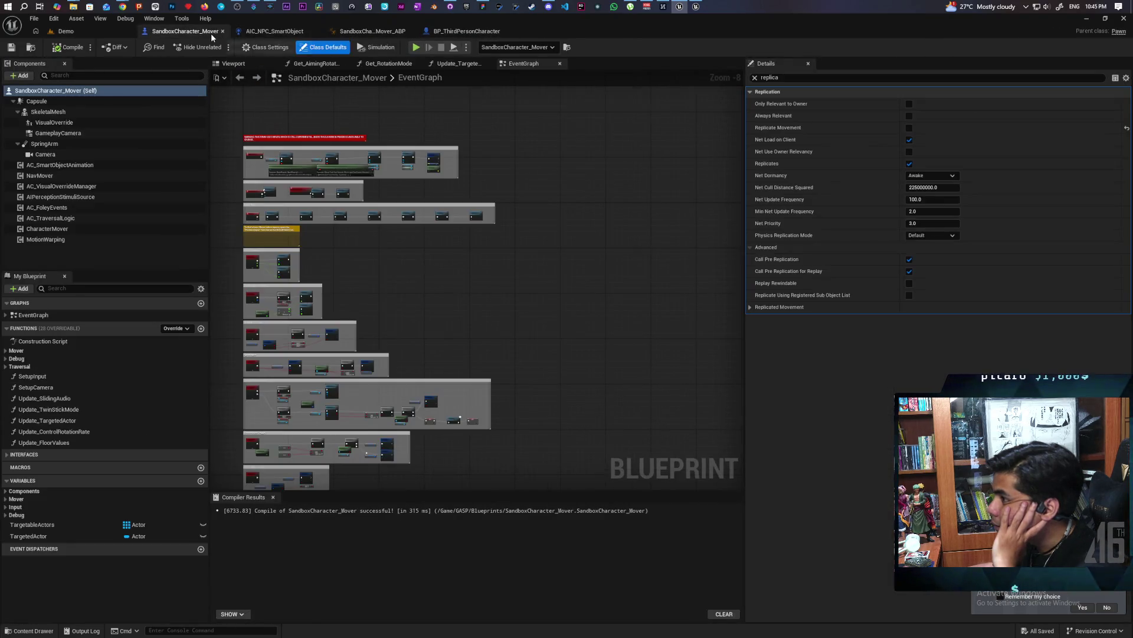
left_click(276, 31)
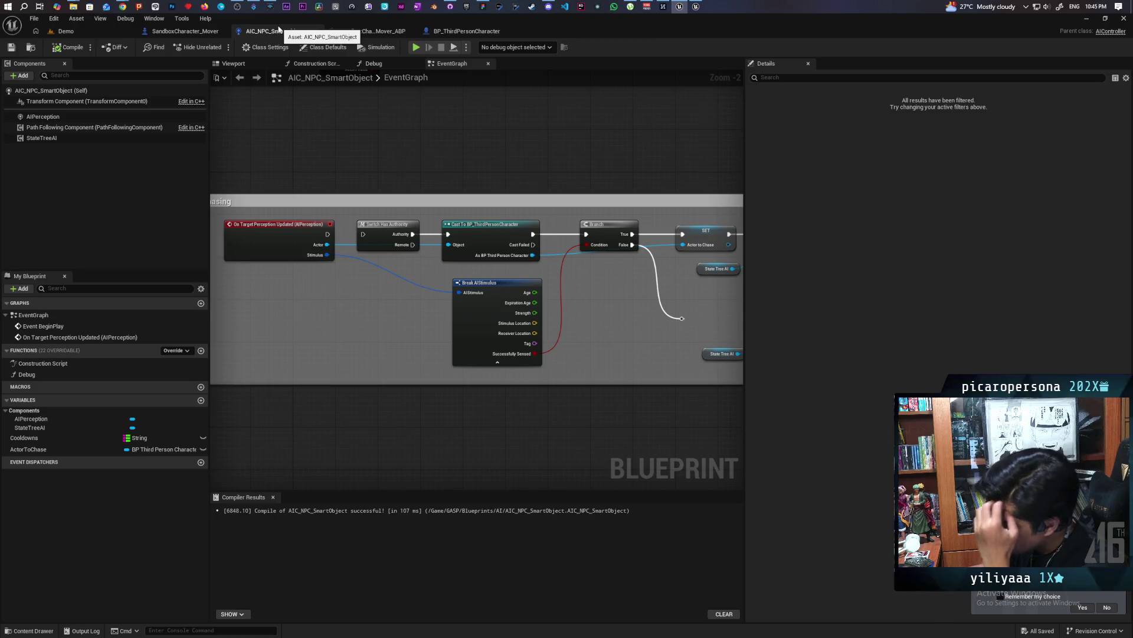
mouse_move(551, 8)
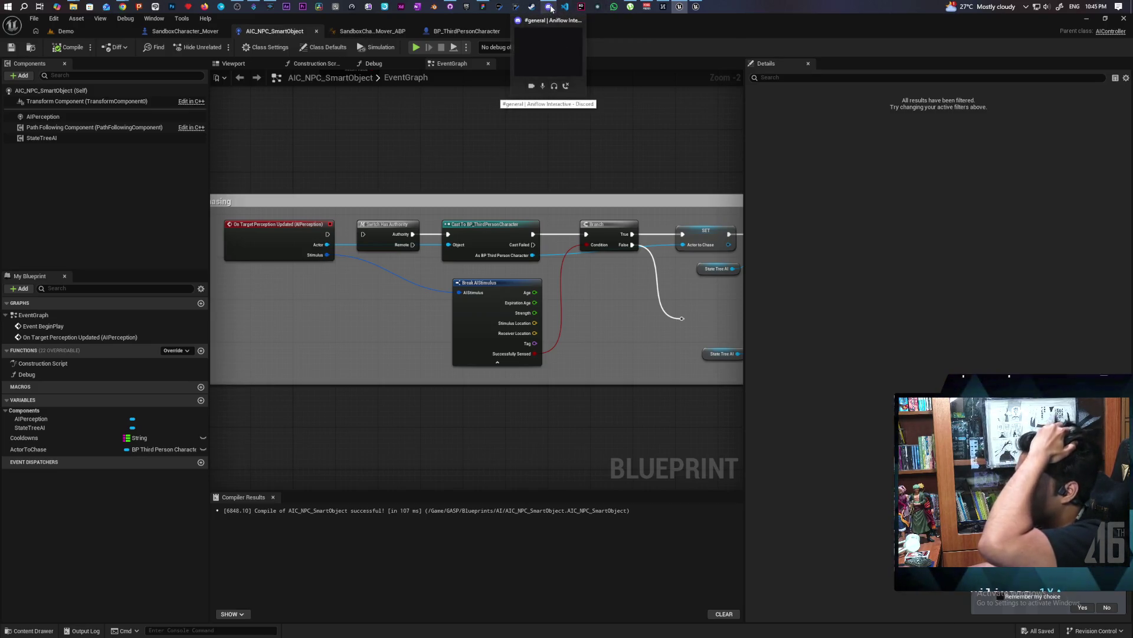
Bring up the Aniflow Interactive Discord server and go to the paparazi channel.
left_click(551, 8)
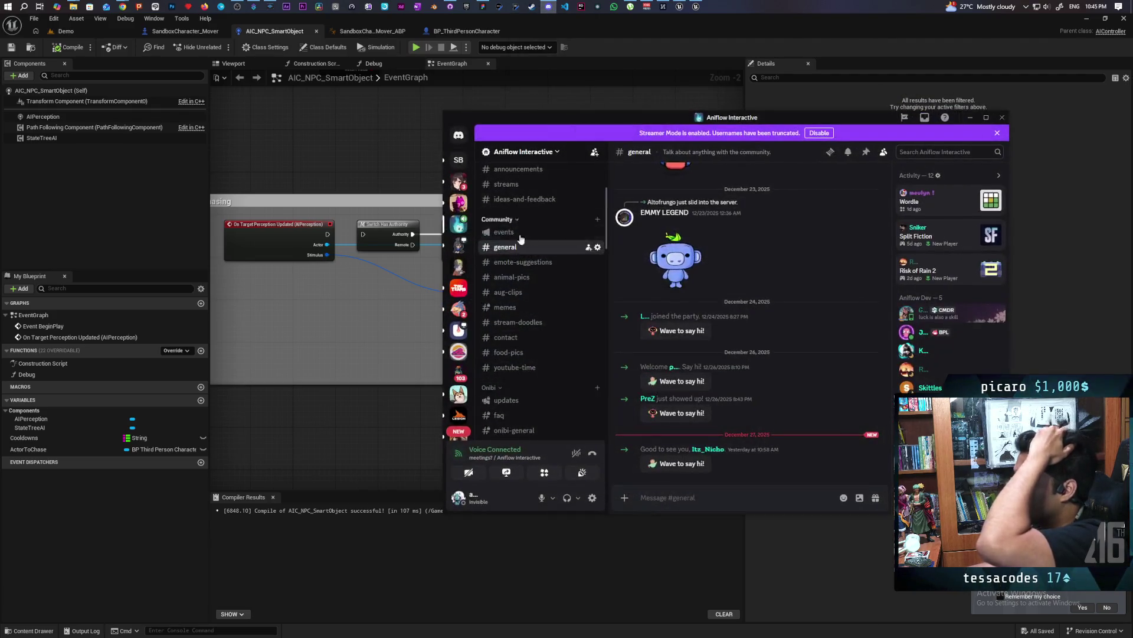
scroll(529, 369, "down", 8)
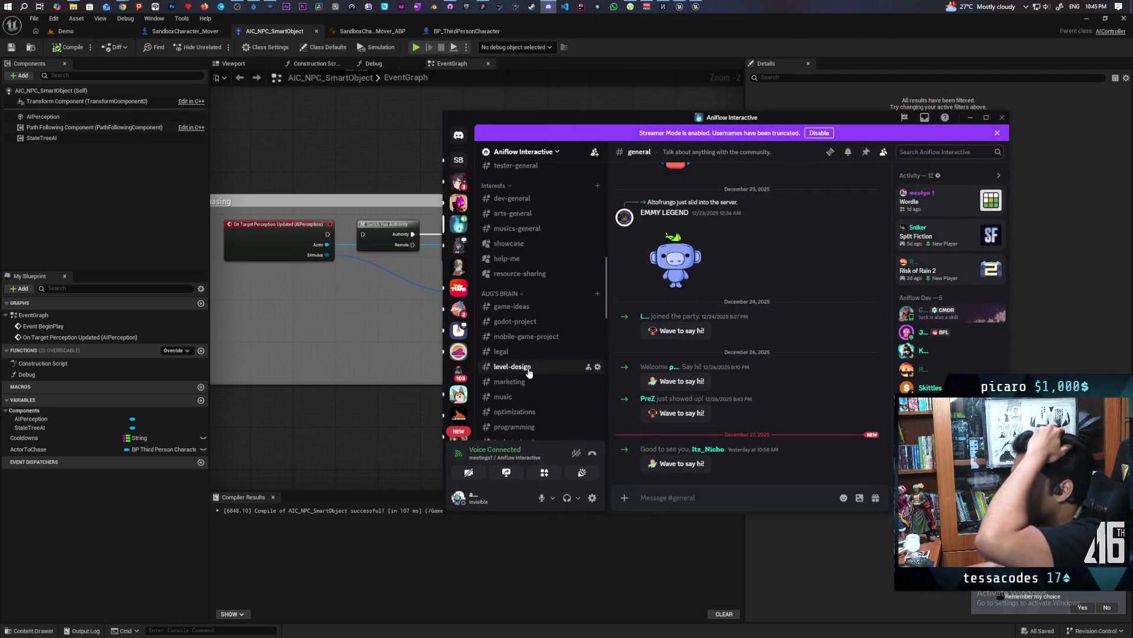
scroll(528, 369, "down", 5)
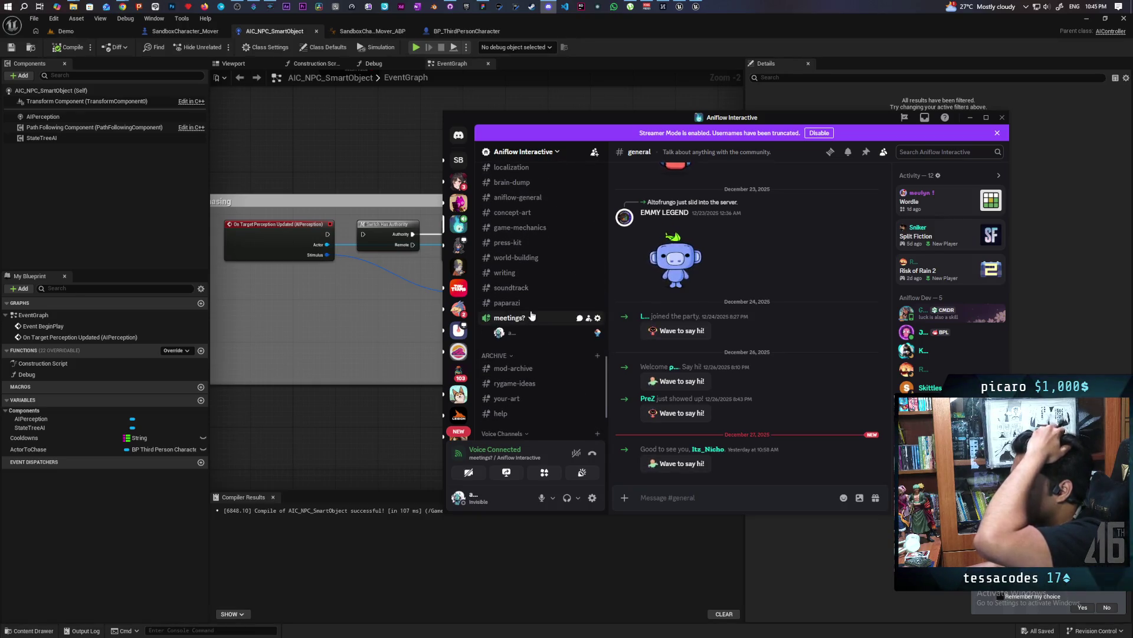
left_click(507, 302)
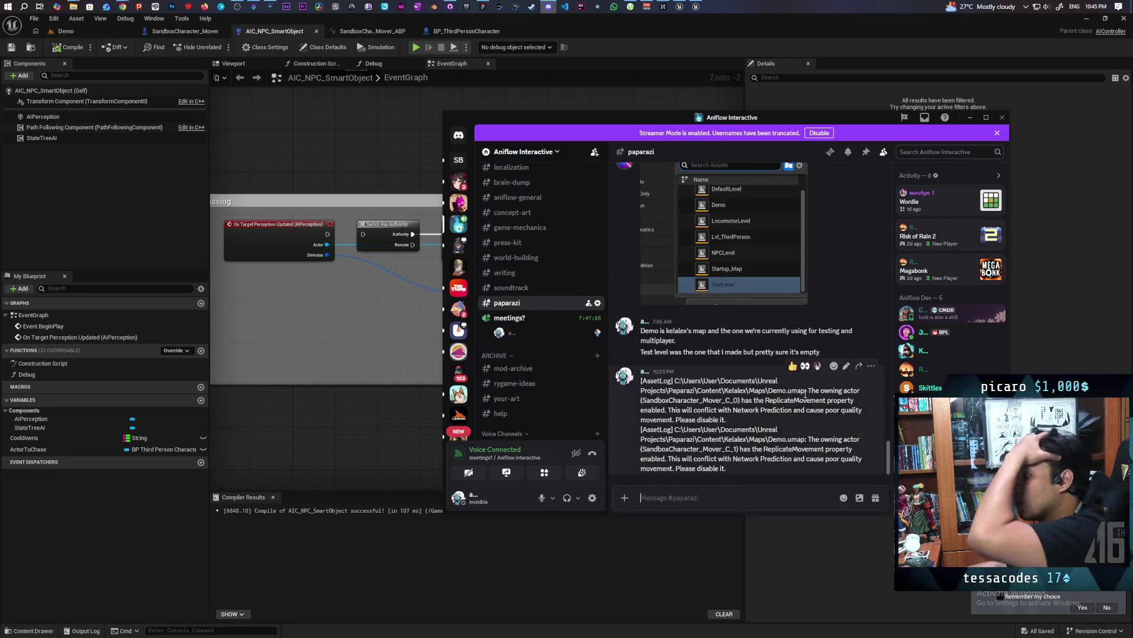
Mention a member and reply suggesting normal-CMC NPCs still using the smart state tree, since the ABP is messy.
type("@")
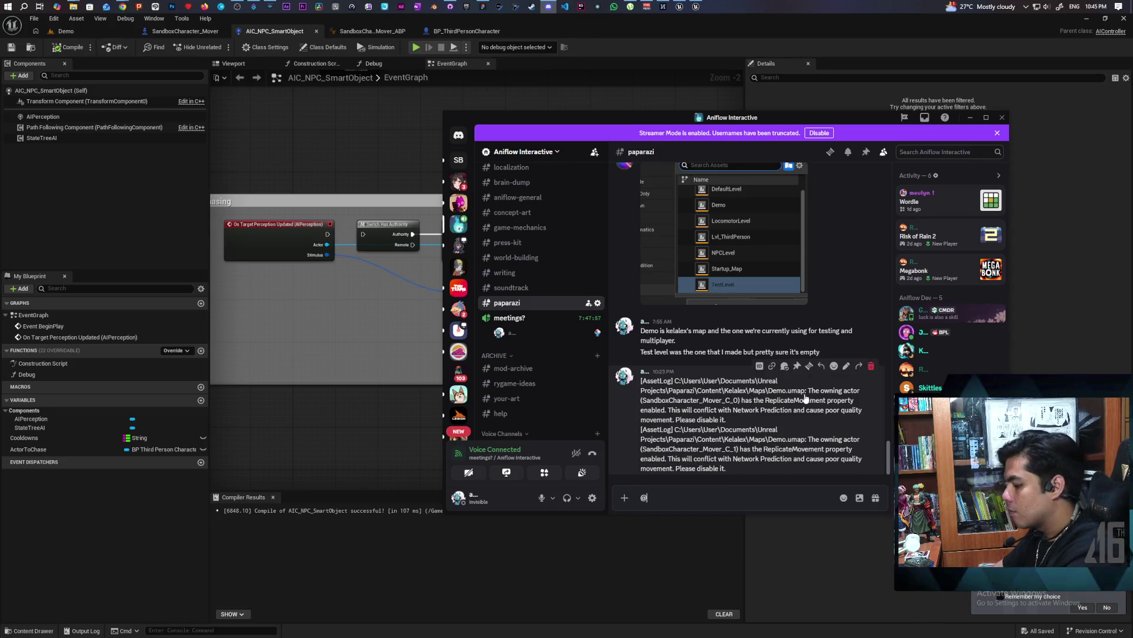
type("kela")
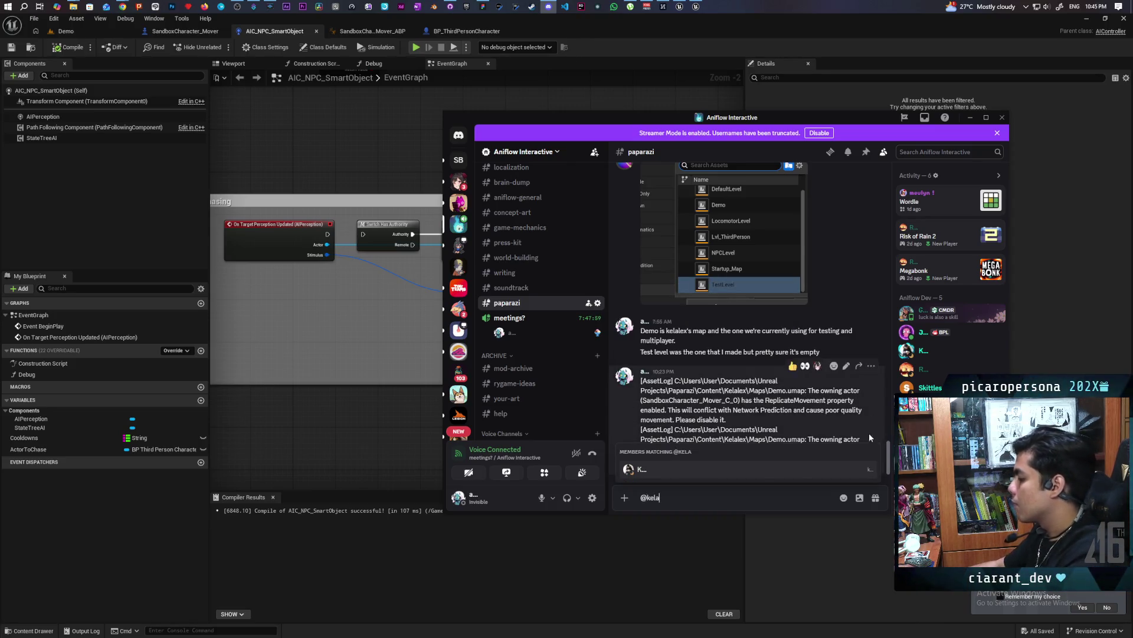
key("Tab")
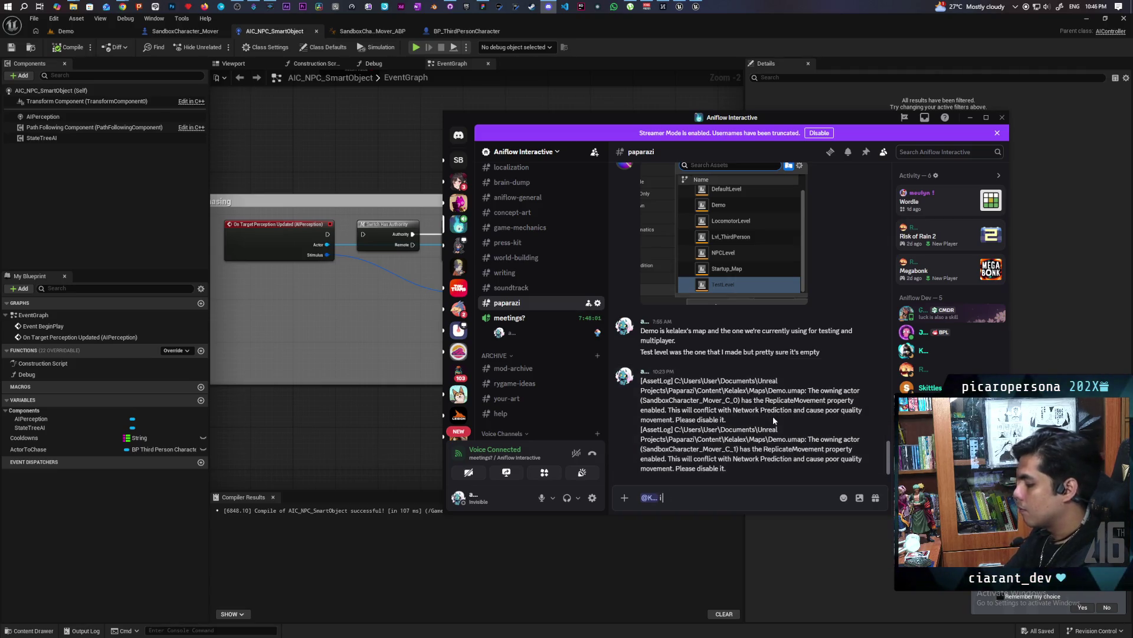
type("i really dont wn")
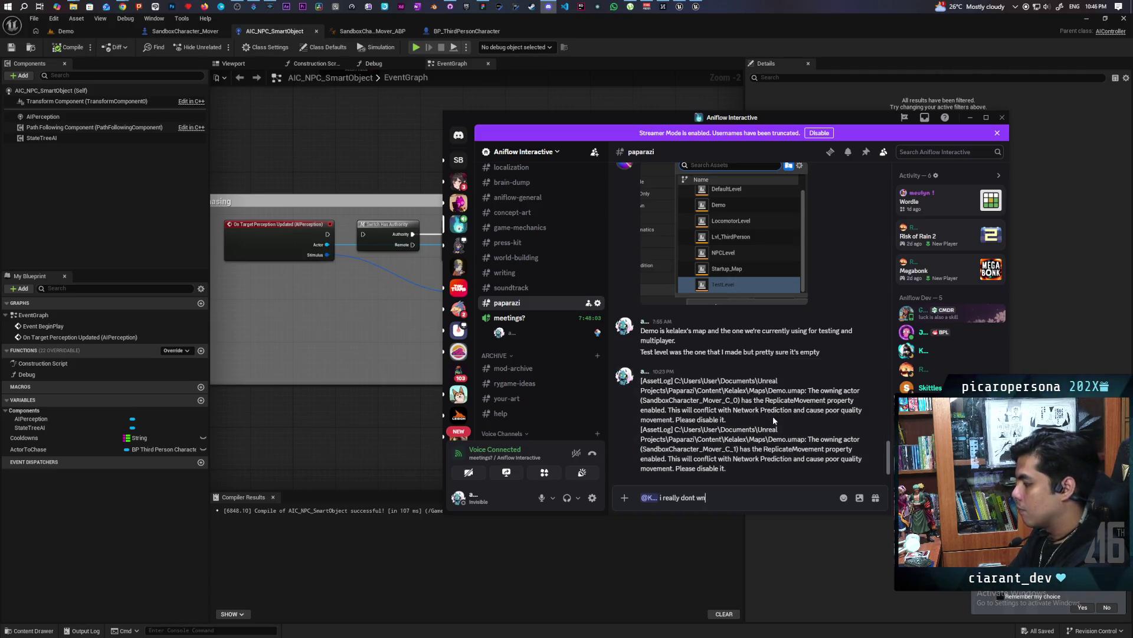
type("ow enough")
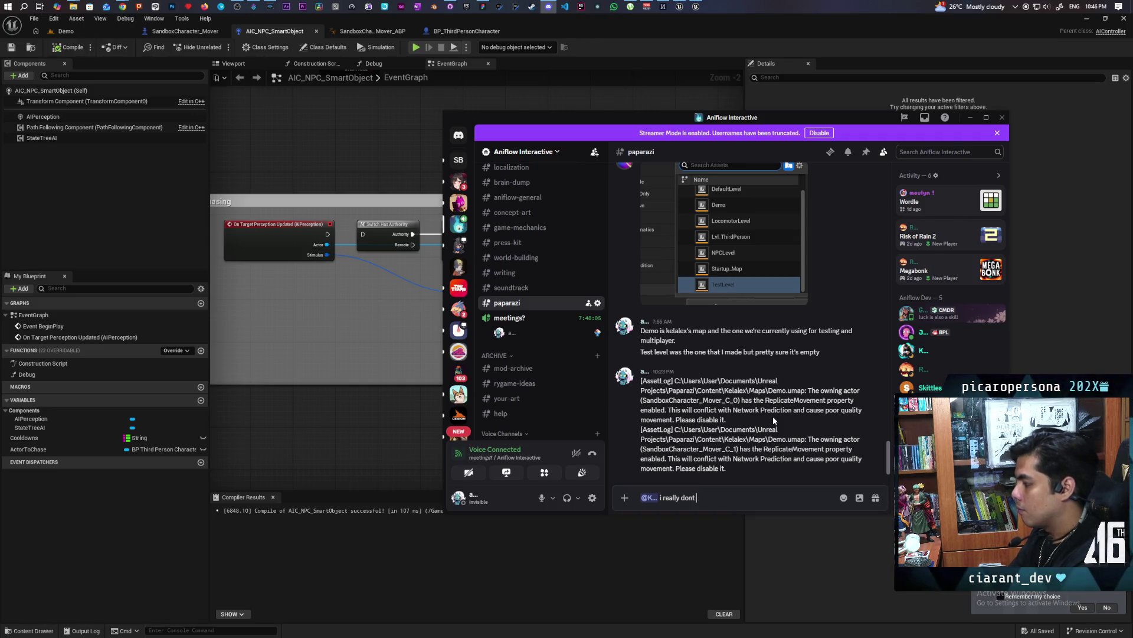
type(" abo")
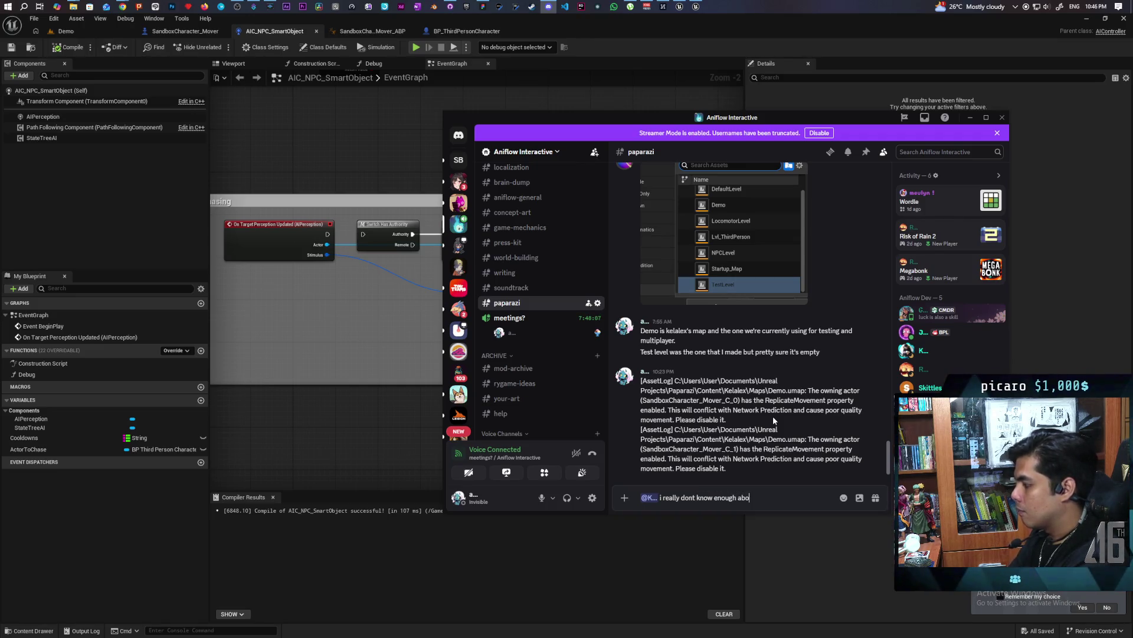
type("ut how mover works")
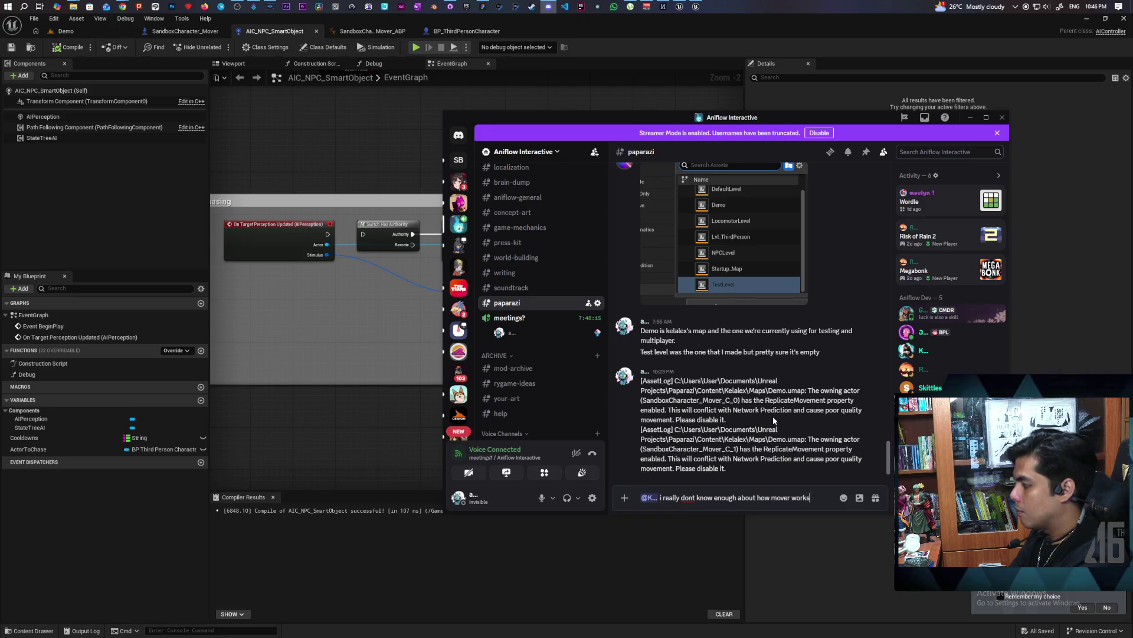
type(". i think")
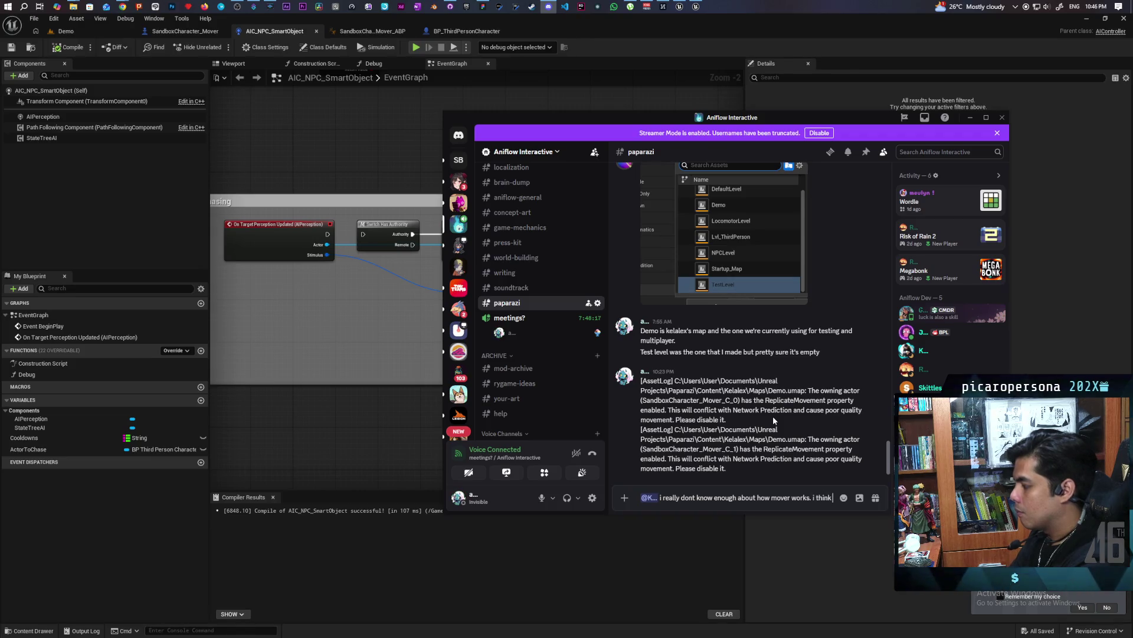
type(" for now, just ofr")
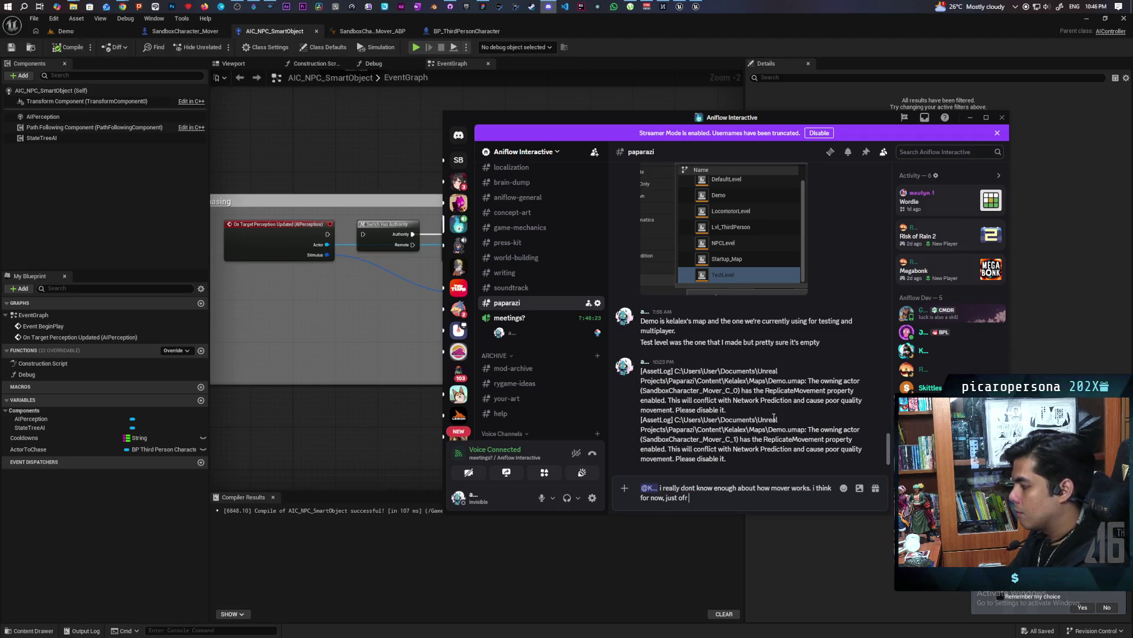
key("BackSpace")
key("BackSpace")
key("BackSpace")
type("for this protot")
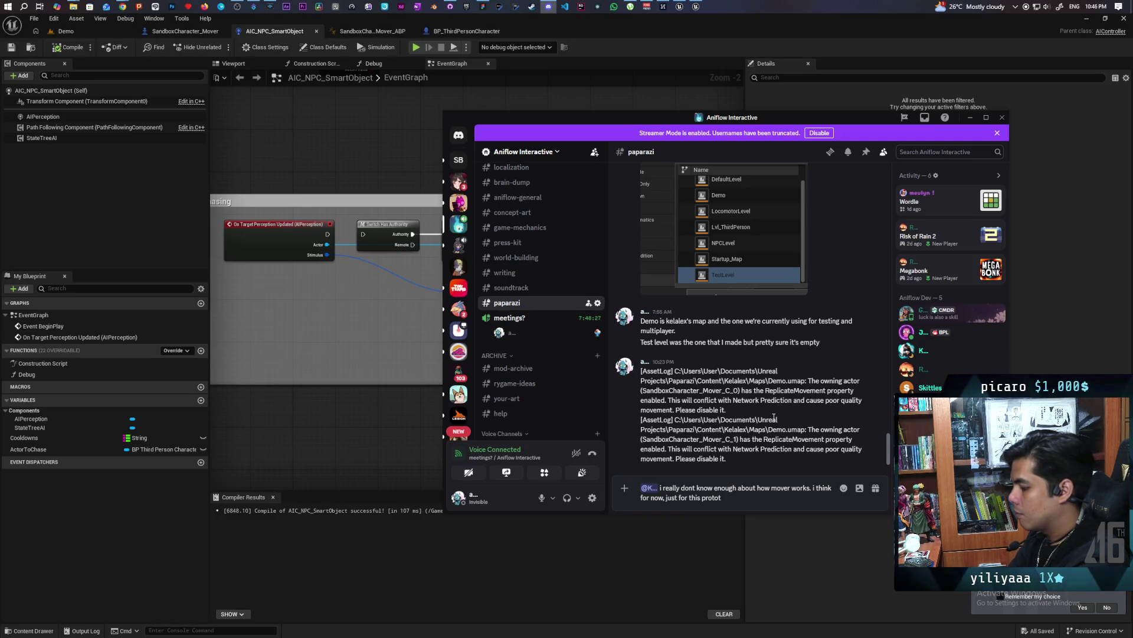
type("ype can you just set")
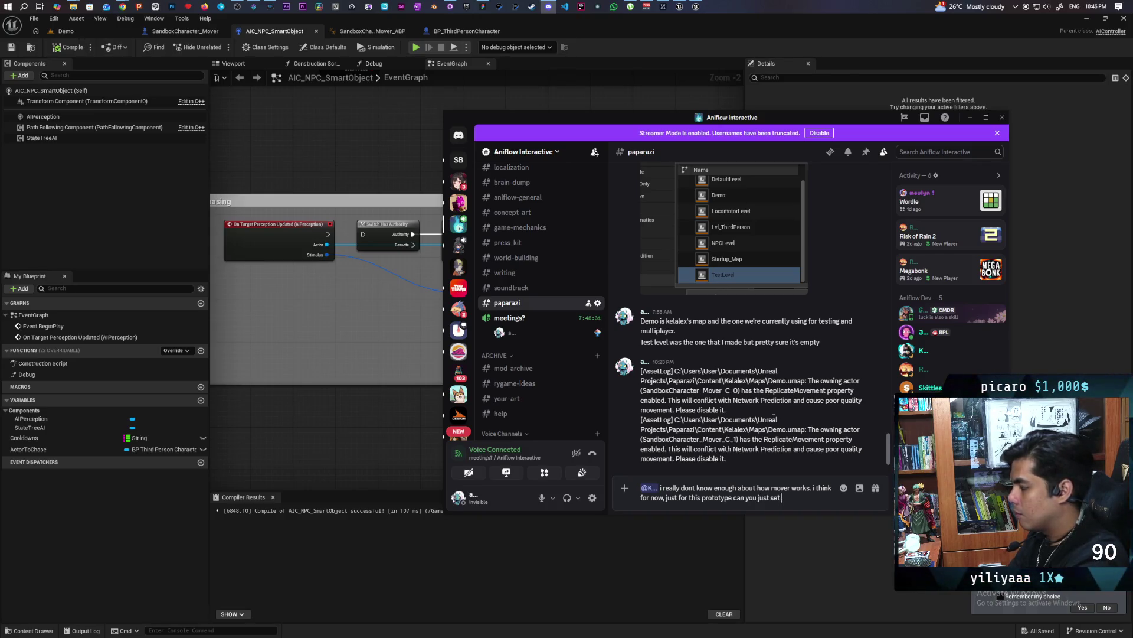
type("s with")
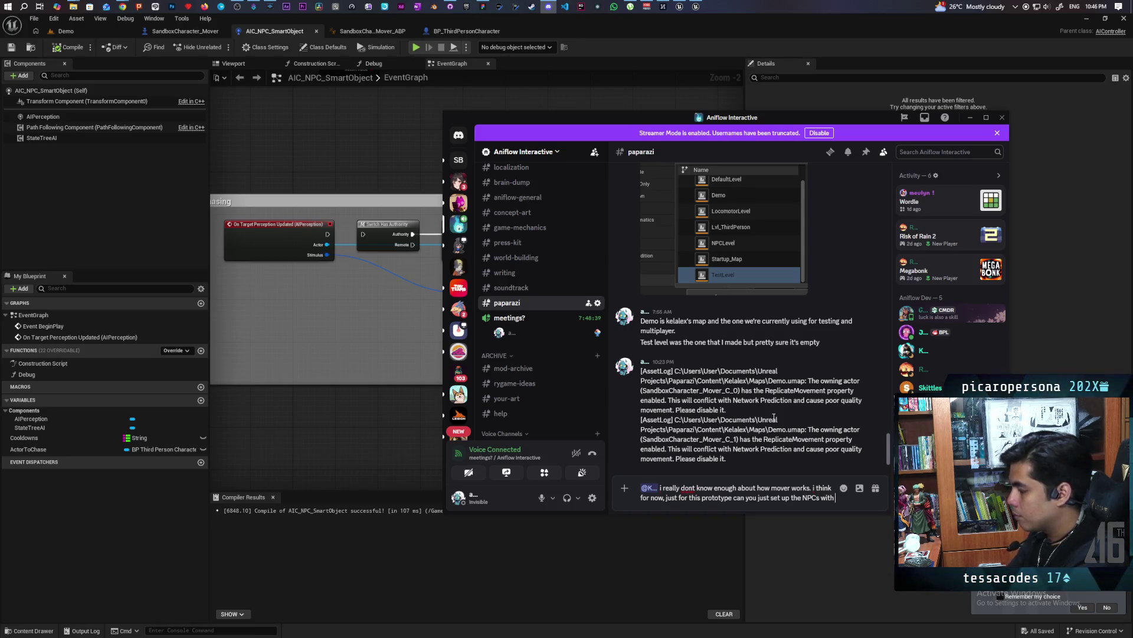
type(" a normal")
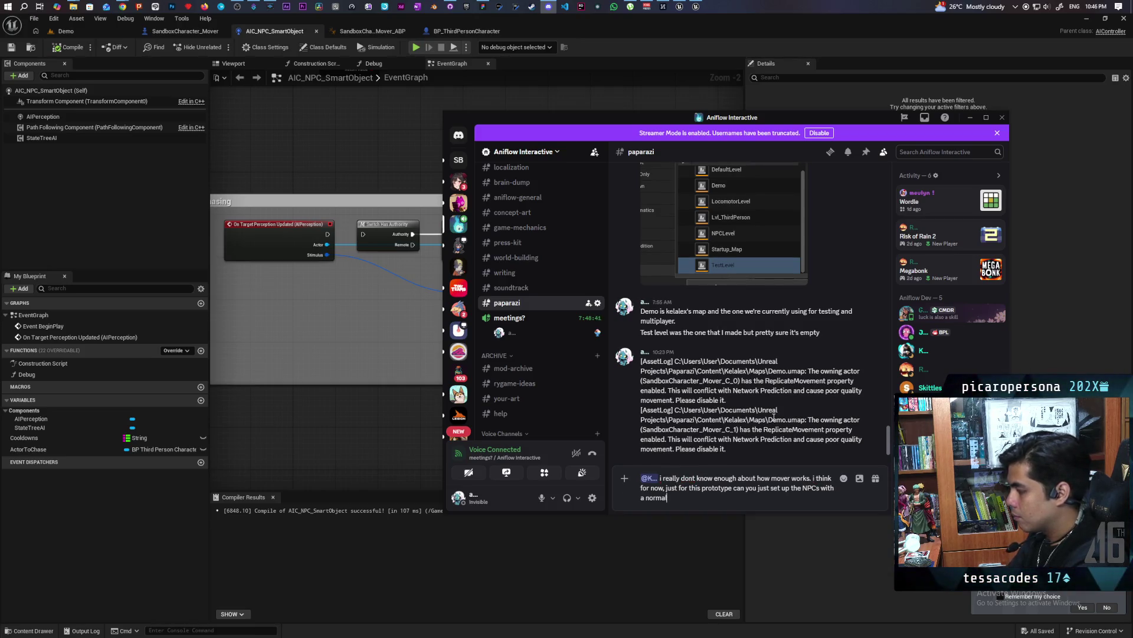
type(" CMC.")
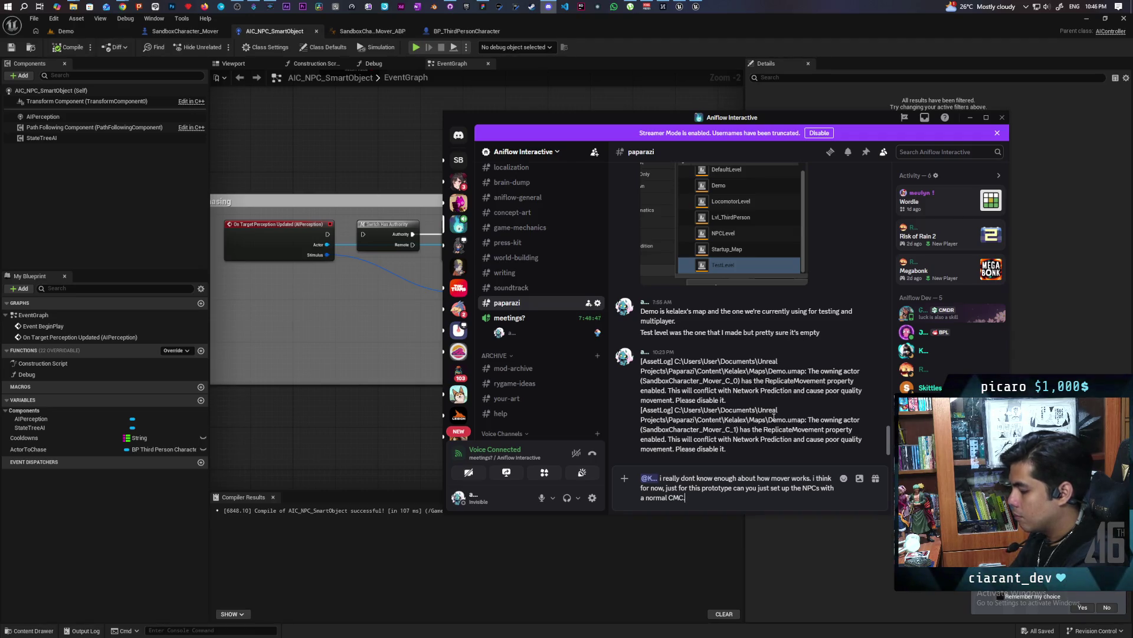
type("can still use the")
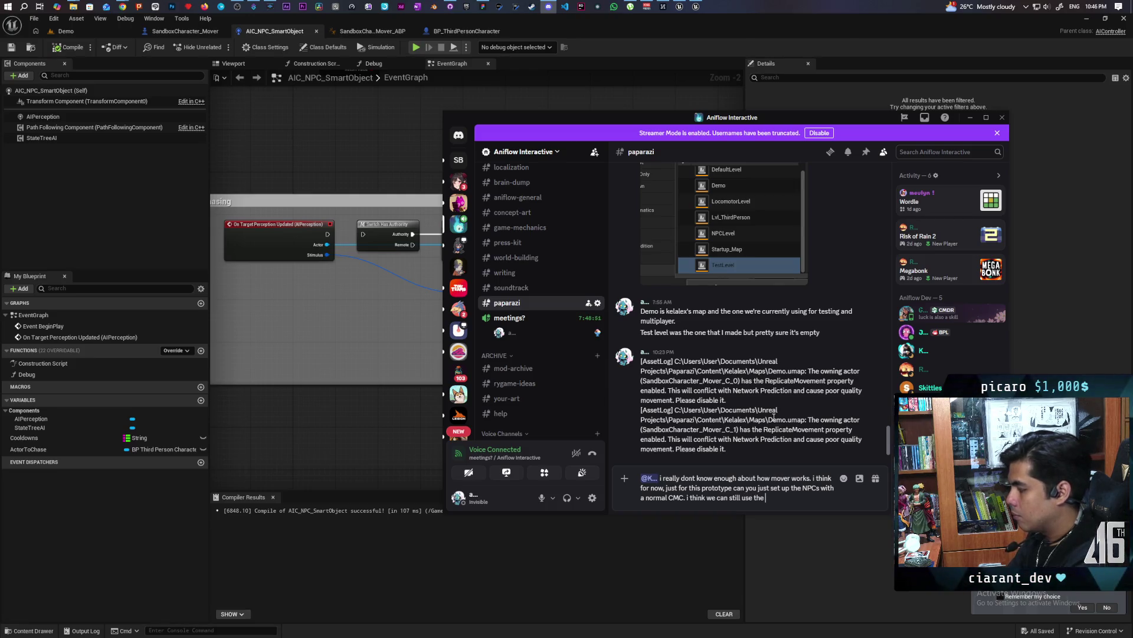
type(" smart object and")
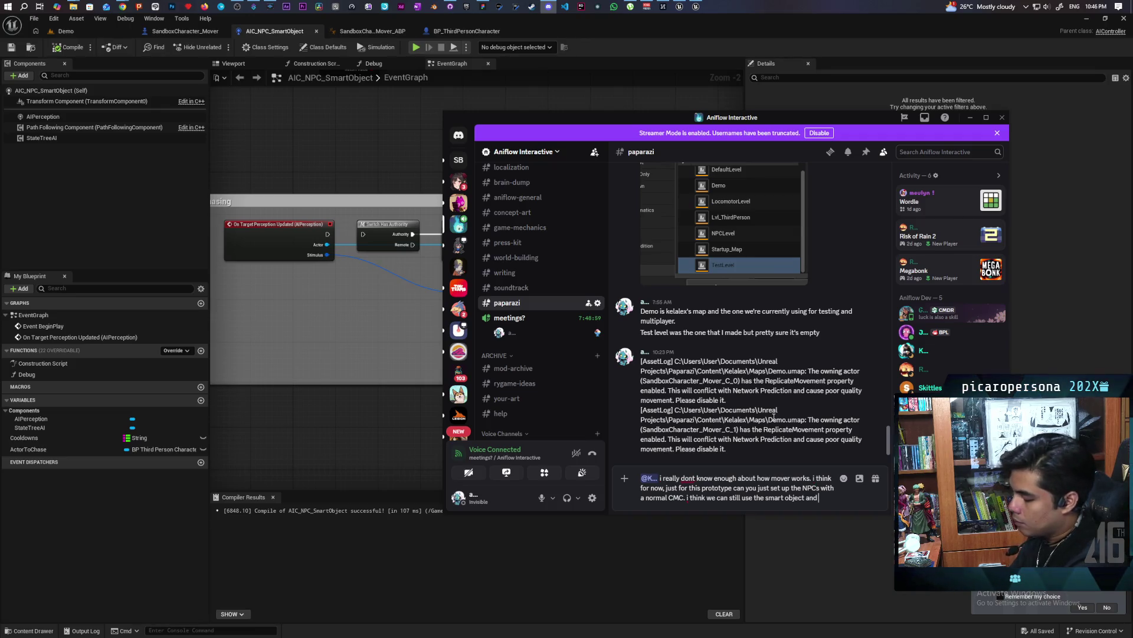
type("state")
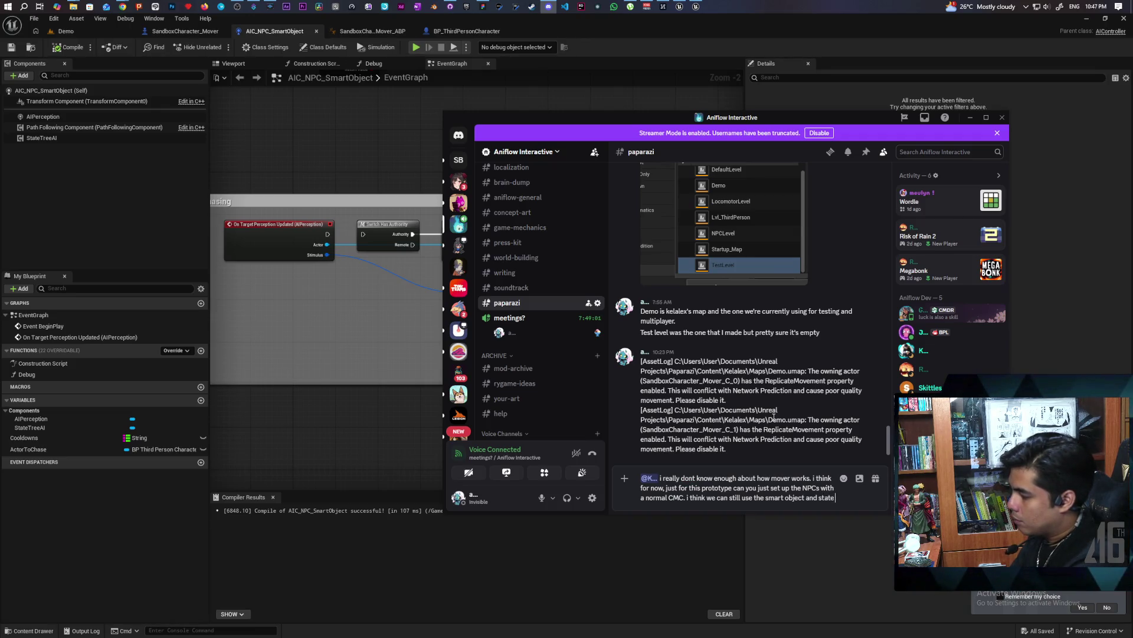
type(" tree.")
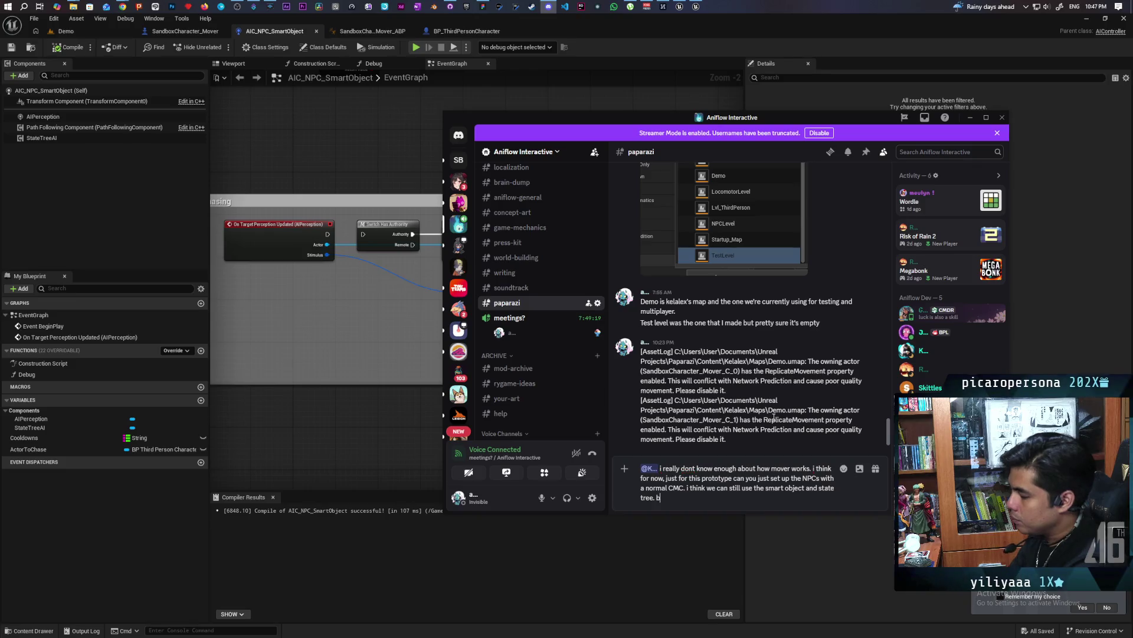
type("but yea the")
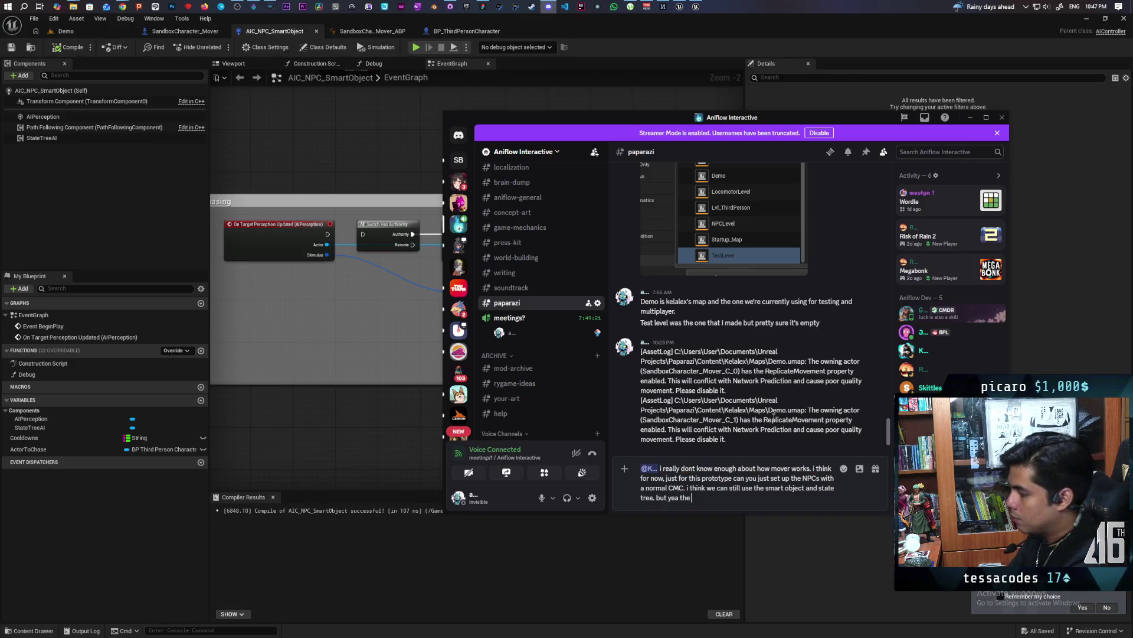
type(" ABP is")
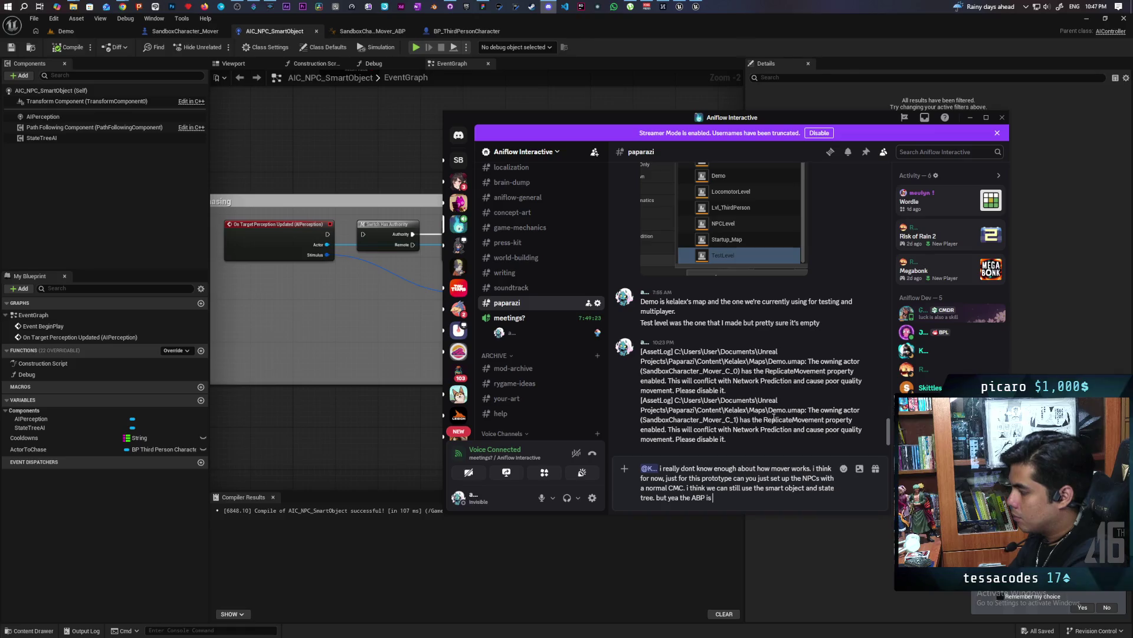
type(" too all over the")
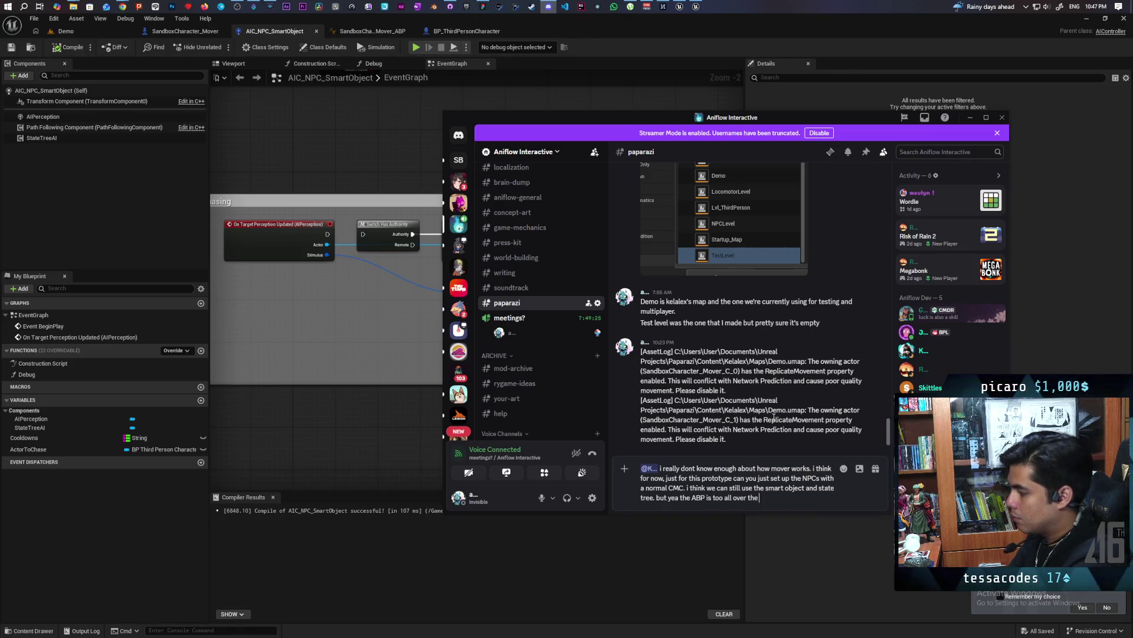
type(" place")
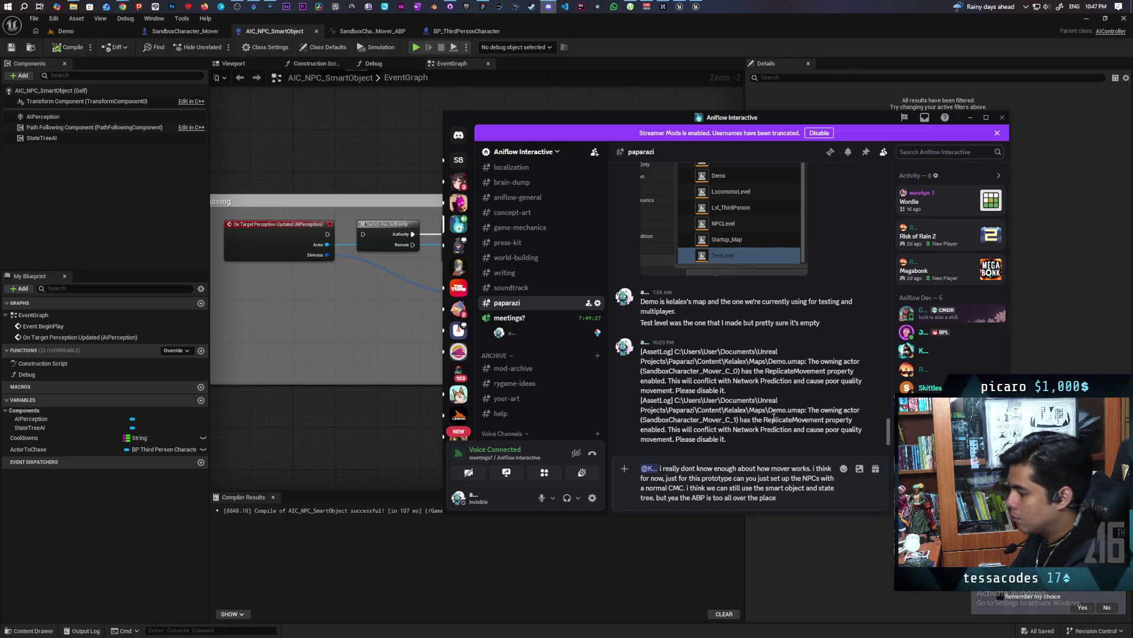
key("Return")
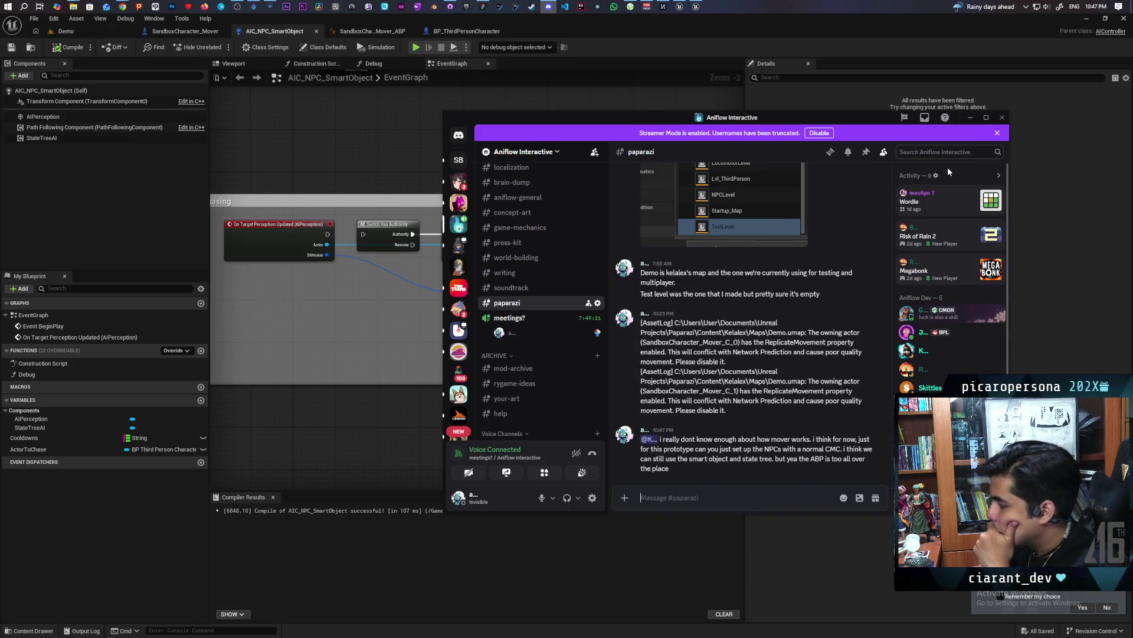
Send a follow-up about slowly rebuilding things with Mover in the future, then minimize Discord.
type("we can slowly try to")
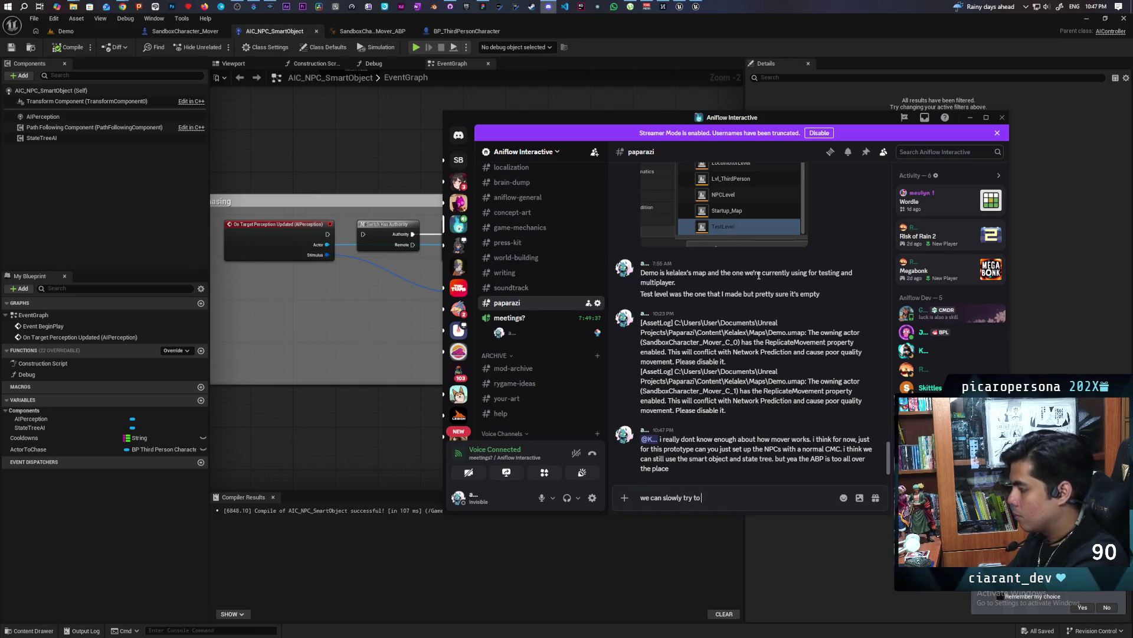
type(" rebuild stuff")
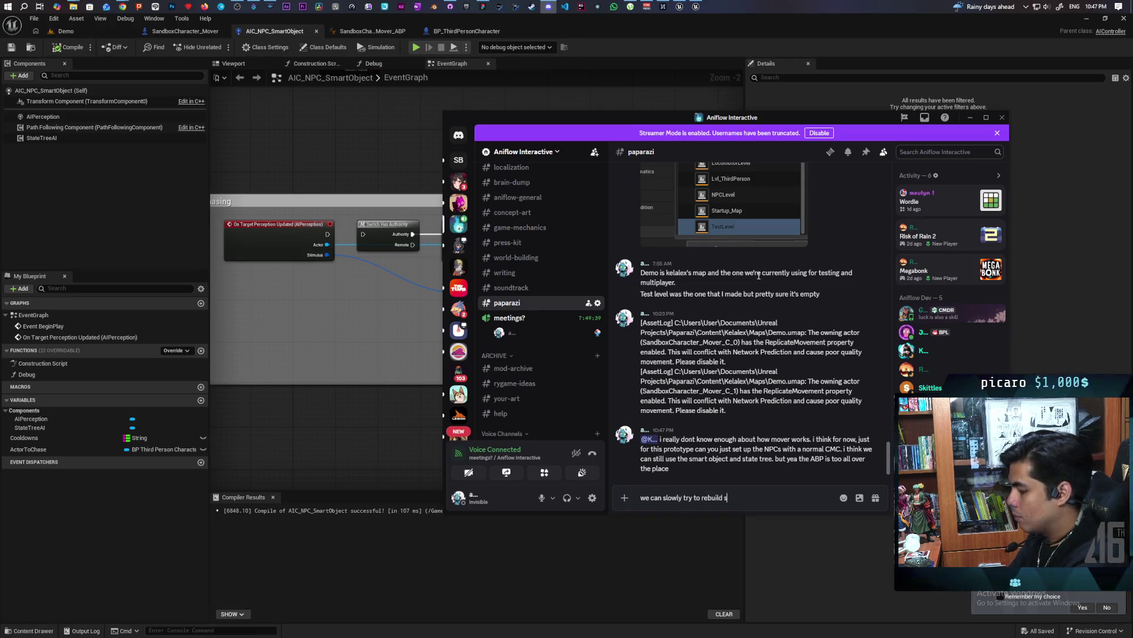
type(" with mo")
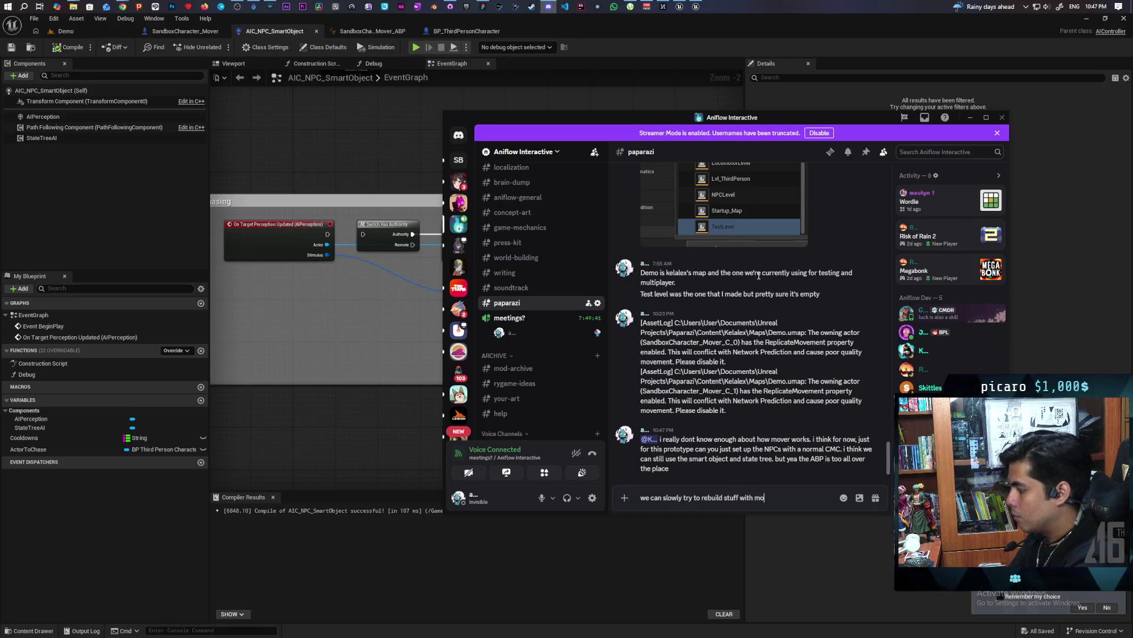
type("ver in the future")
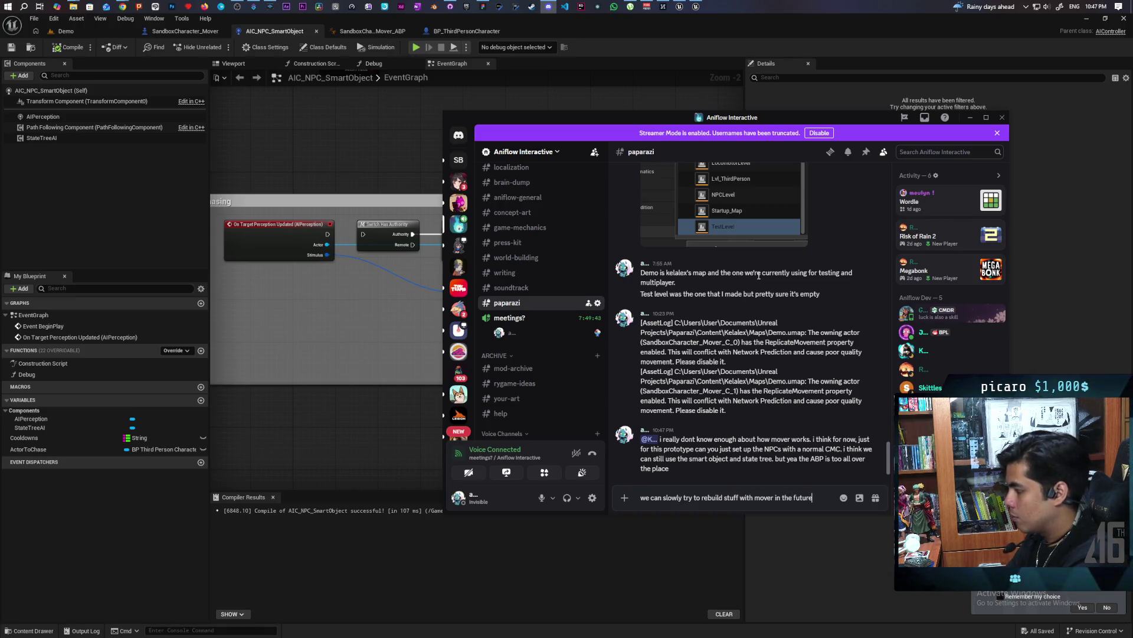
key("Return")
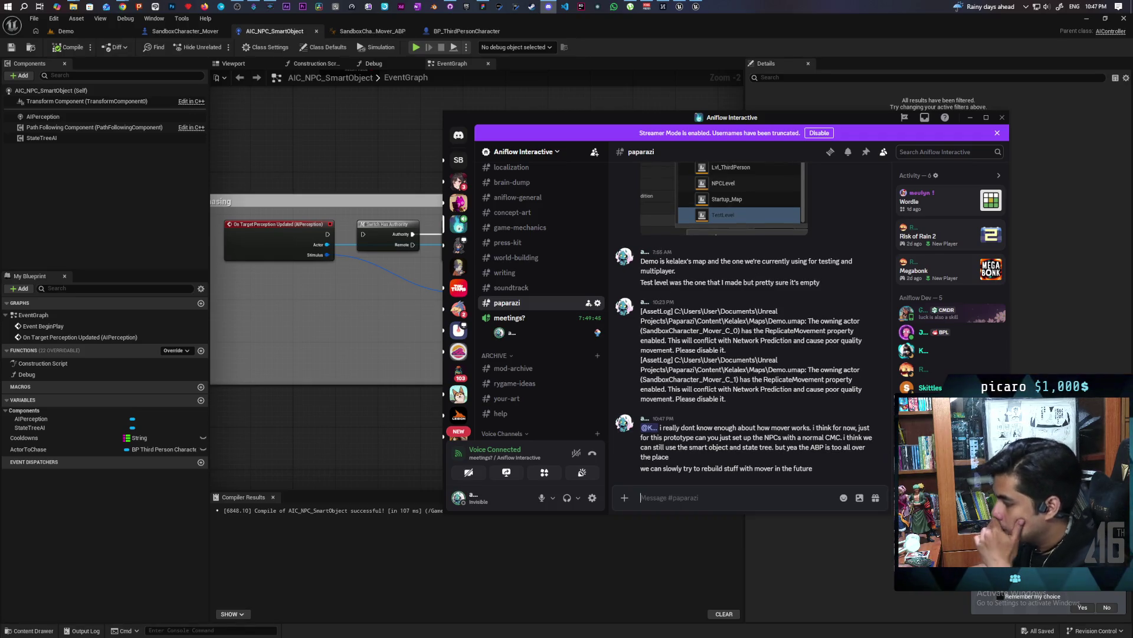
left_click(974, 213)
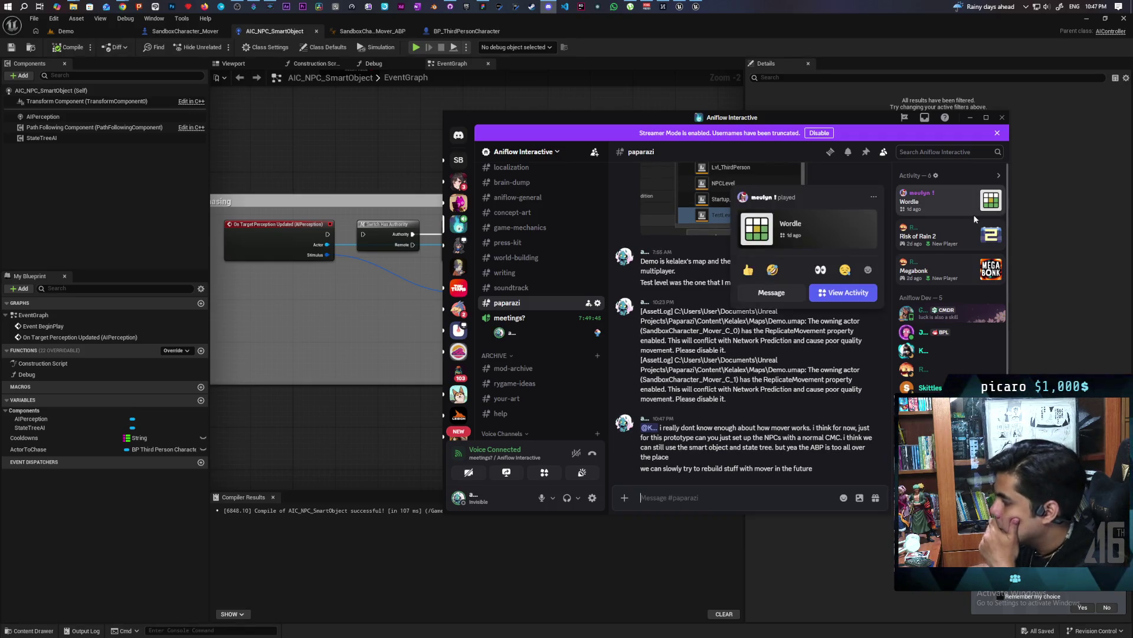
left_click(969, 118)
Inspect AIC_NPC_SmartObject's branch and state tree nodes, glance at BP_ThirdPersonCharacter, then return to Demo.
scroll(588, 300, "up", 1)
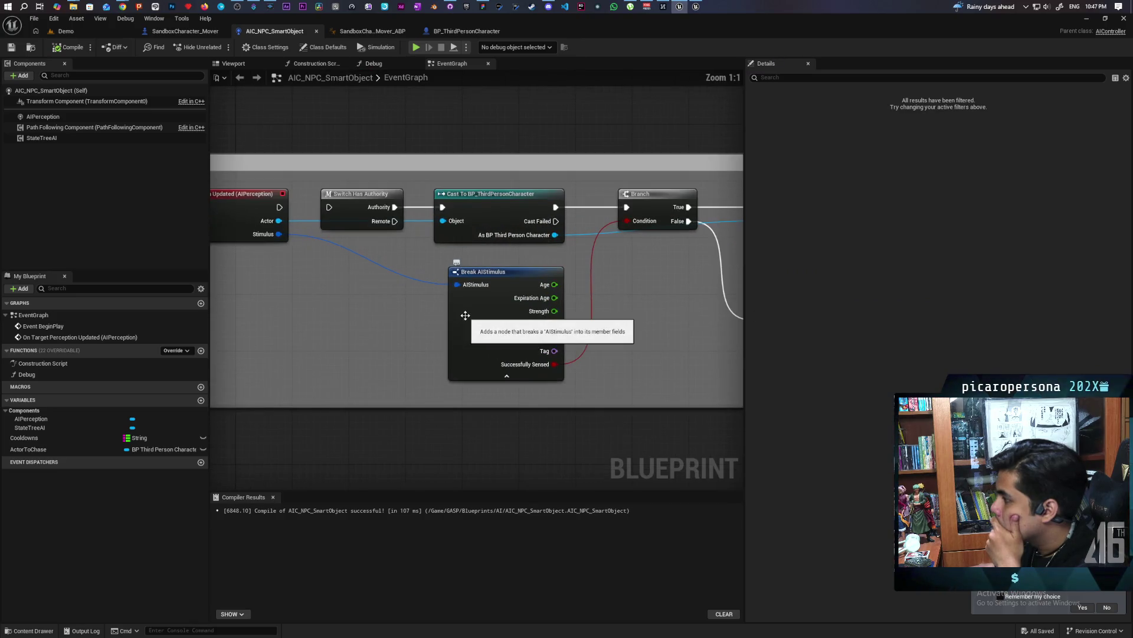
scroll(323, 367, "down", 2)
scroll(377, 356, "down", 1)
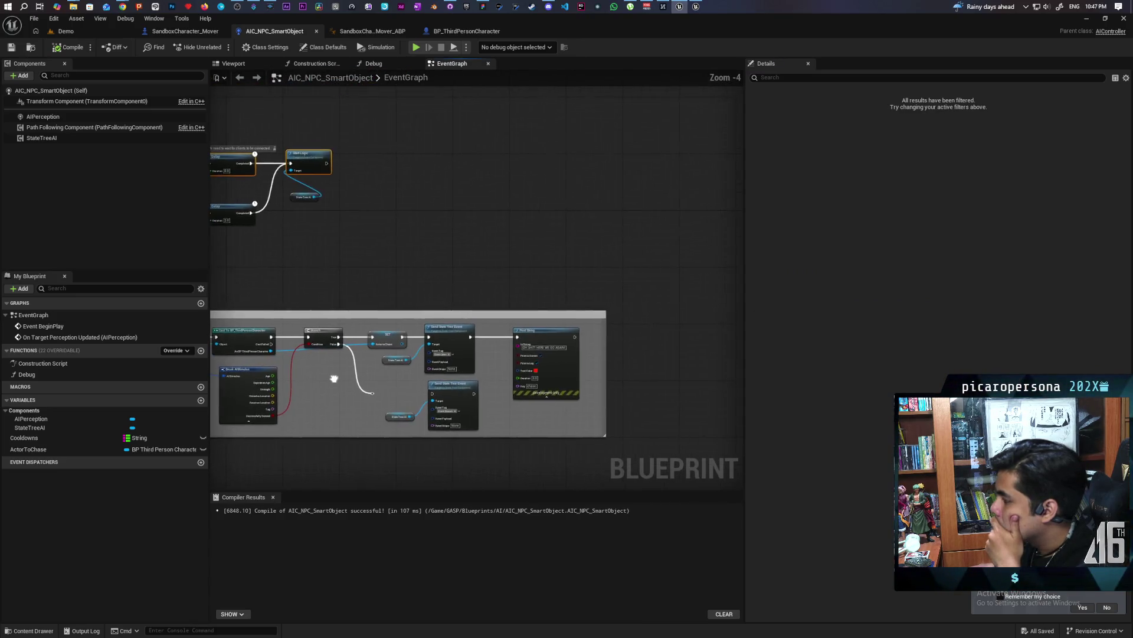
scroll(443, 362, "up", 3)
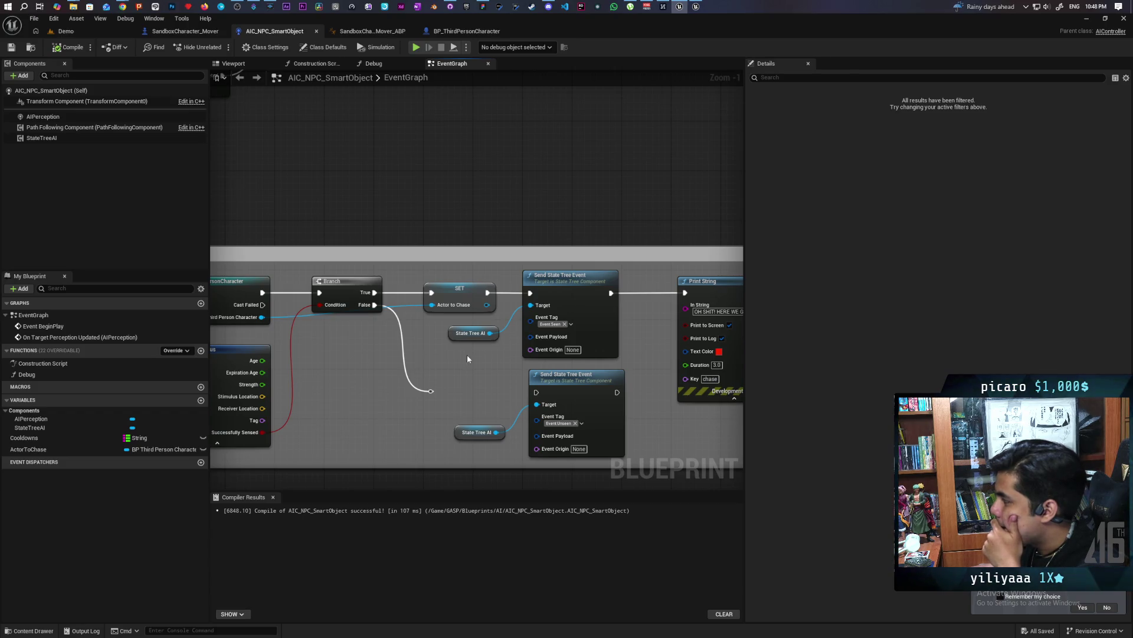
mouse_move(424, 357)
left_mouse_down()
mouse_move(402, 369)
mouse_move(595, 359)
left_mouse_up()
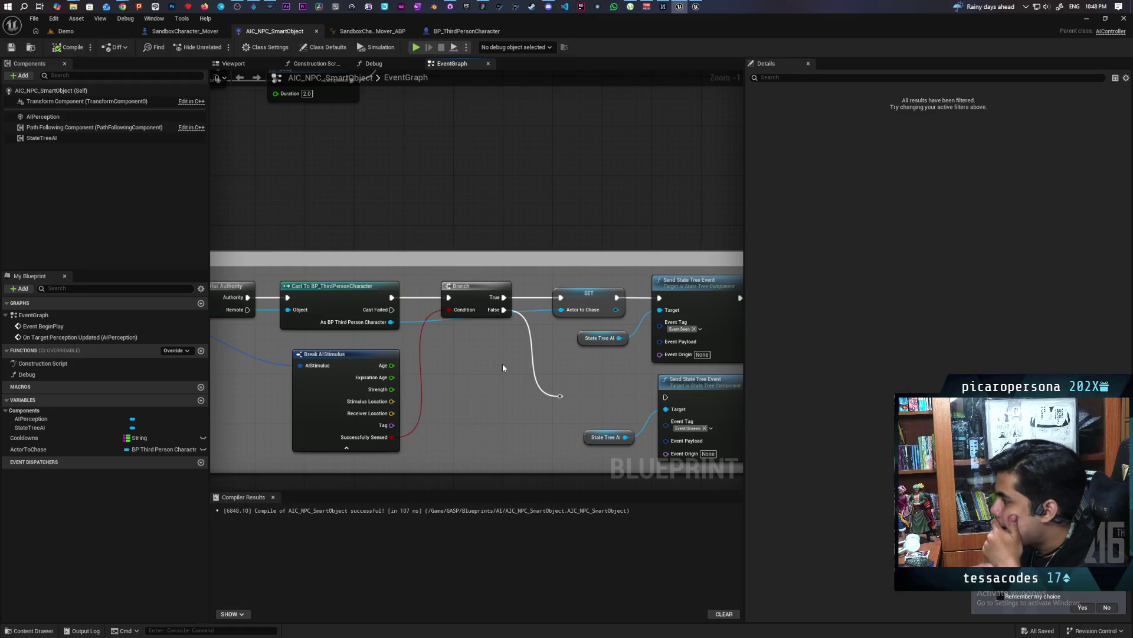
scroll(503, 369, "down", 2)
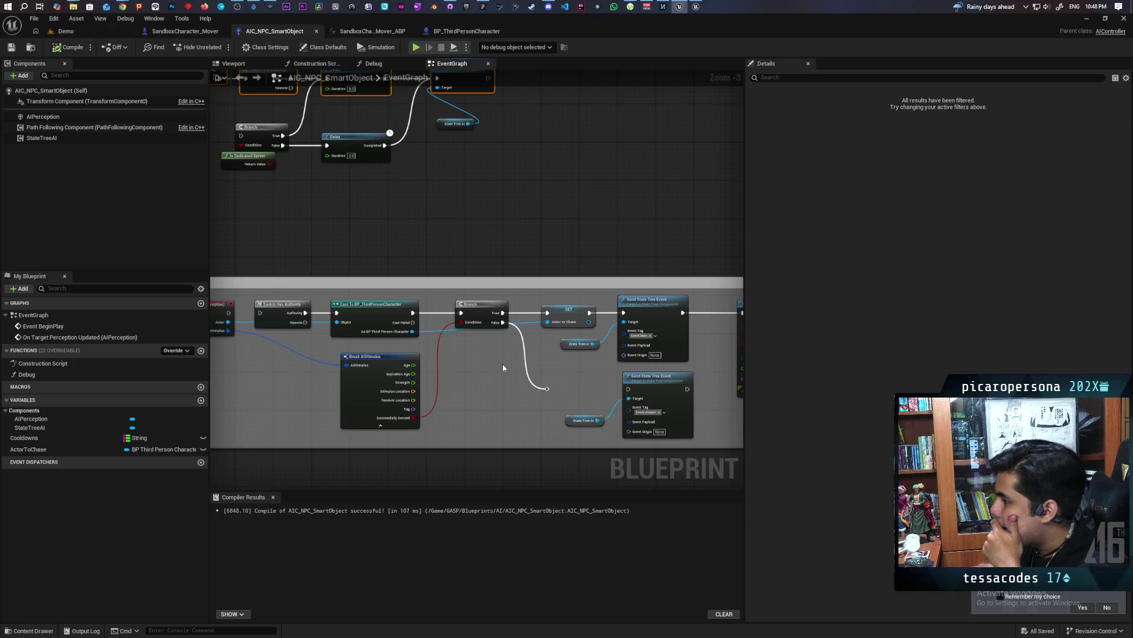
scroll(502, 364, "down", 2)
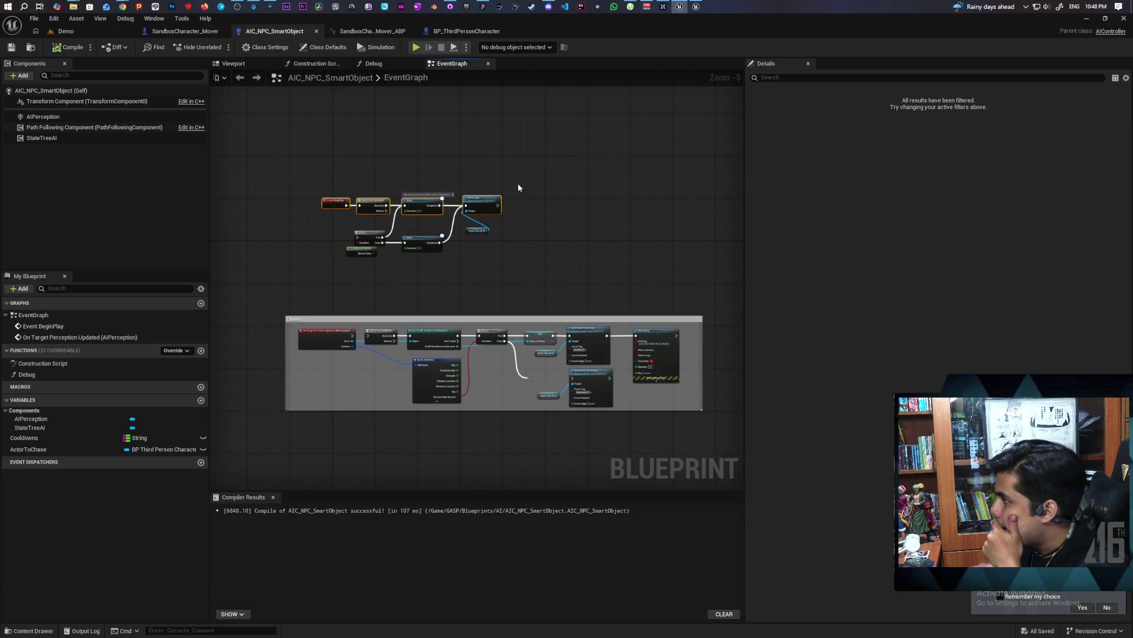
left_click(466, 31)
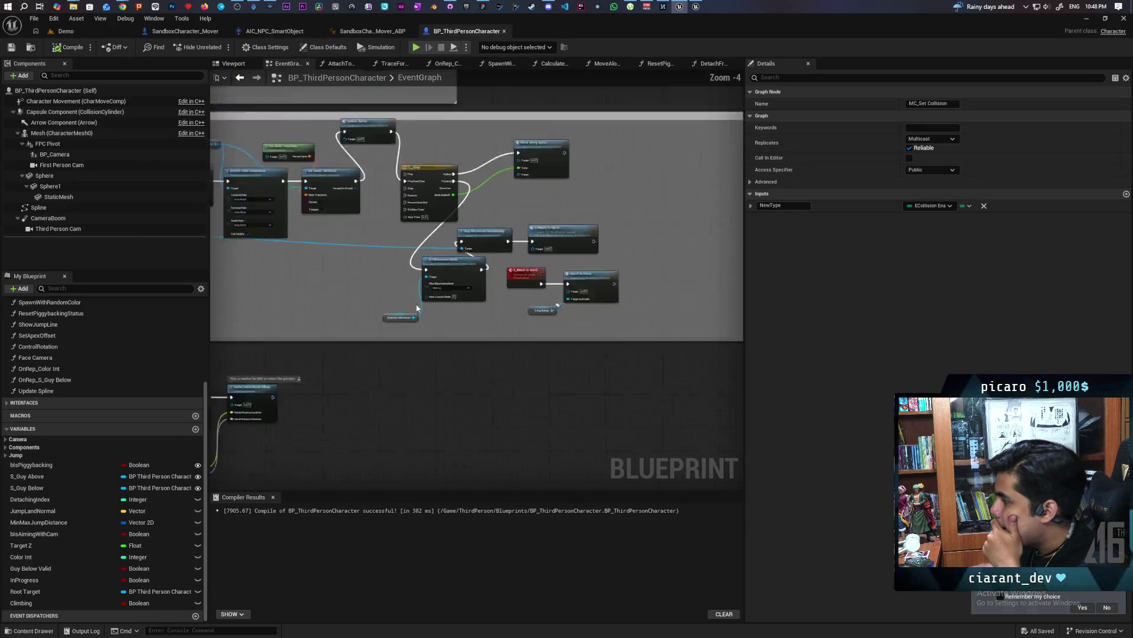
scroll(393, 294, "up", 2)
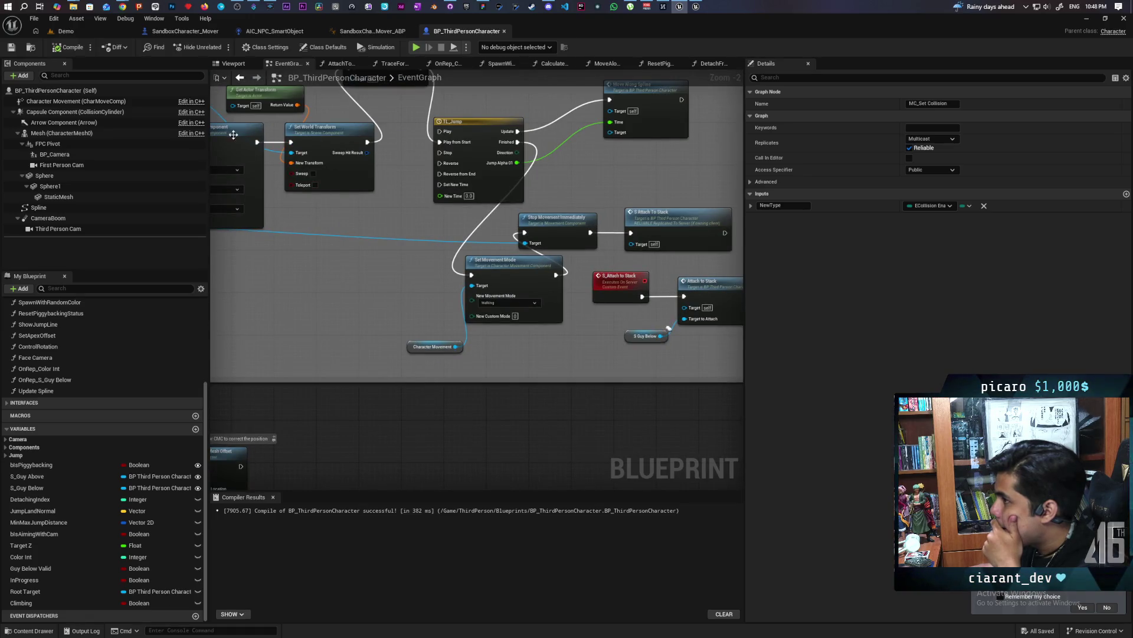
left_click(66, 31)
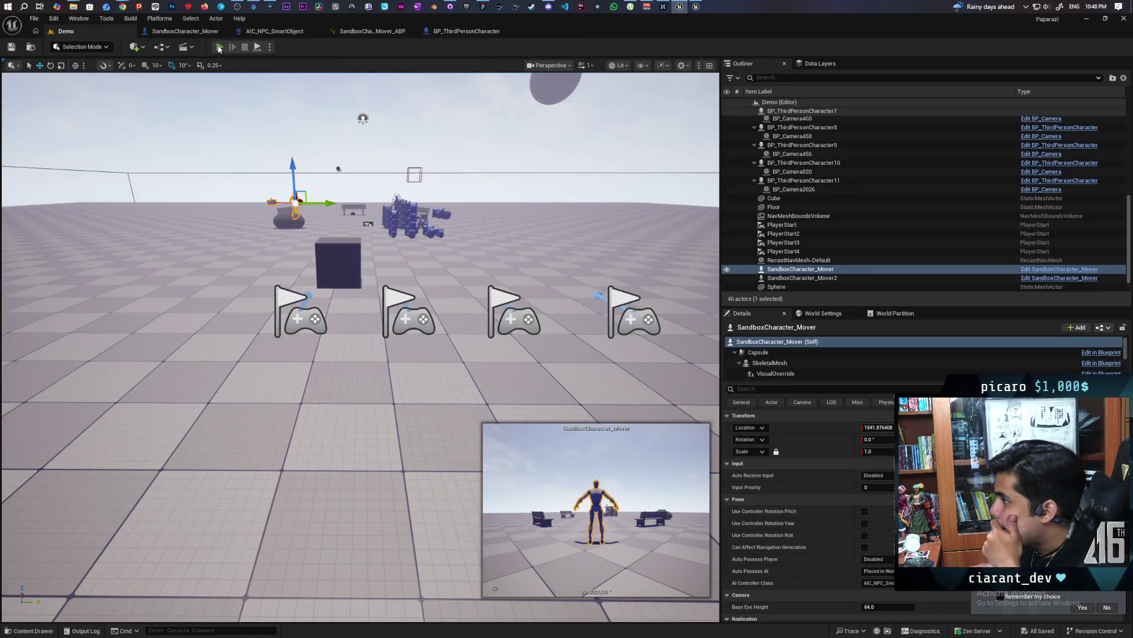
Start a two-client multiplayer test, then stop and restart it.
left_click(219, 47)
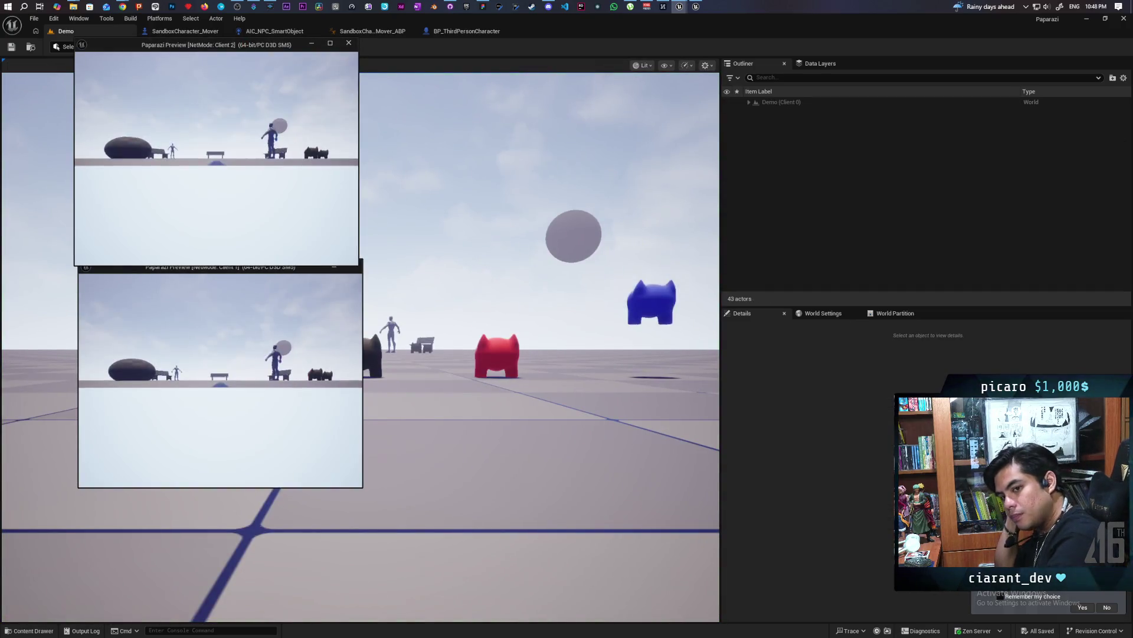
key("alt+Tab")
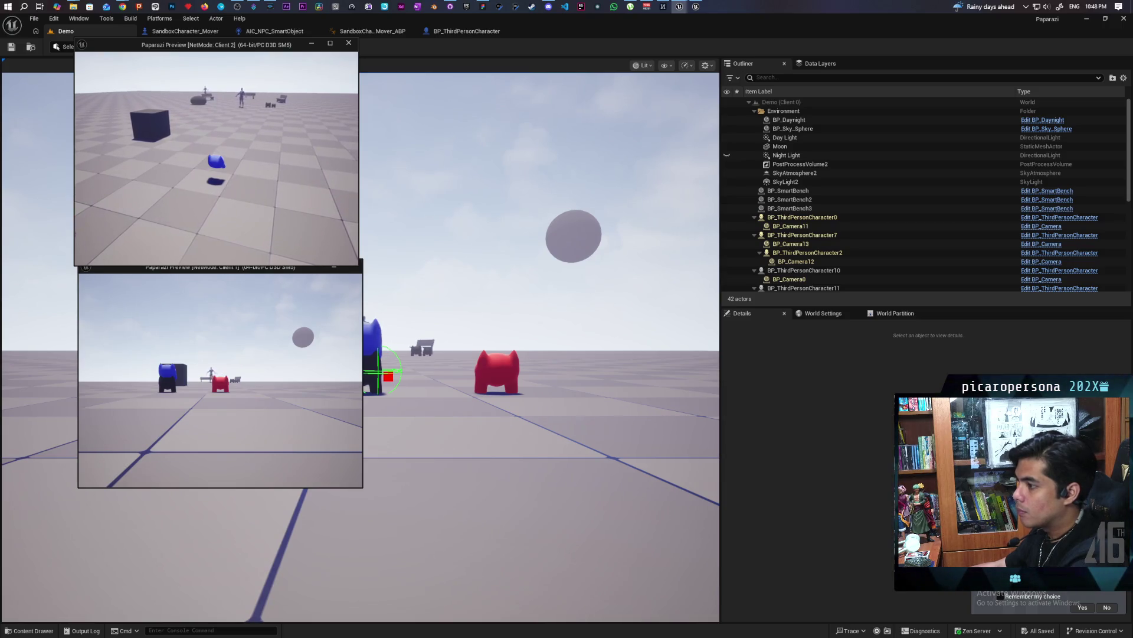
key("Escape")
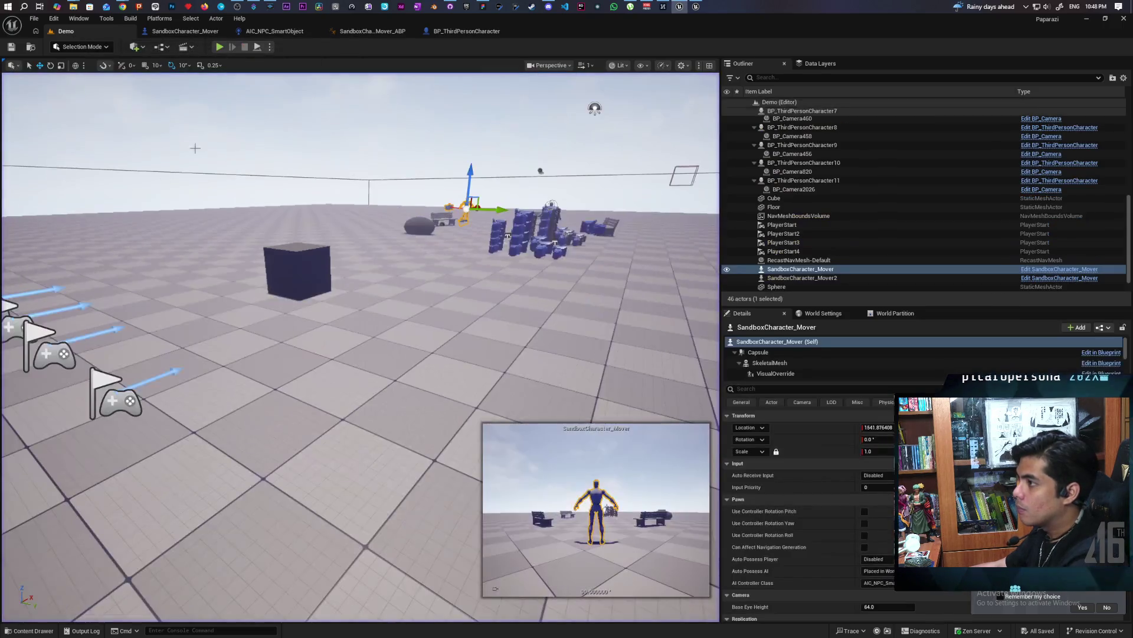
left_click(219, 47)
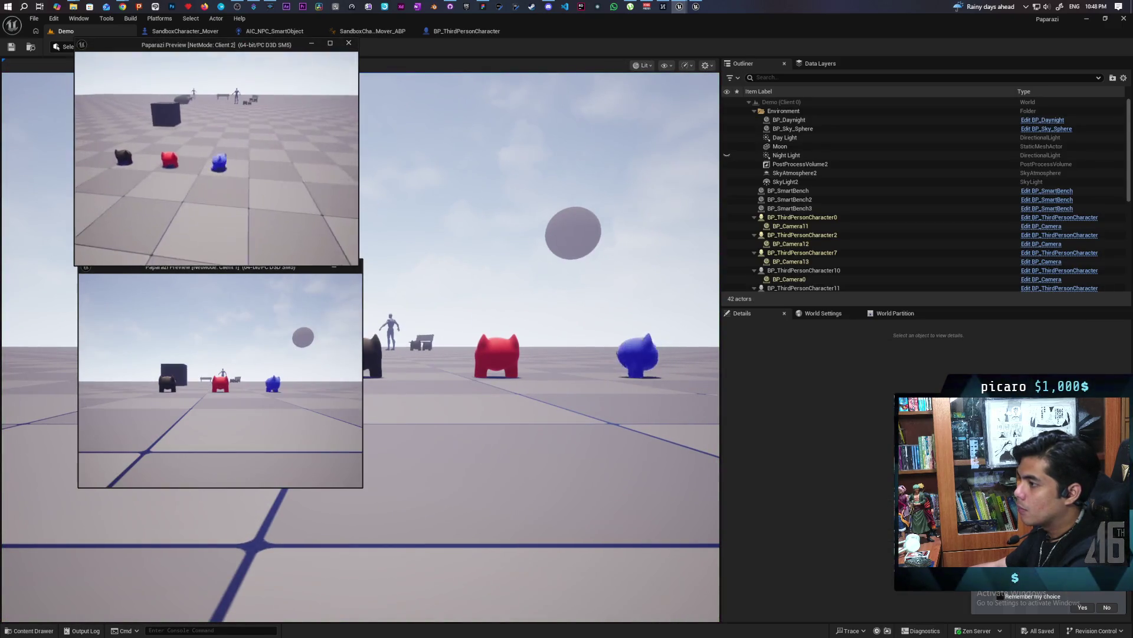
Run the blue character onto the black character's back, then free the mouse and rearrange windows.
key("w")
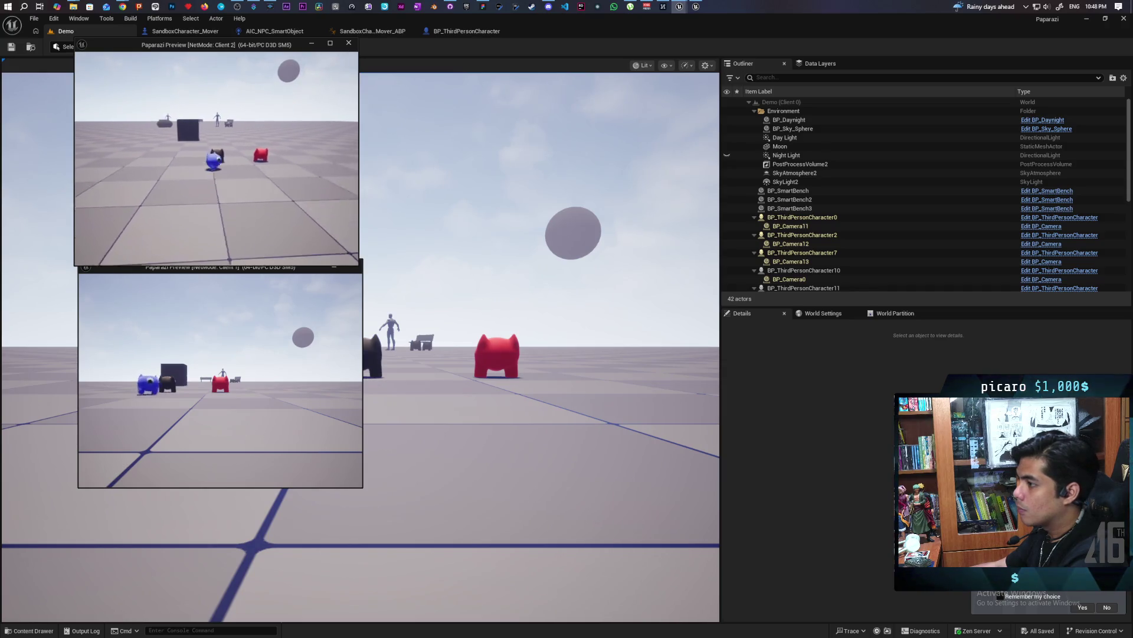
key("w")
key("e")
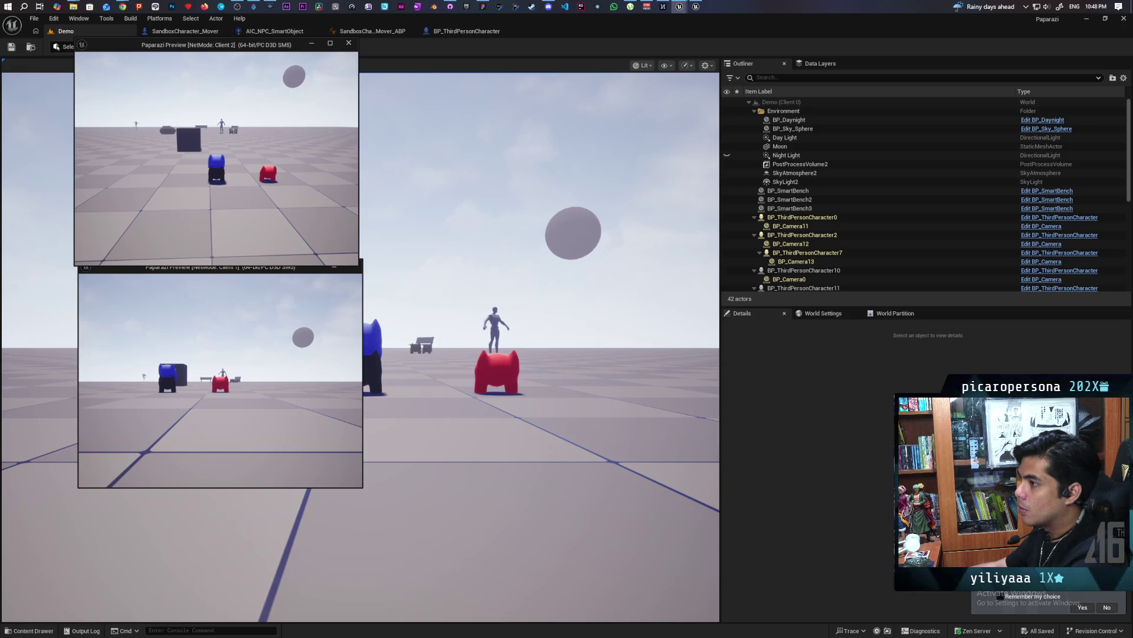
key("alt+Tab")
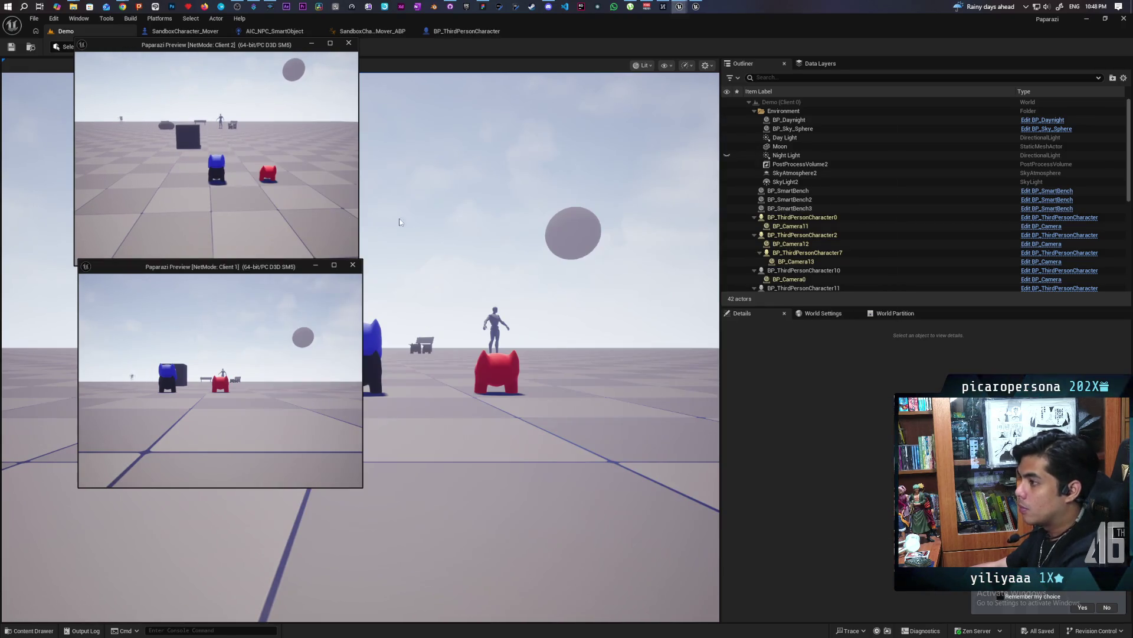
key("a")
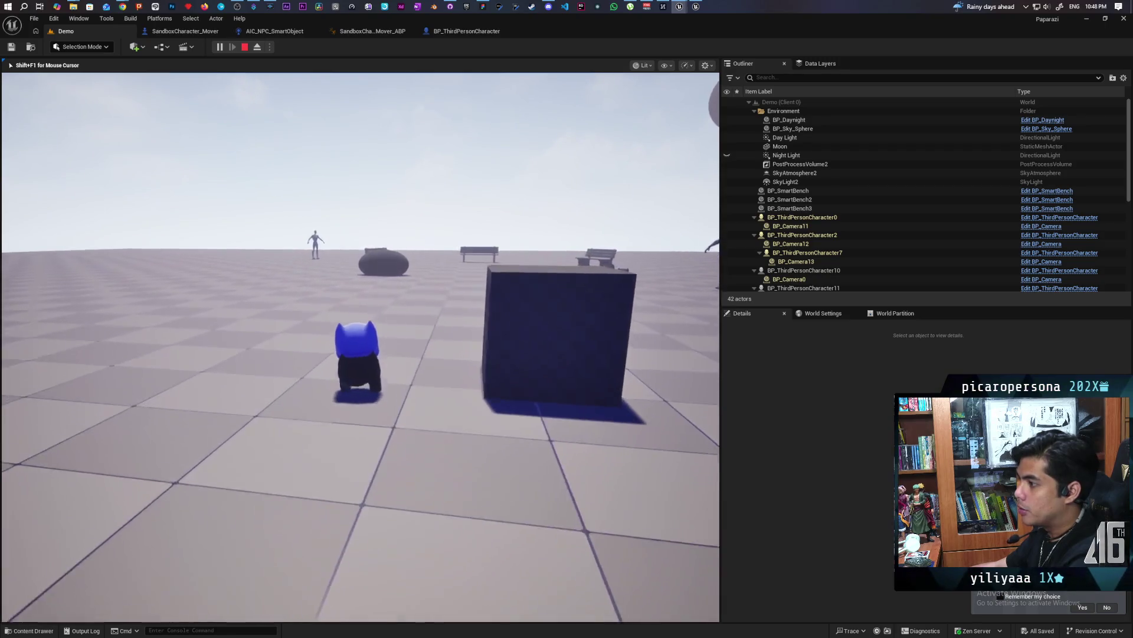
key("shift+F1")
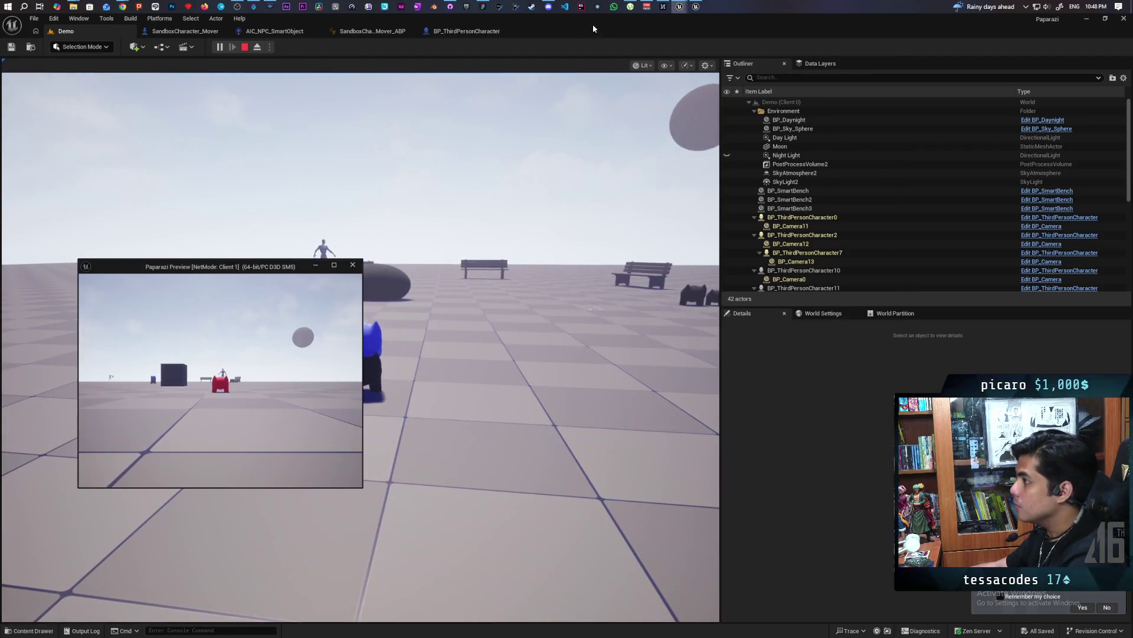
mouse_move(593, 24)
left_mouse_down()
mouse_move(810, 90)
mouse_move(767, 71)
left_mouse_up()
Walk the stacked blue character right and forward, then stop the multiplayer session.
key("d")
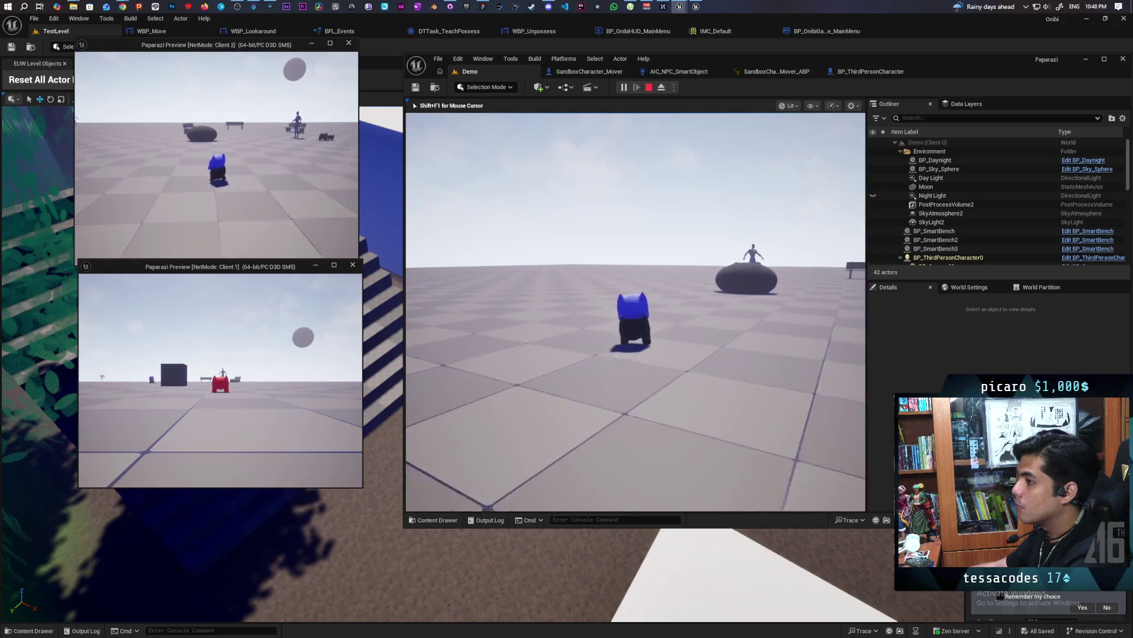
key("w")
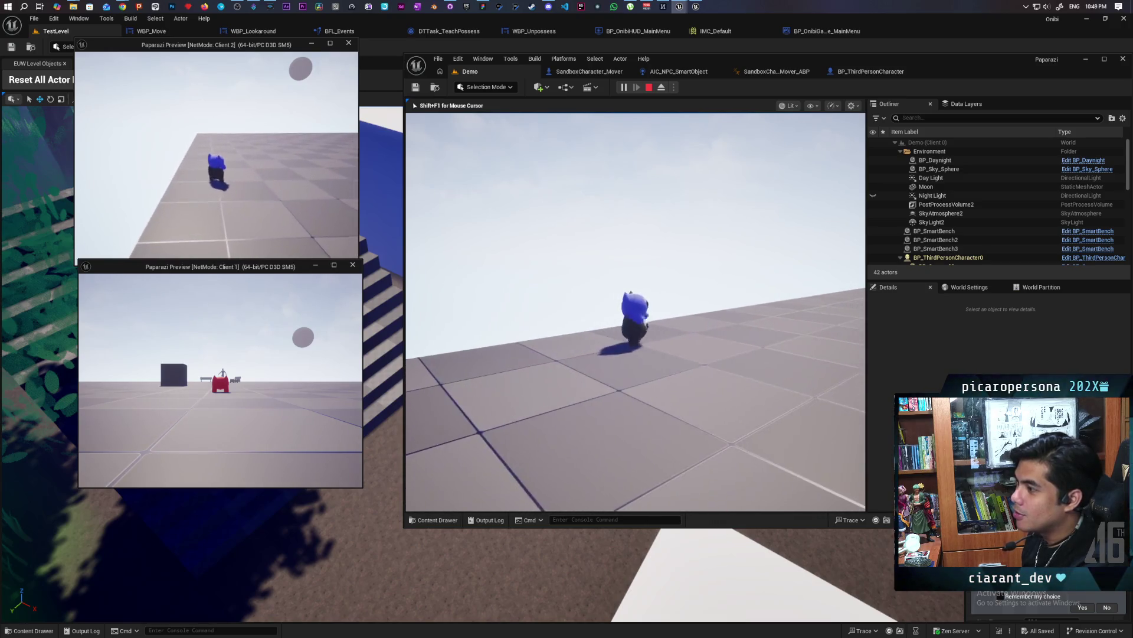
key("Escape")
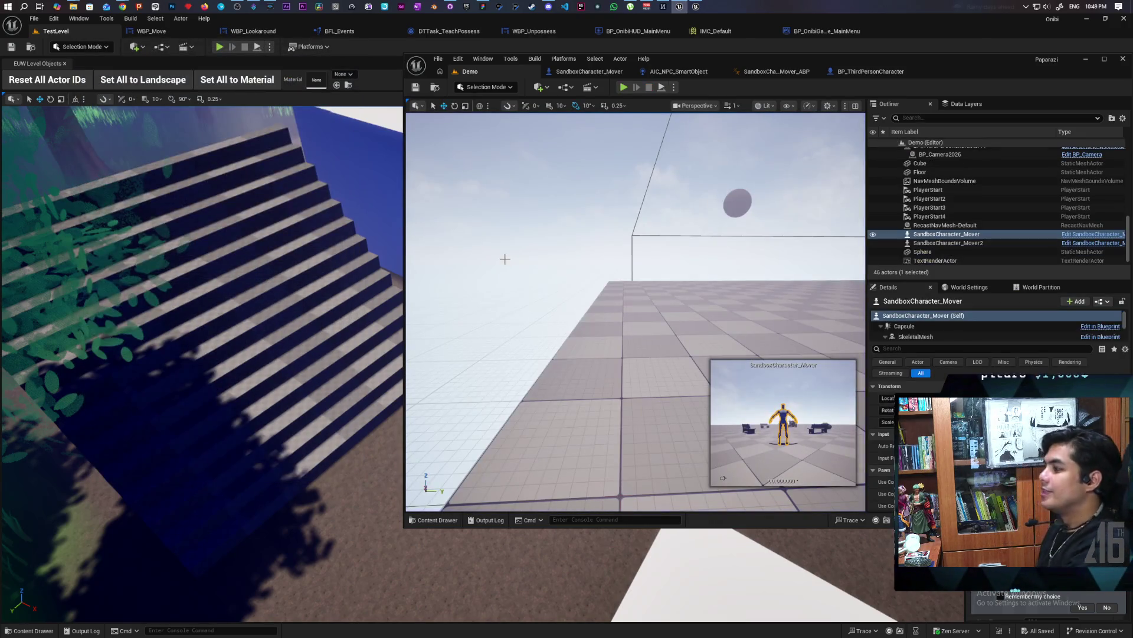
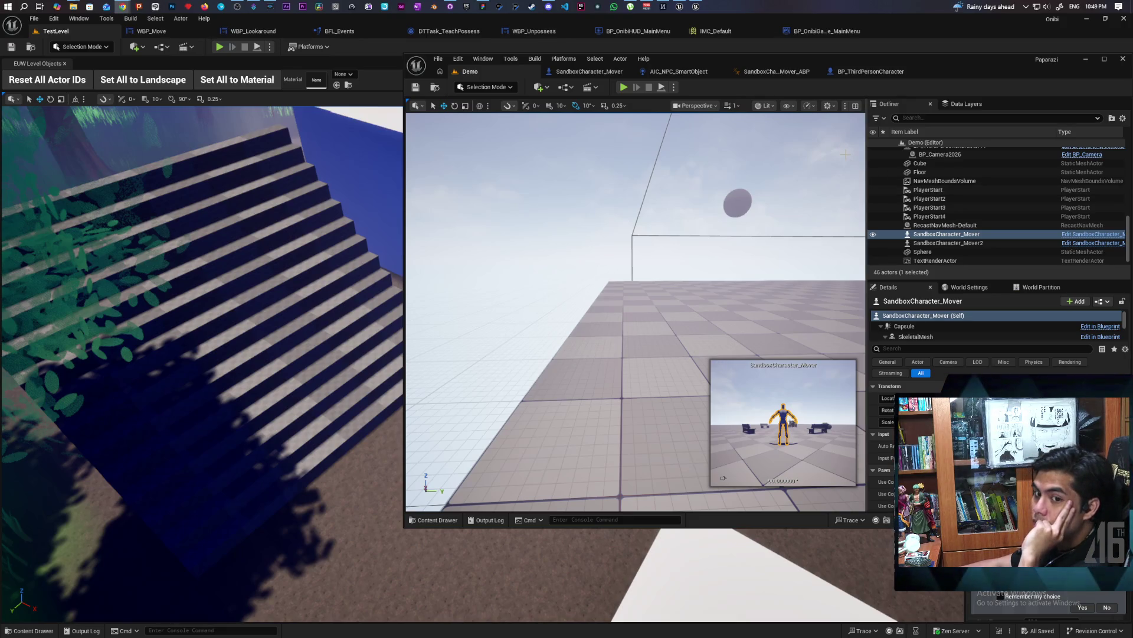
Switch to the BP_ThirdPersonCharacter Event Graph and zoom to the S_Attach to Stack / Attach to Stack nodes.
left_click(872, 71)
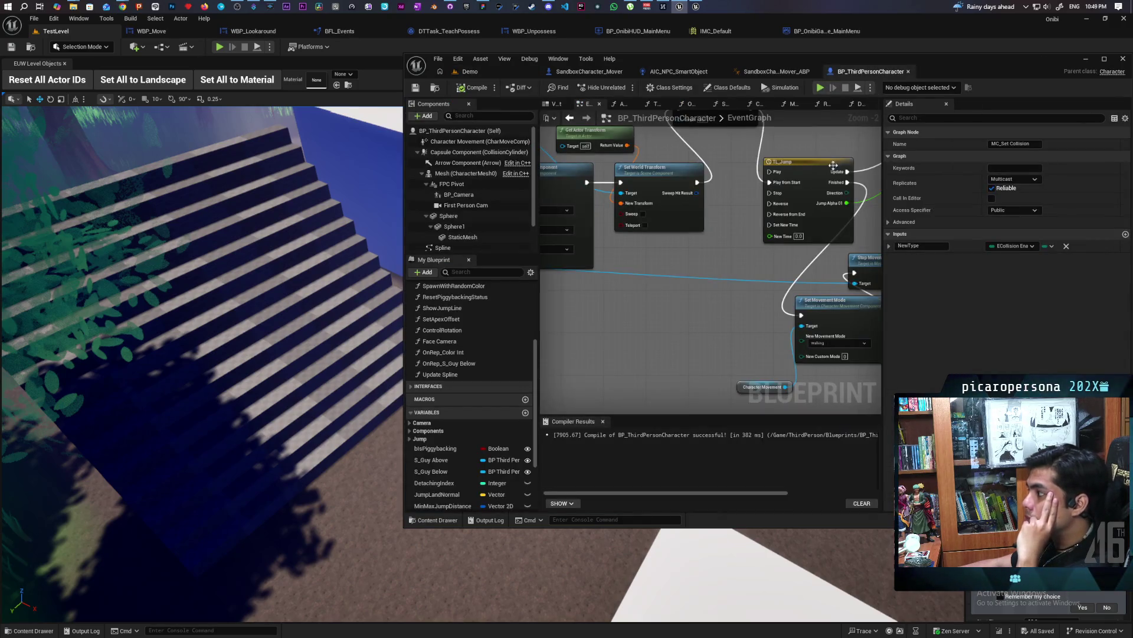
scroll(707, 261, "down", 3)
scroll(707, 260, "up", 3)
scroll(706, 260, "down", 3)
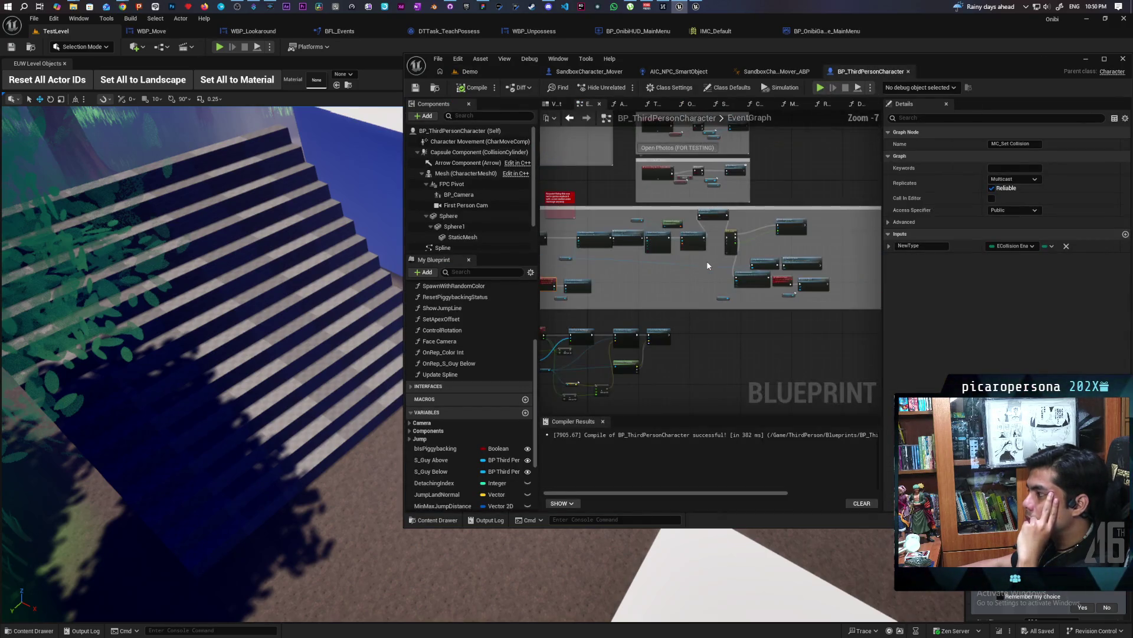
scroll(695, 237, "up", 4)
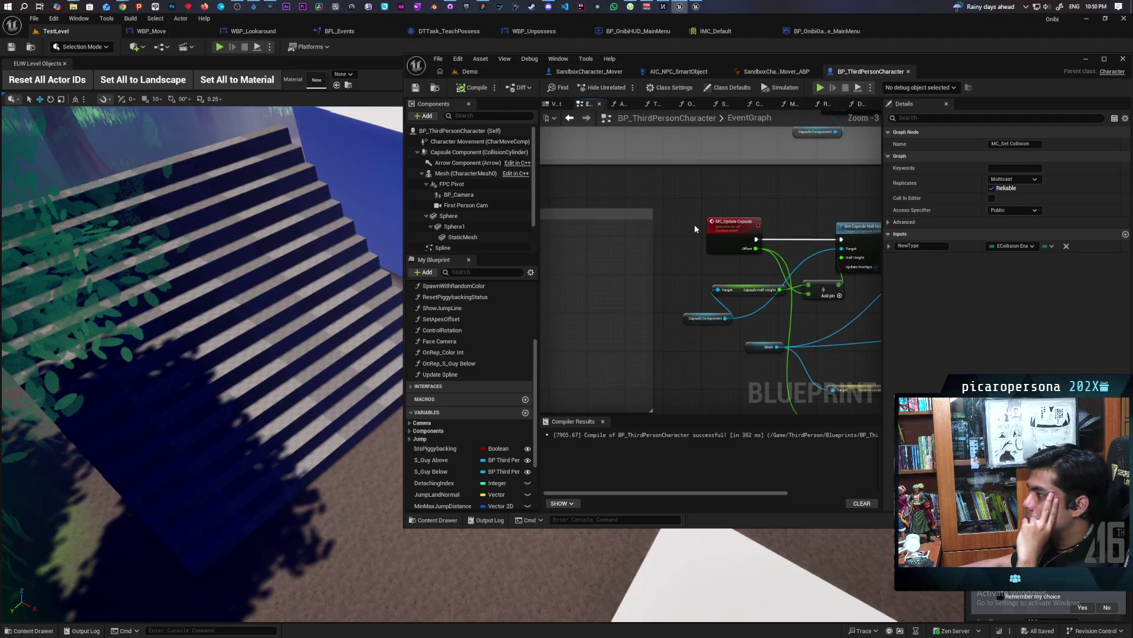
scroll(652, 225, "down", 2)
scroll(652, 225, "up", 3)
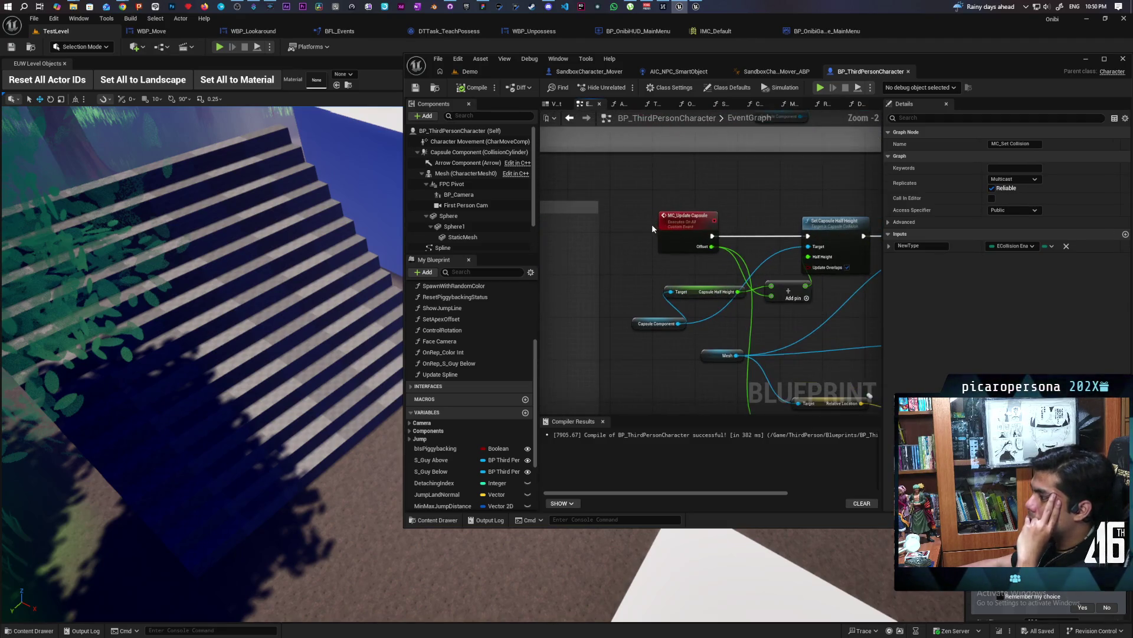
scroll(652, 224, "down", 7)
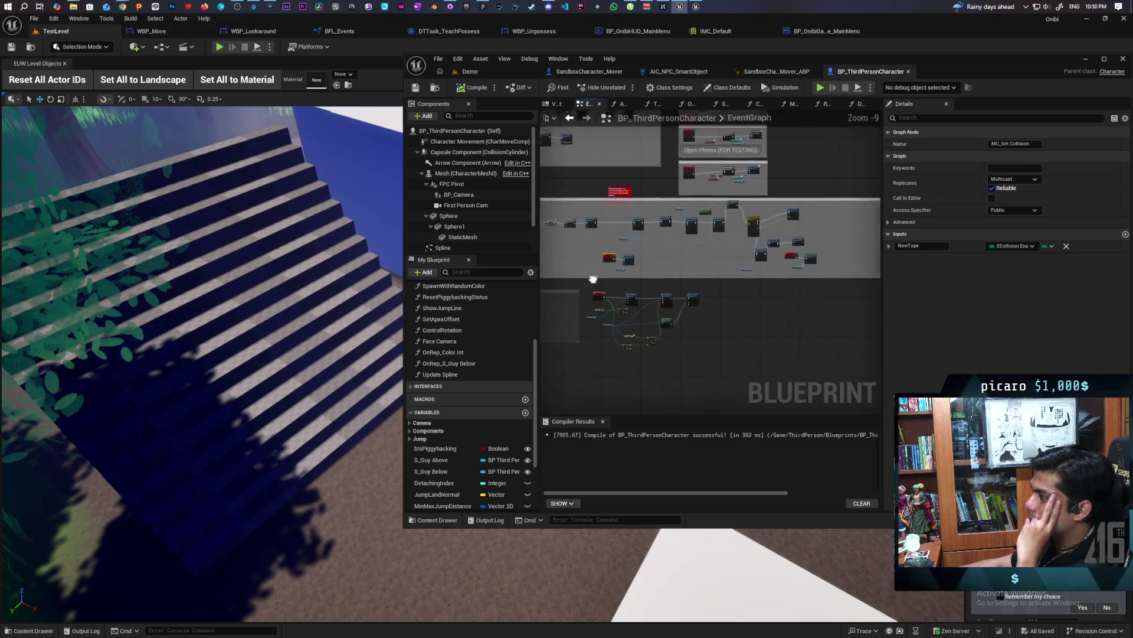
scroll(705, 274, "up", 7)
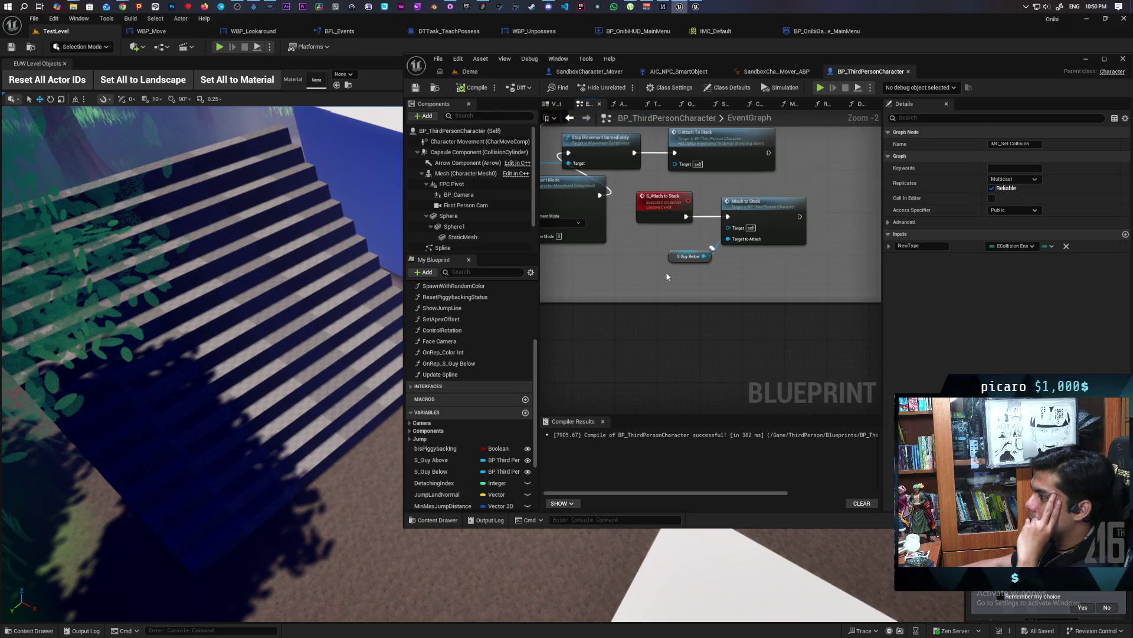
Select the Attach to Stack and S Guy Below nodes and frame the space after Attach to Stack.
left_click_drag(667, 277, 732, 210)
scroll(715, 271, "up", 2)
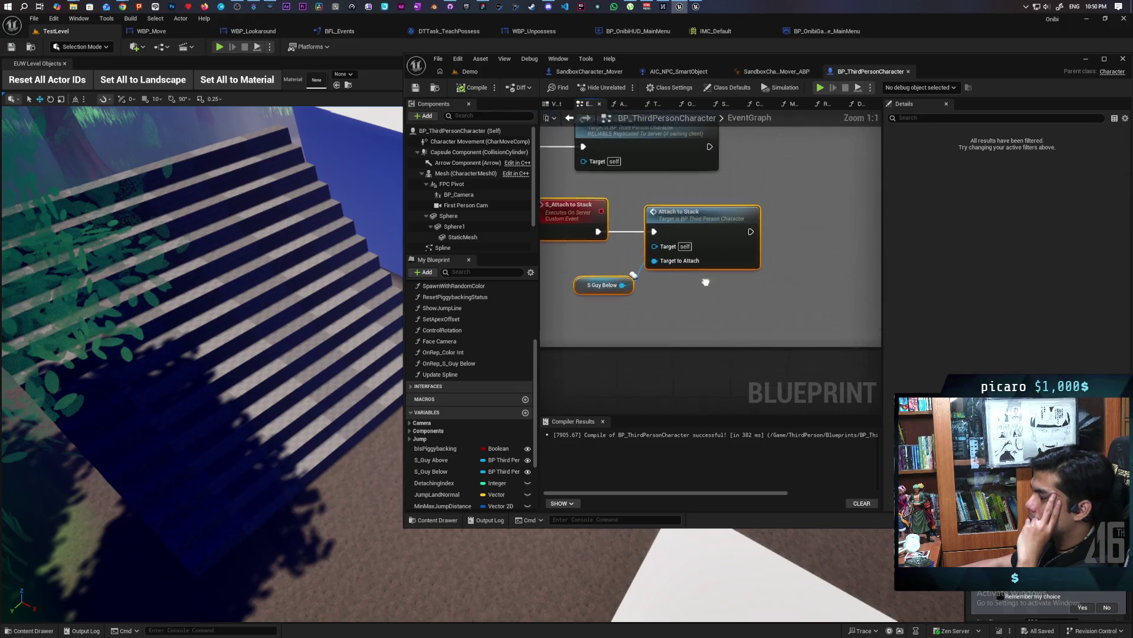
left_click_drag(706, 282, 697, 286)
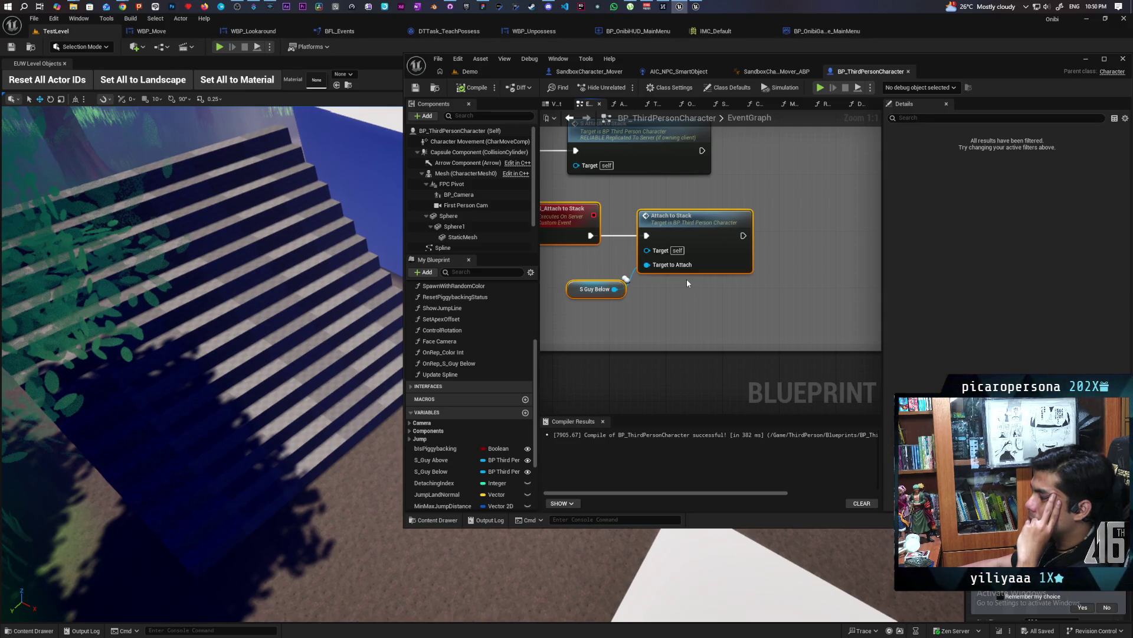
mouse_move(688, 283)
left_mouse_down()
mouse_move(732, 298)
mouse_move(701, 328)
left_mouse_up()
scroll(696, 327, "down", 4)
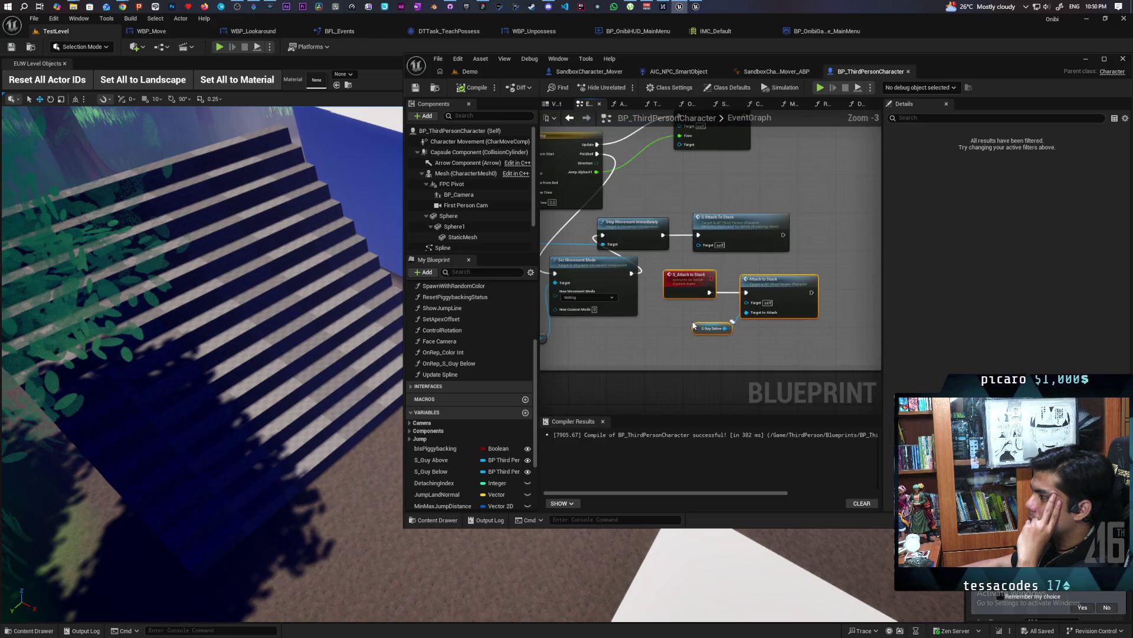
scroll(689, 323, "up", 2)
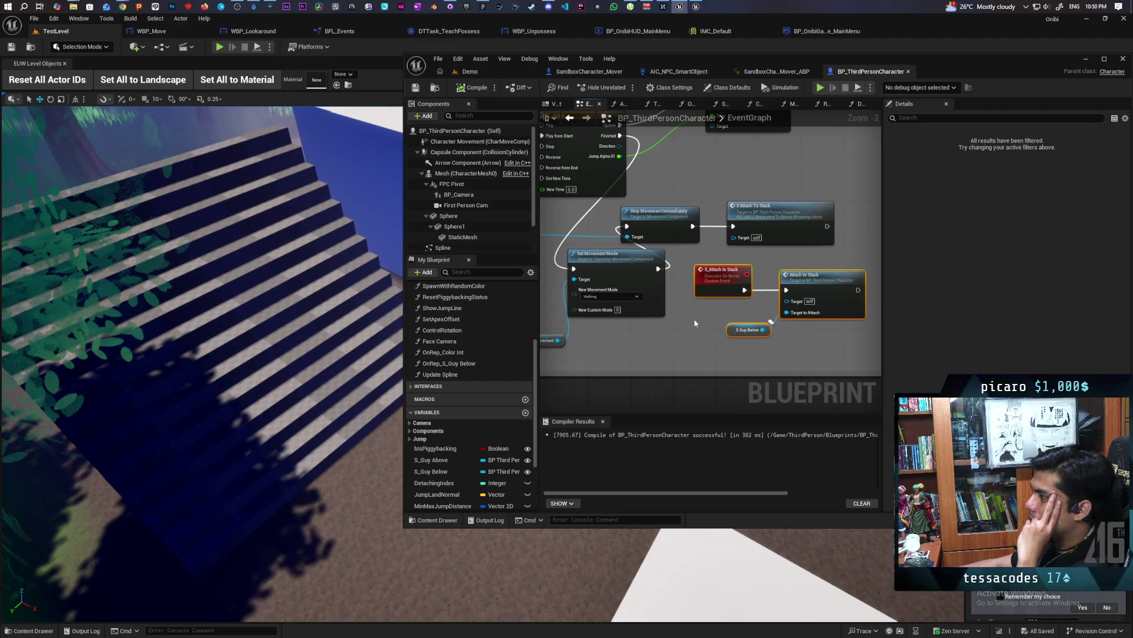
scroll(695, 323, "up", 1)
left_click_drag(695, 324, 559, 325)
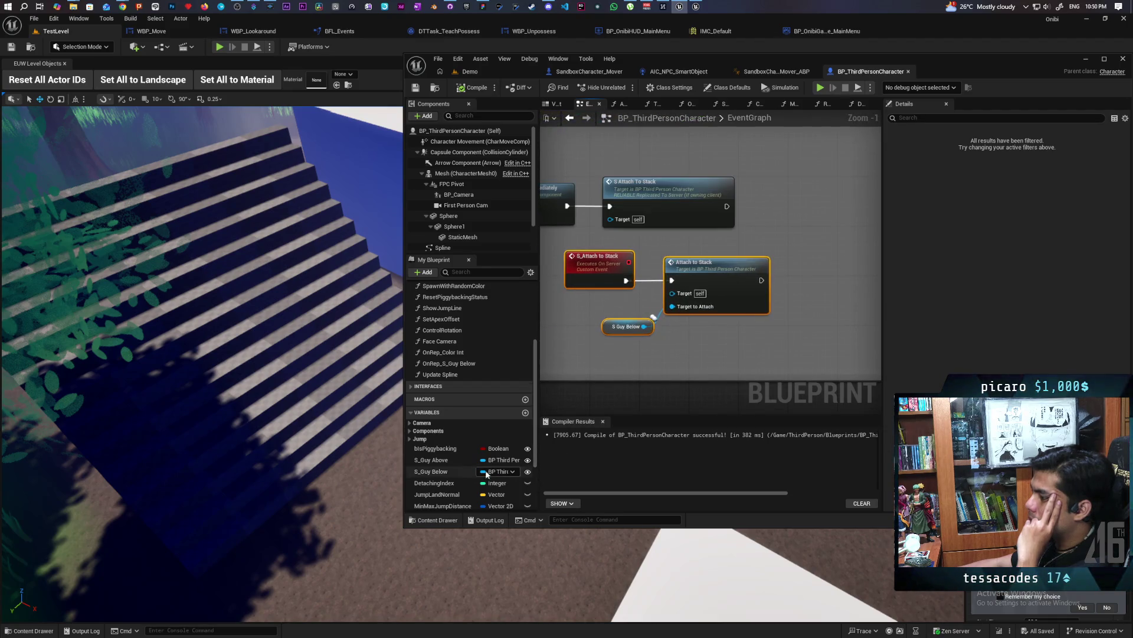
scroll(470, 472, "down", 3)
Add a SET Climbing node after Attach to Stack, compile, and save all changed assets.
mouse_move(446, 492)
left_mouse_down()
mouse_move(852, 336)
mouse_move(762, 284)
left_mouse_up()
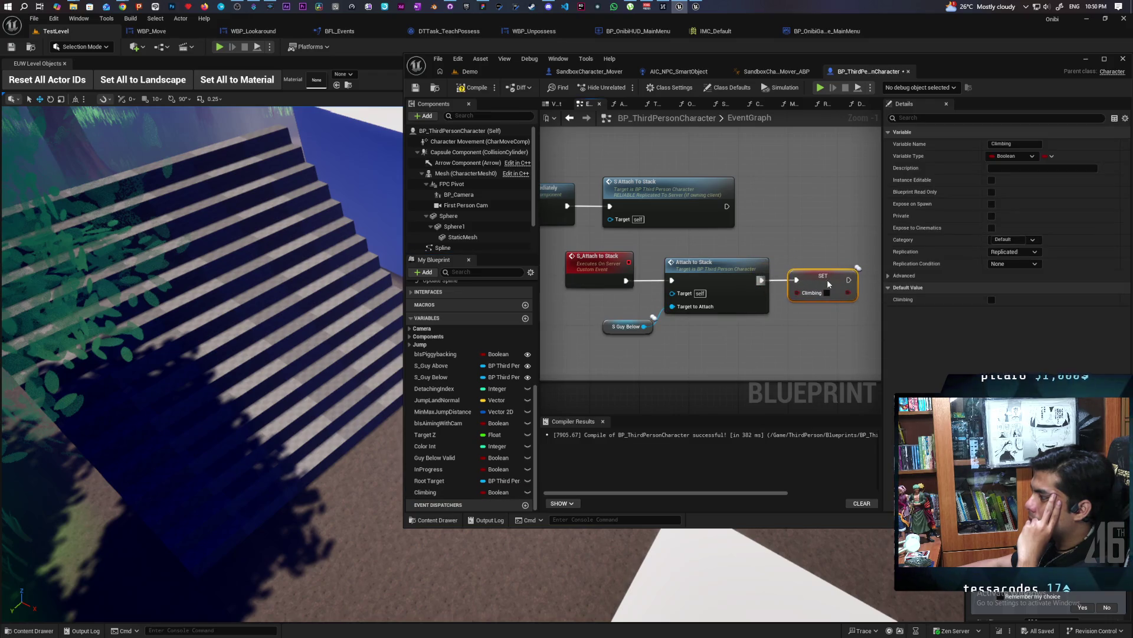
key("F7")
key("ctrl+s")
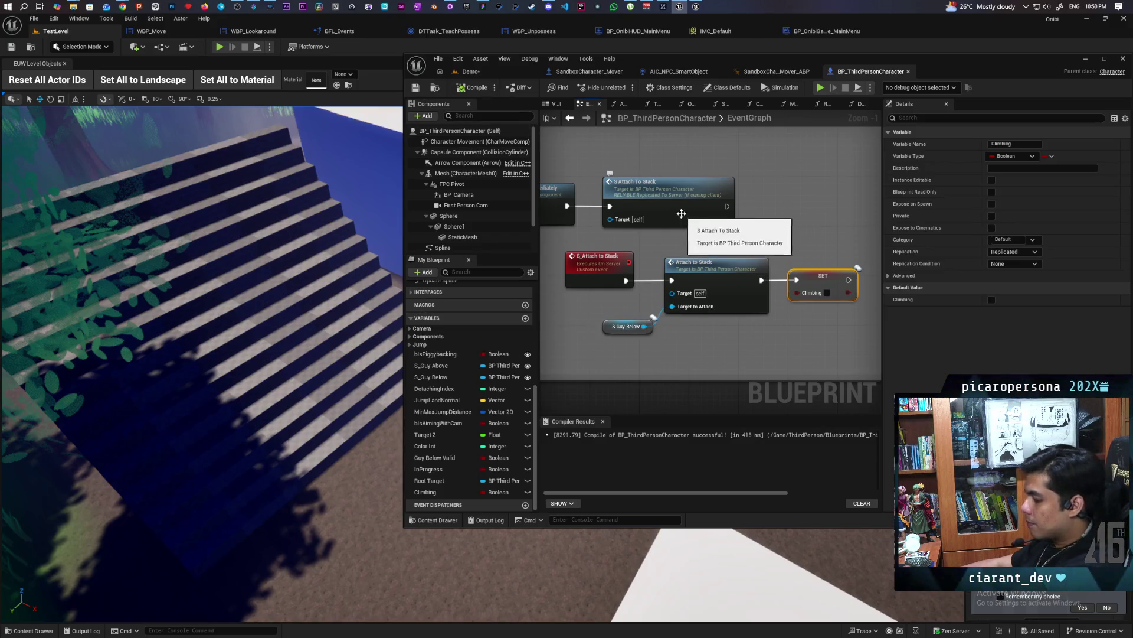
key("ctrl+shift+s")
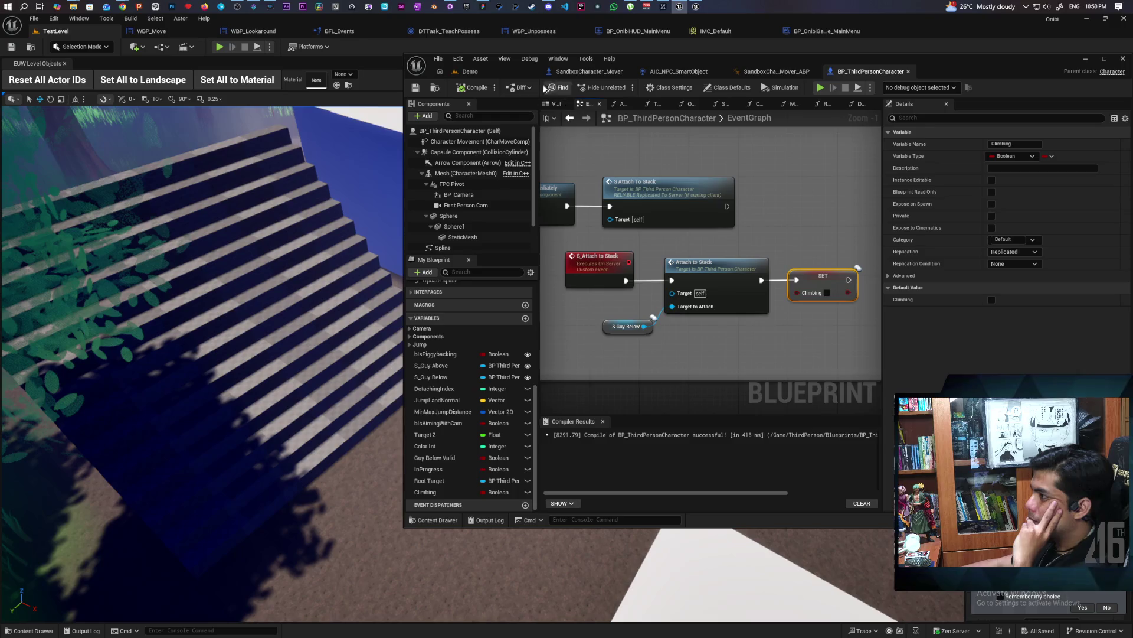
left_click(497, 73)
left_click(623, 88)
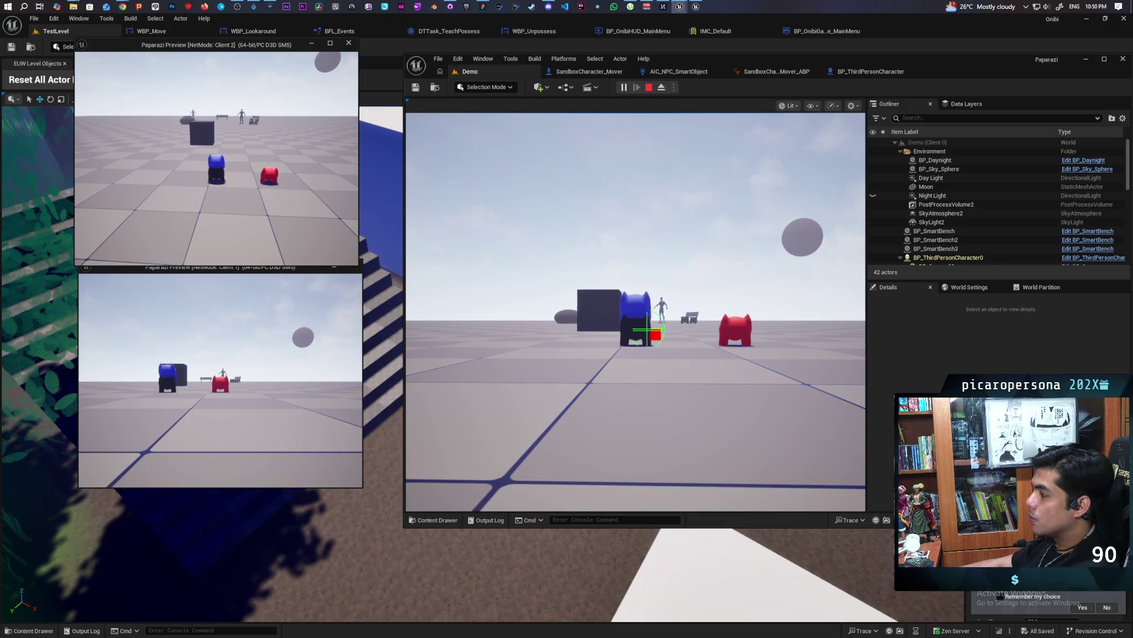
key("Escape")
left_click(870, 72)
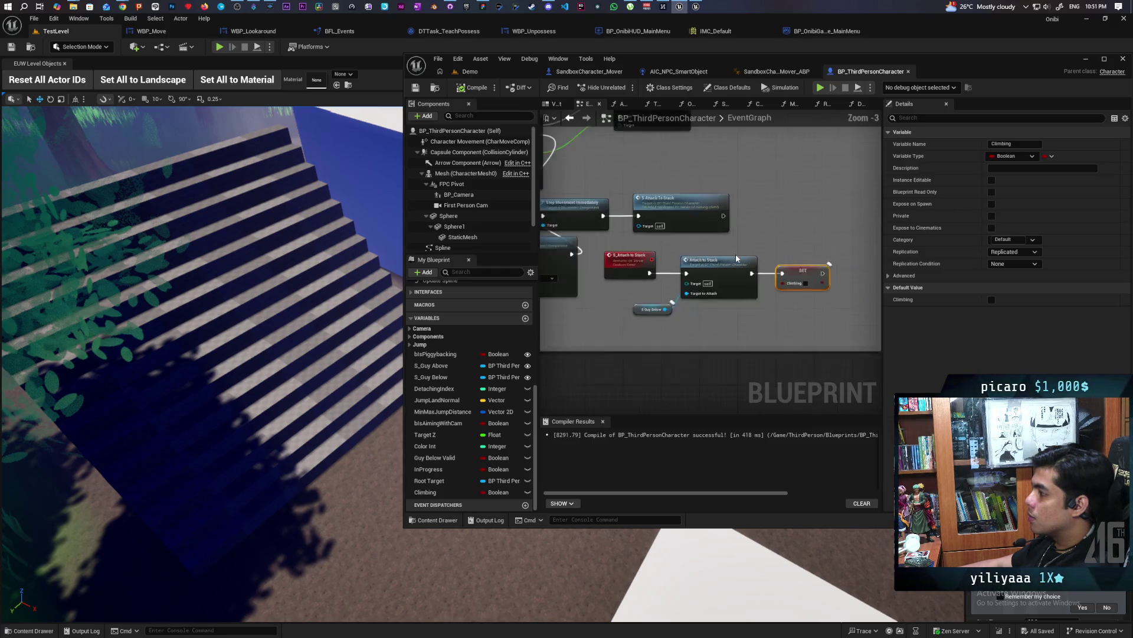
scroll(735, 250, "down", 6)
left_click_drag(736, 258, 844, 305)
scroll(698, 303, "up", 4)
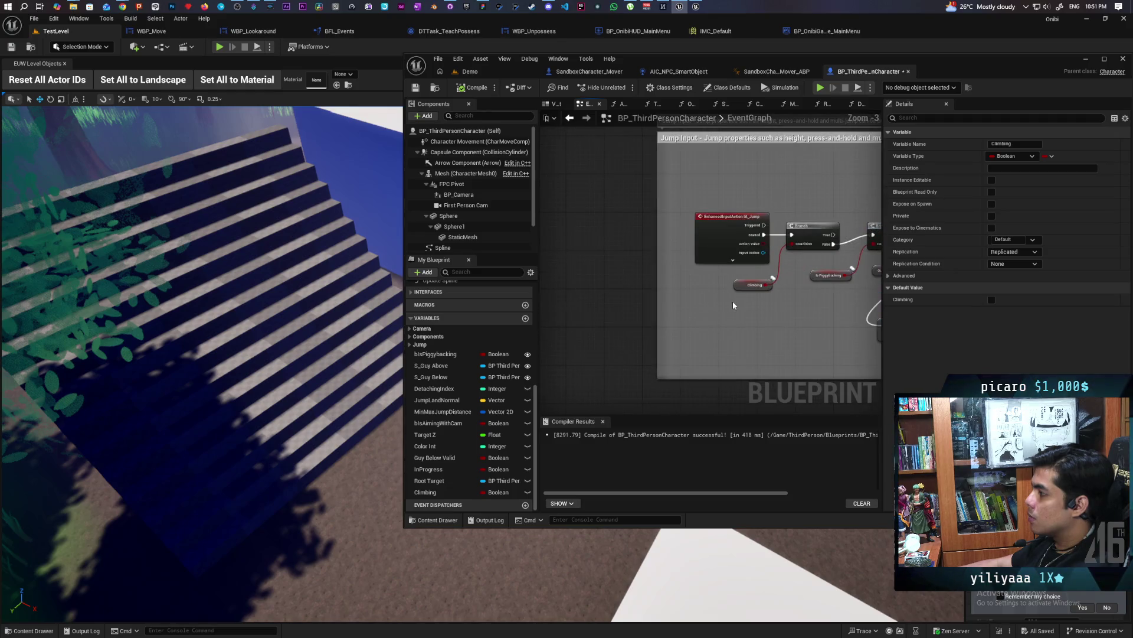
scroll(734, 304, "down", 3)
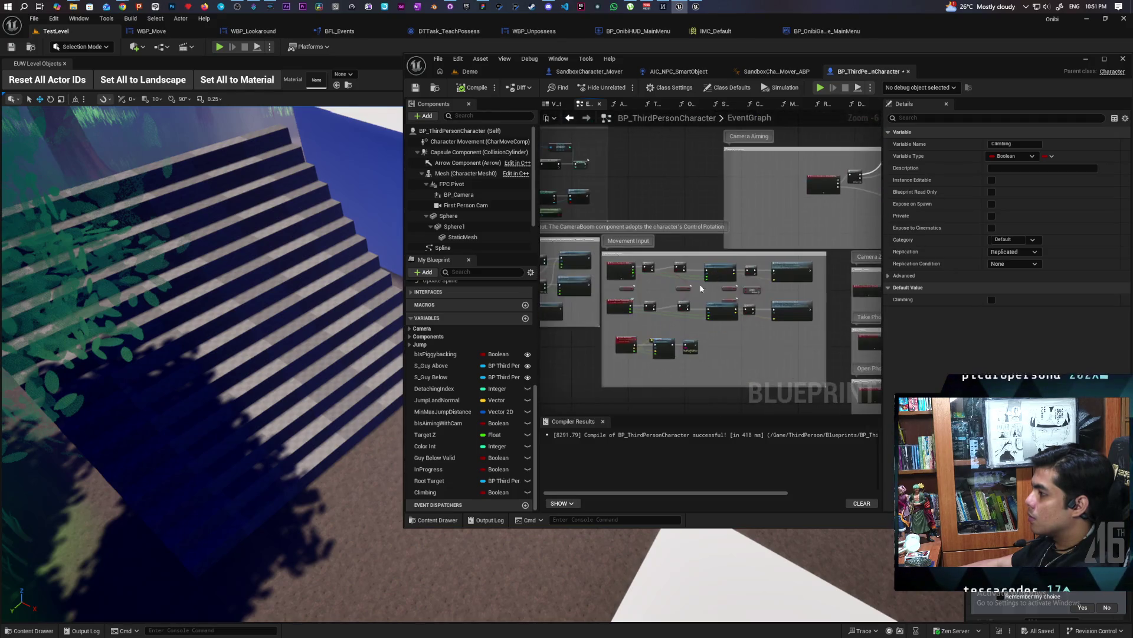
scroll(699, 288, "up", 3)
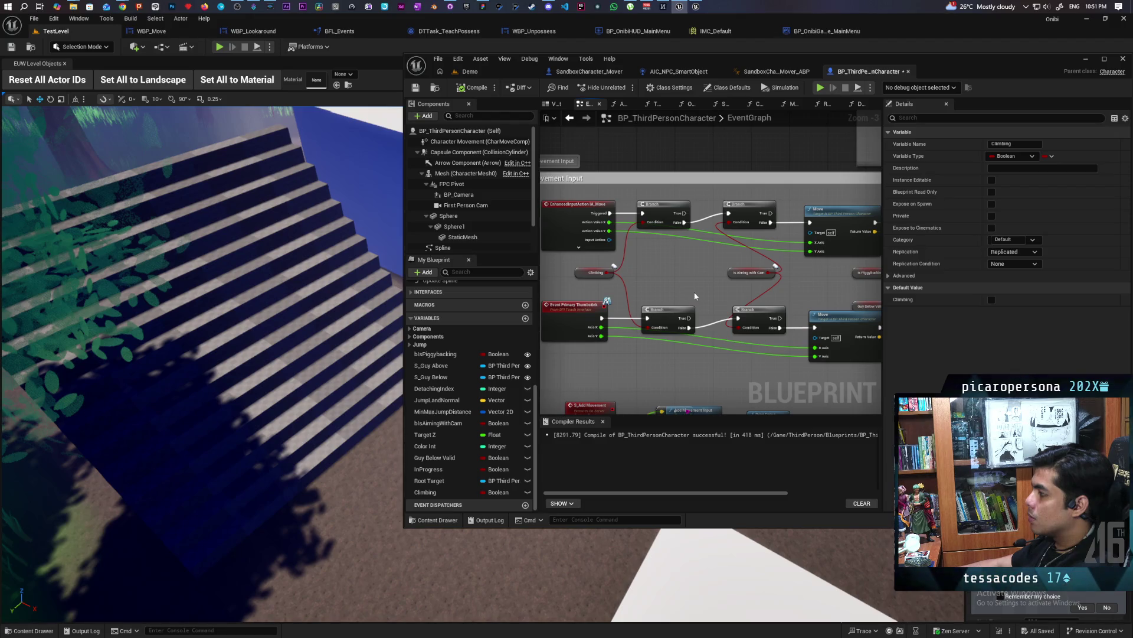
scroll(695, 296, "down", 3)
scroll(636, 297, "up", 1)
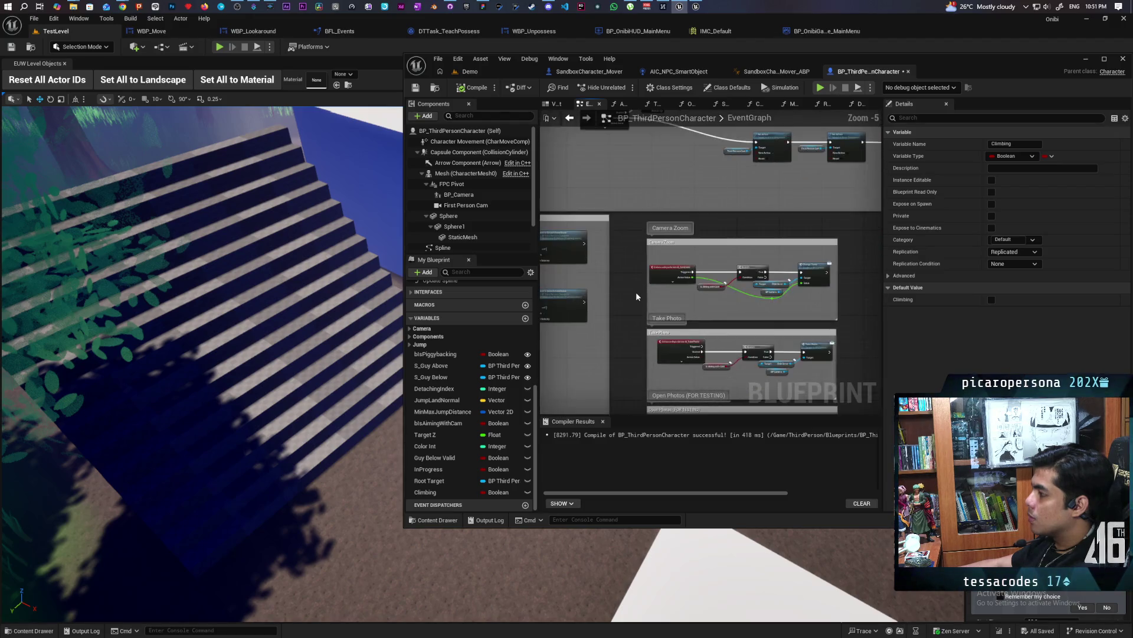
scroll(636, 291, "down", 2)
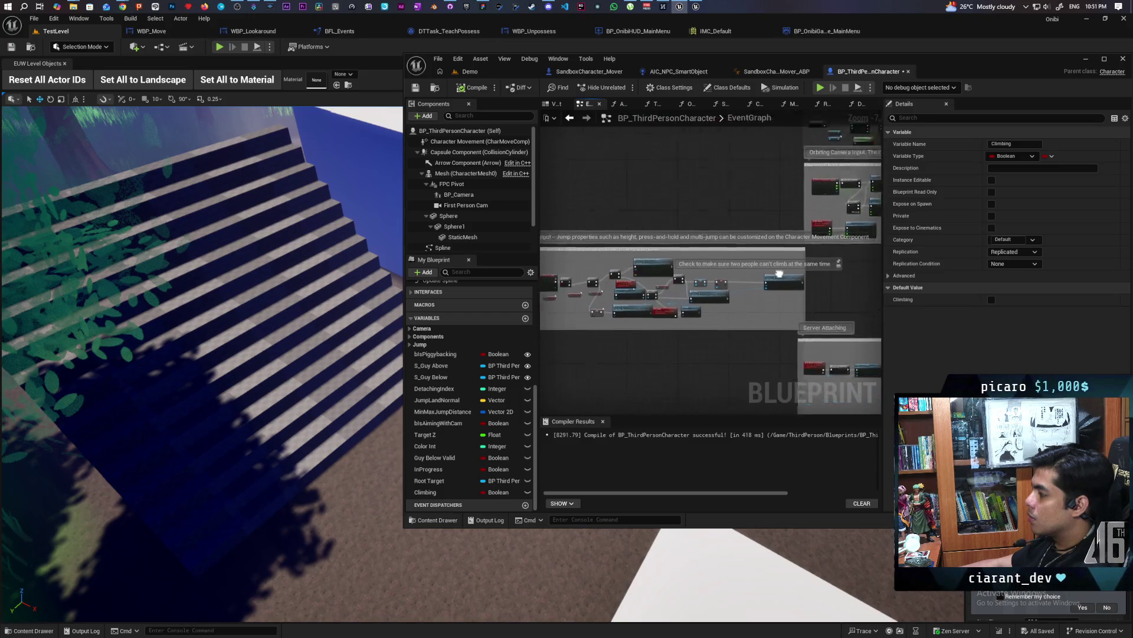
scroll(779, 273, "up", 2)
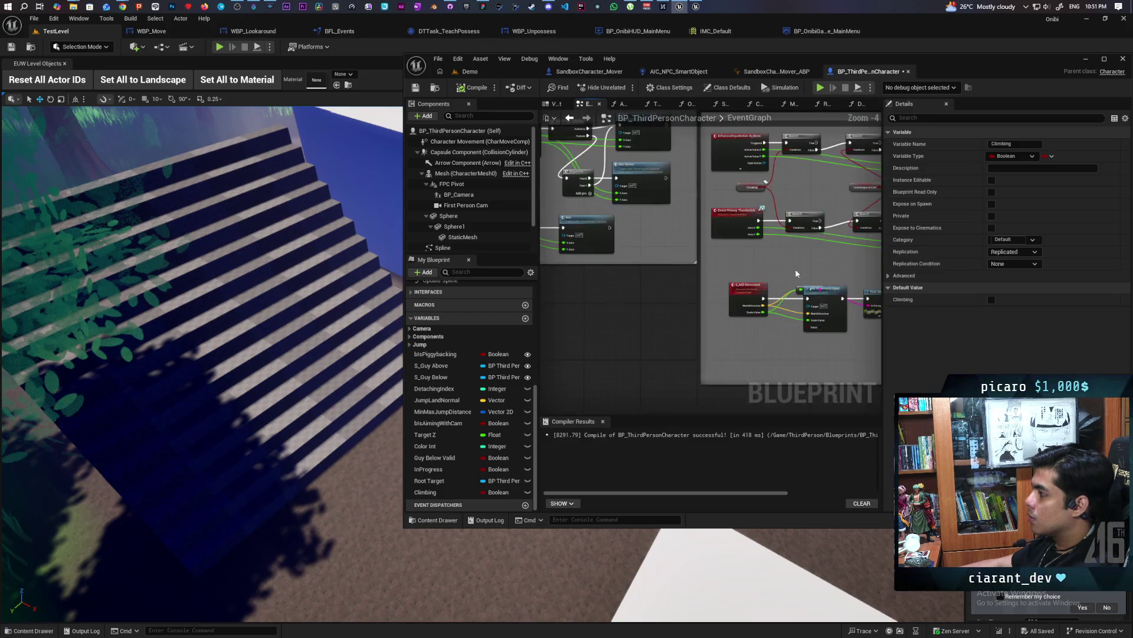
scroll(672, 303, "up", 1)
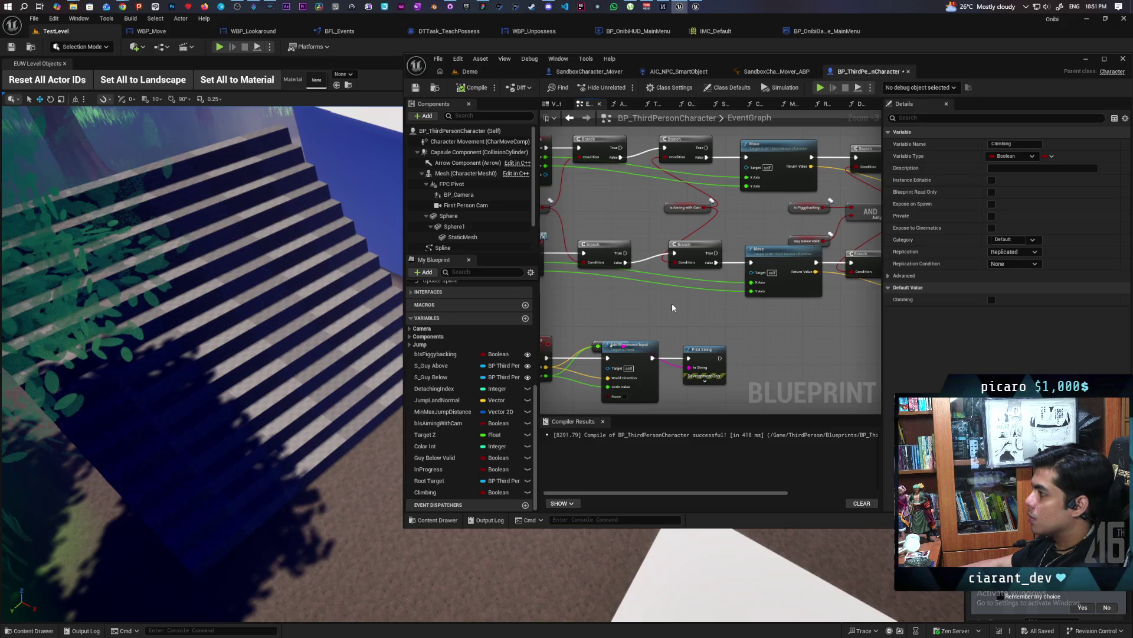
scroll(672, 303, "down", 3)
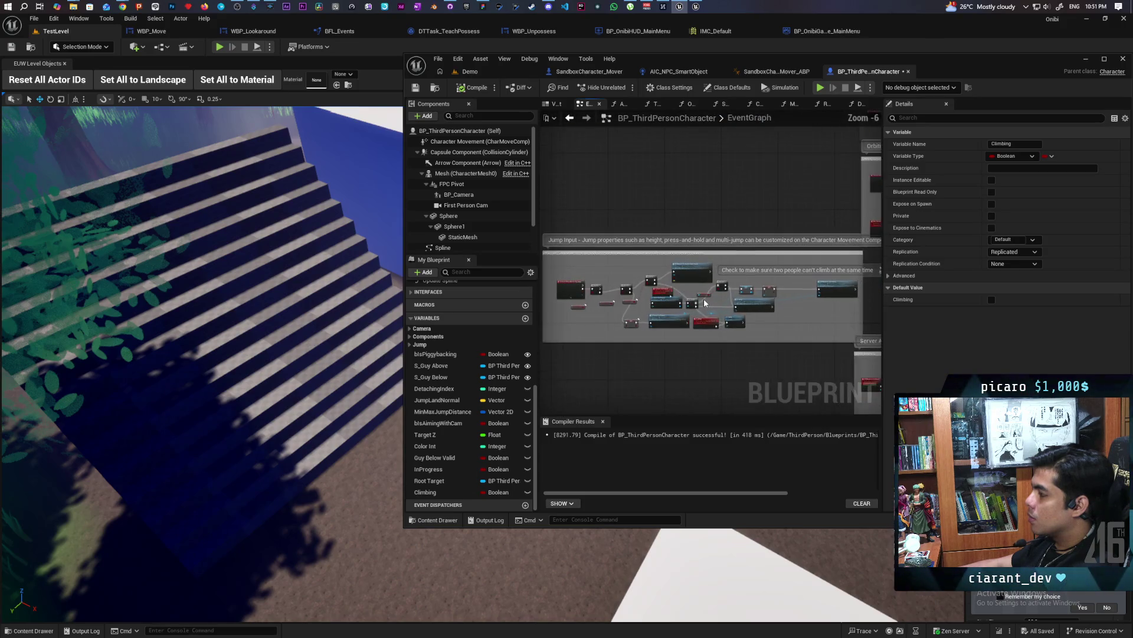
scroll(704, 303, "up", 3)
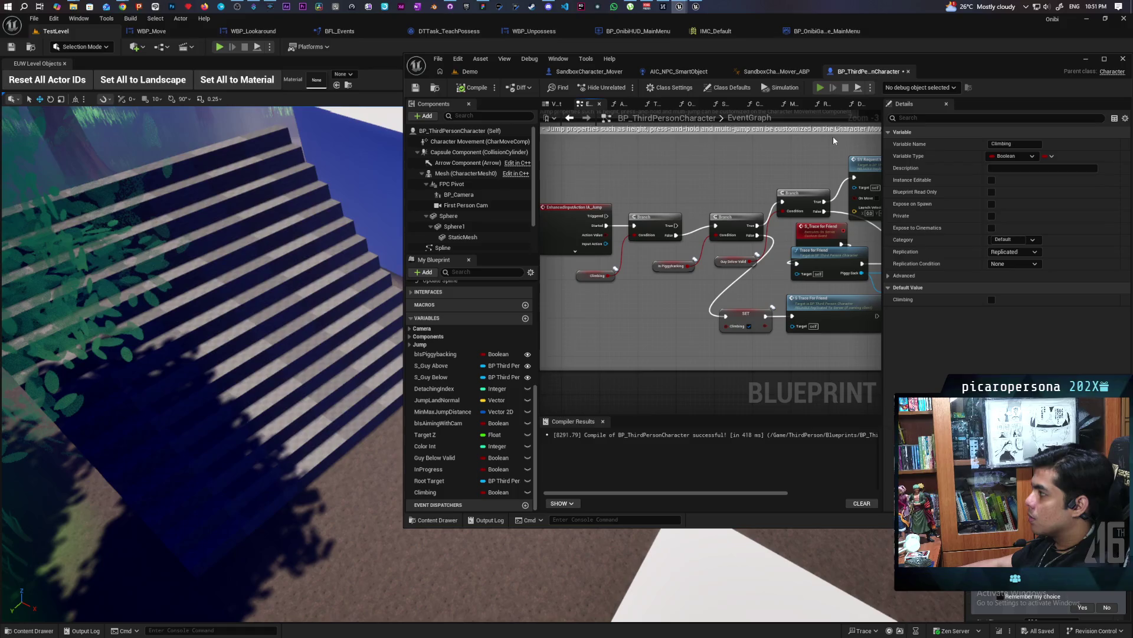
In two-client PIE, jump Client 2's blue character onto the black one, then list debuggable instances.
left_click(820, 87)
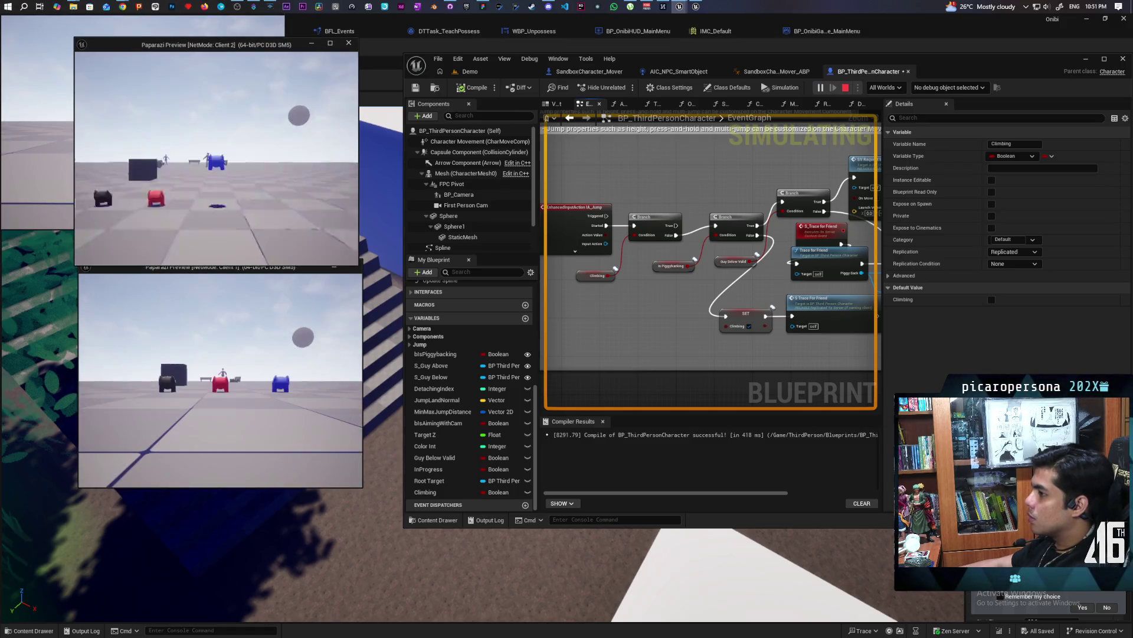
left_click(219, 165)
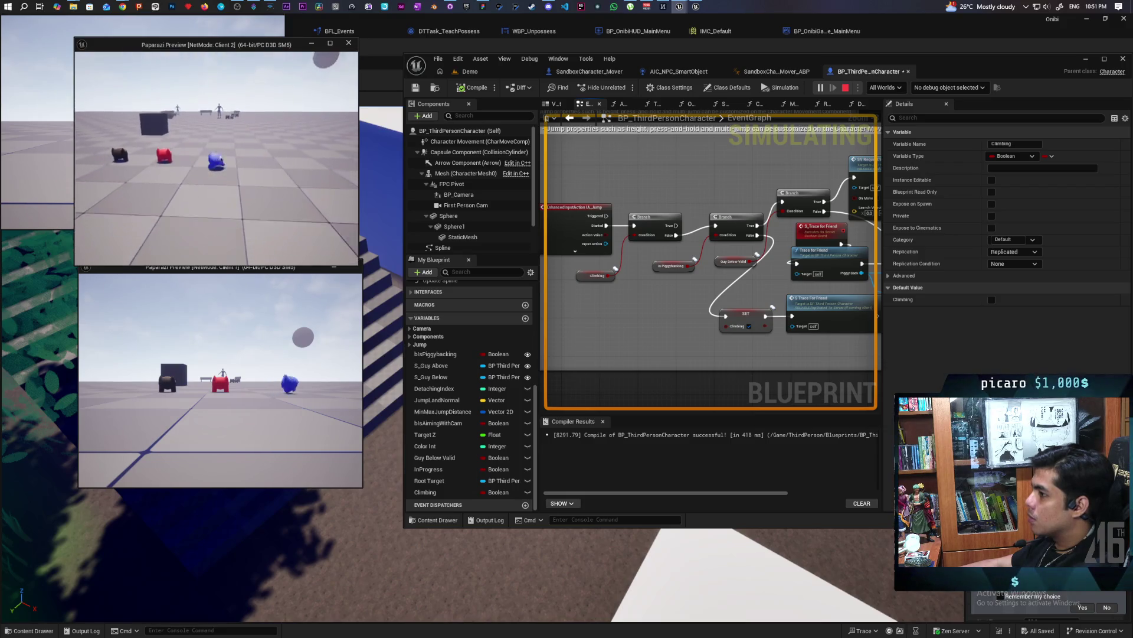
key("space")
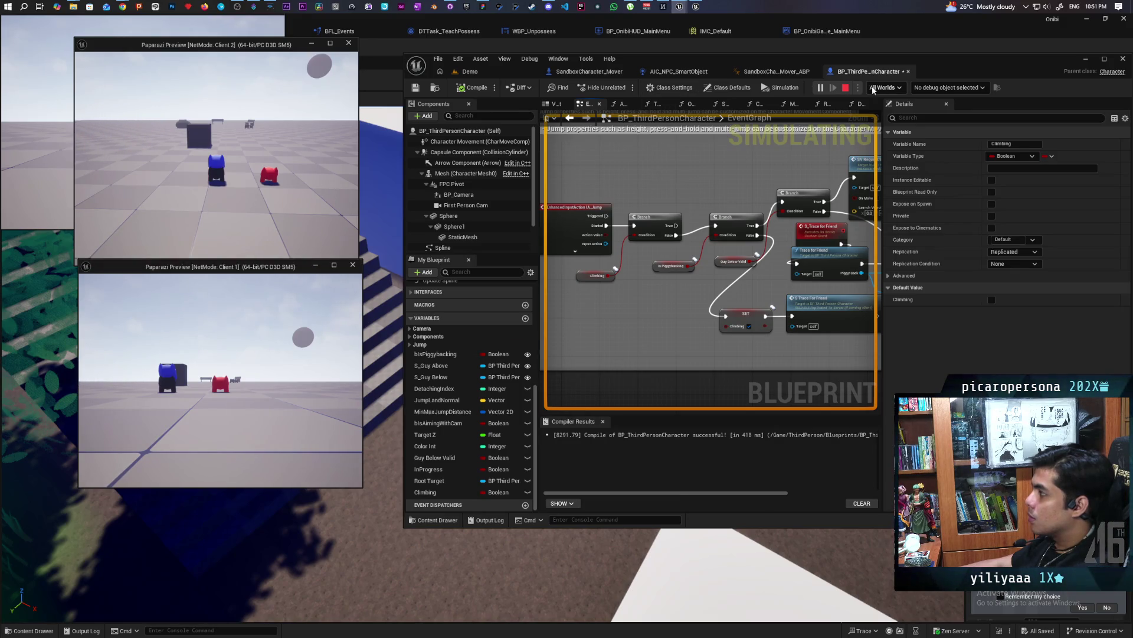
left_click(944, 88)
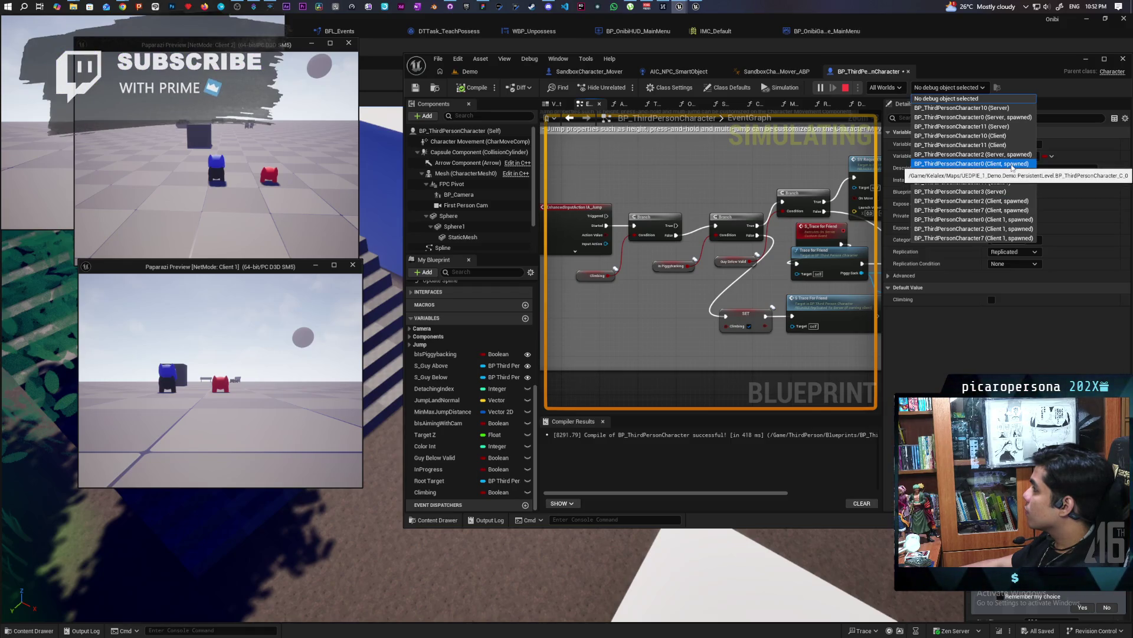
Set the debug object to 'BP_ThirdPersonCharacter0 (Client 1, spawned)'.
left_click(1012, 164)
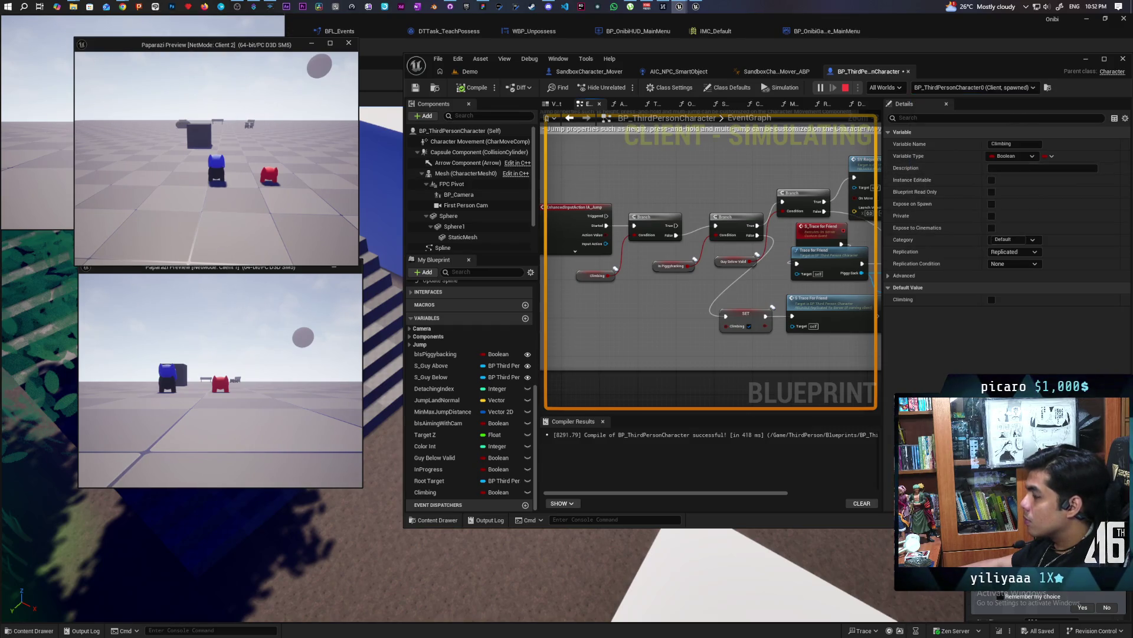
left_click(1027, 90)
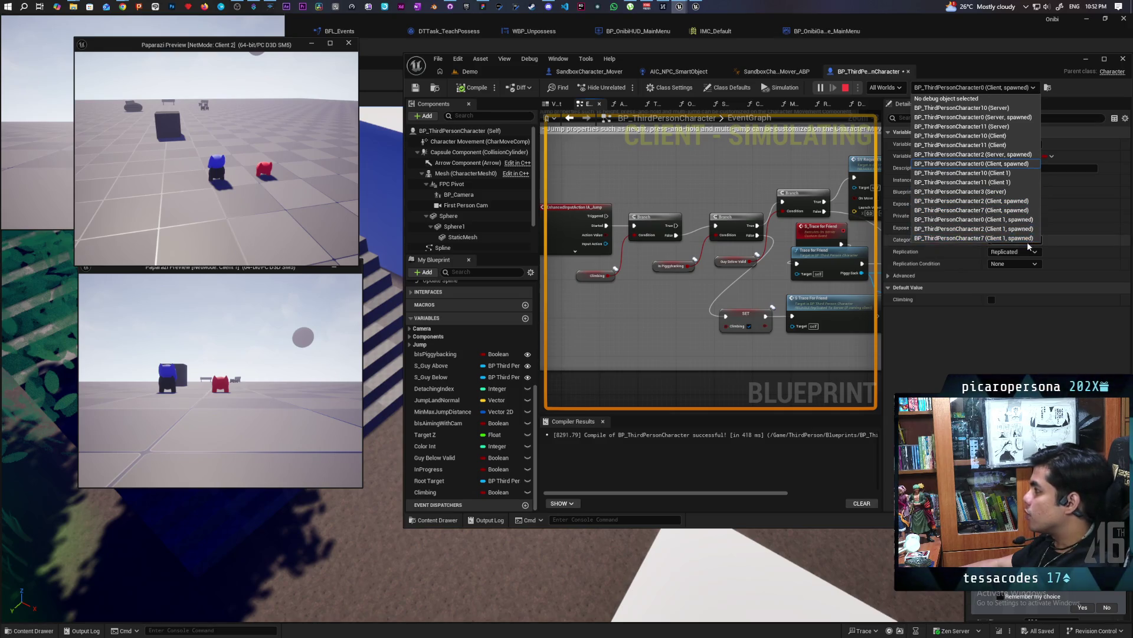
left_click(1025, 220)
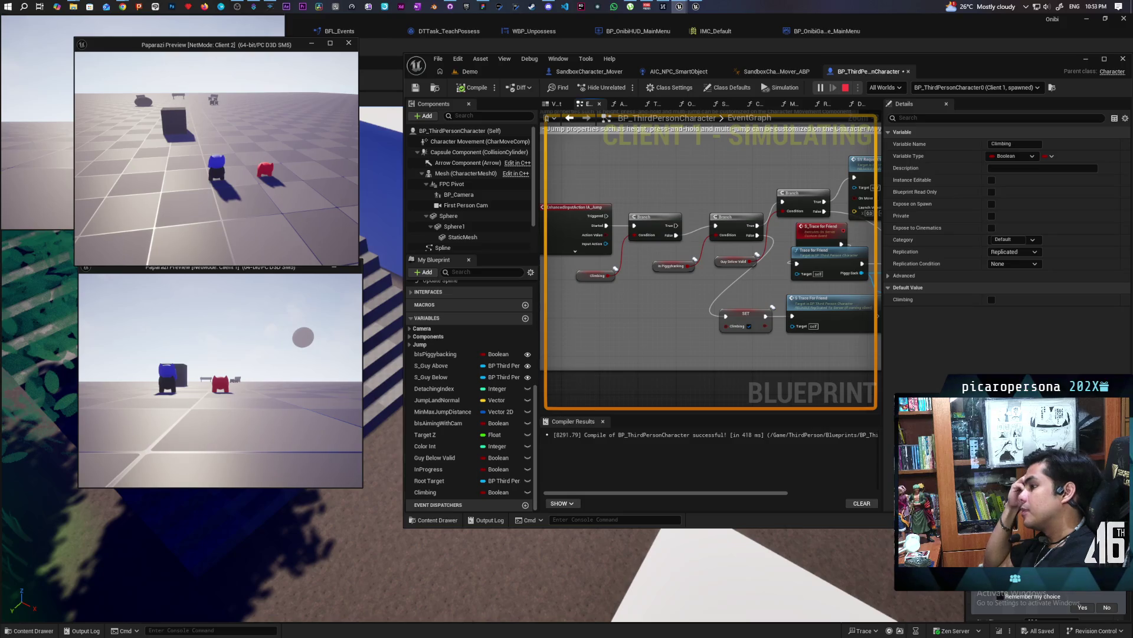
Restart the two-client session and walk the blue character around with A and S.
key("Escape")
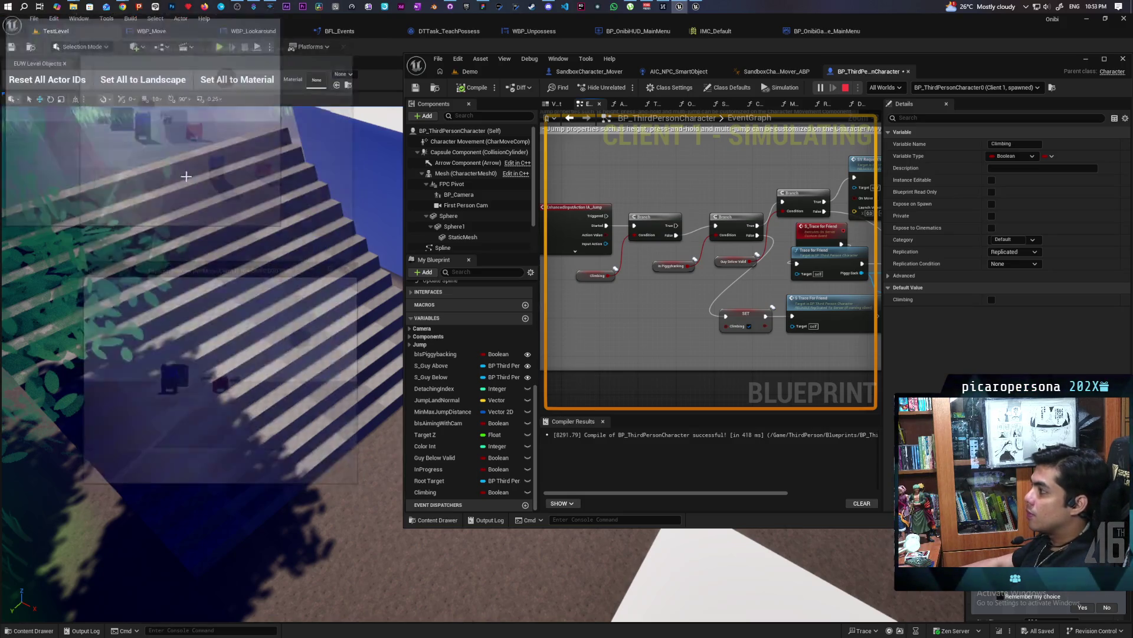
left_click(819, 87)
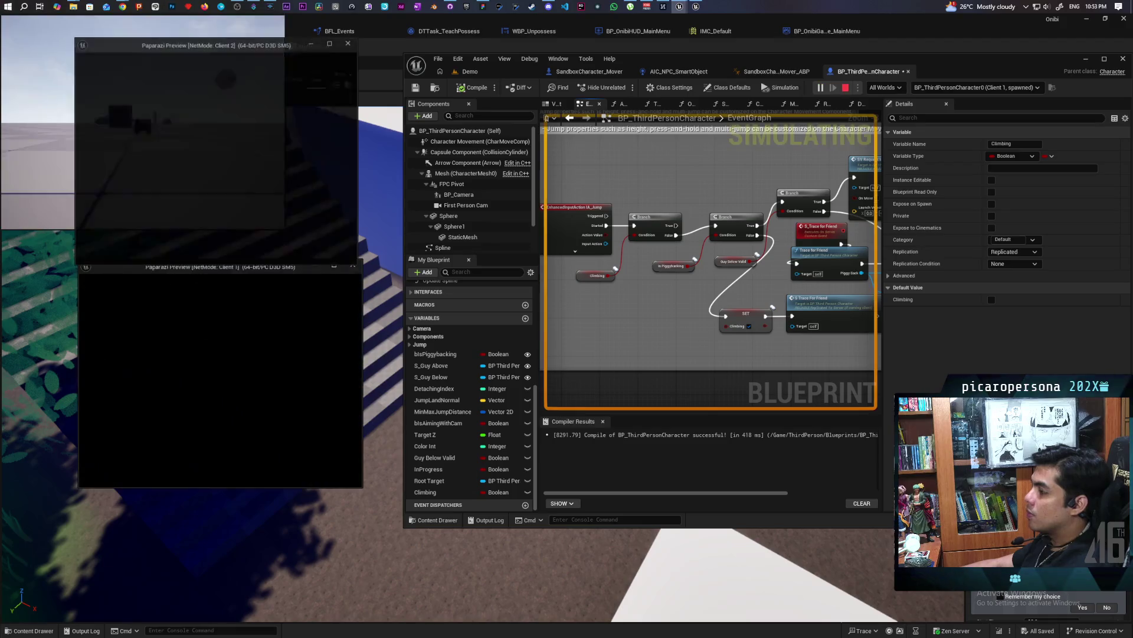
key("alt+Tab")
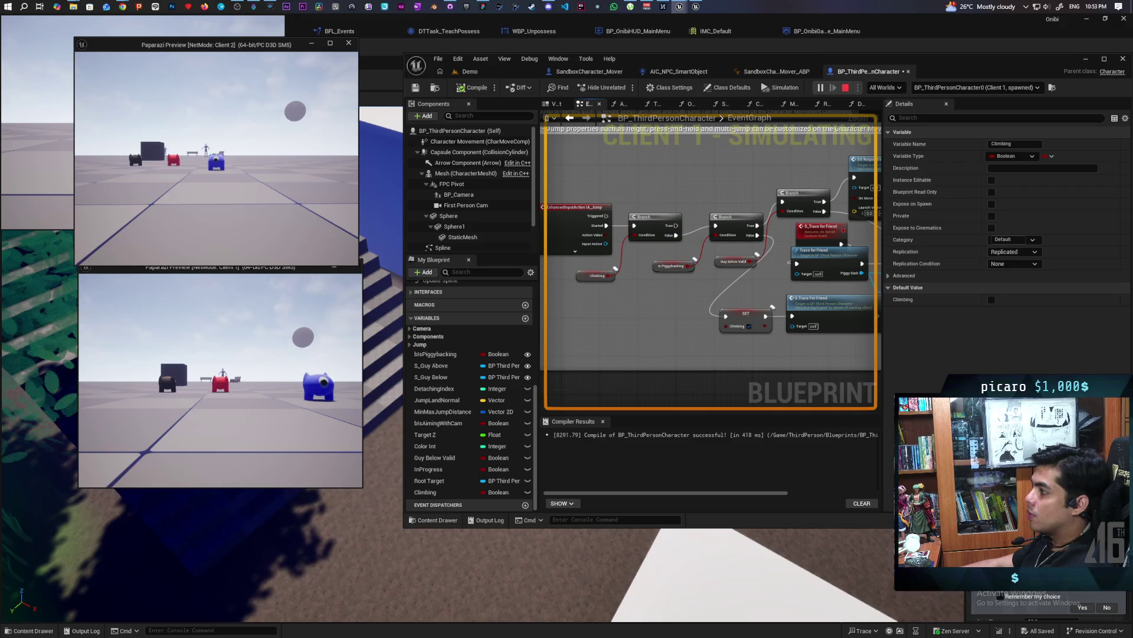
key("a")
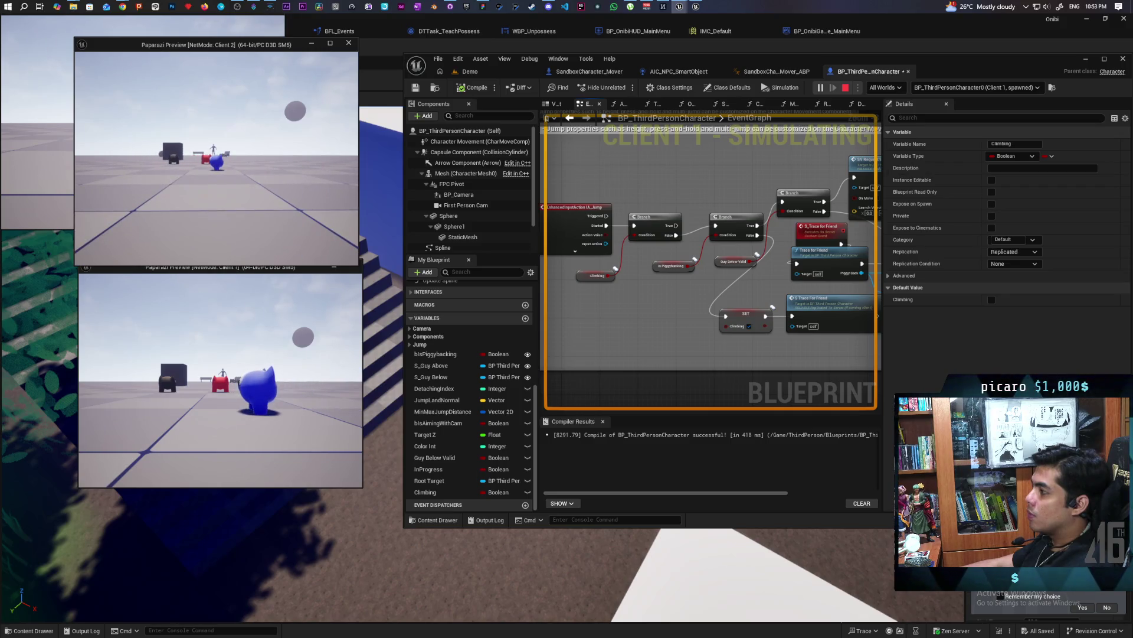
key("a")
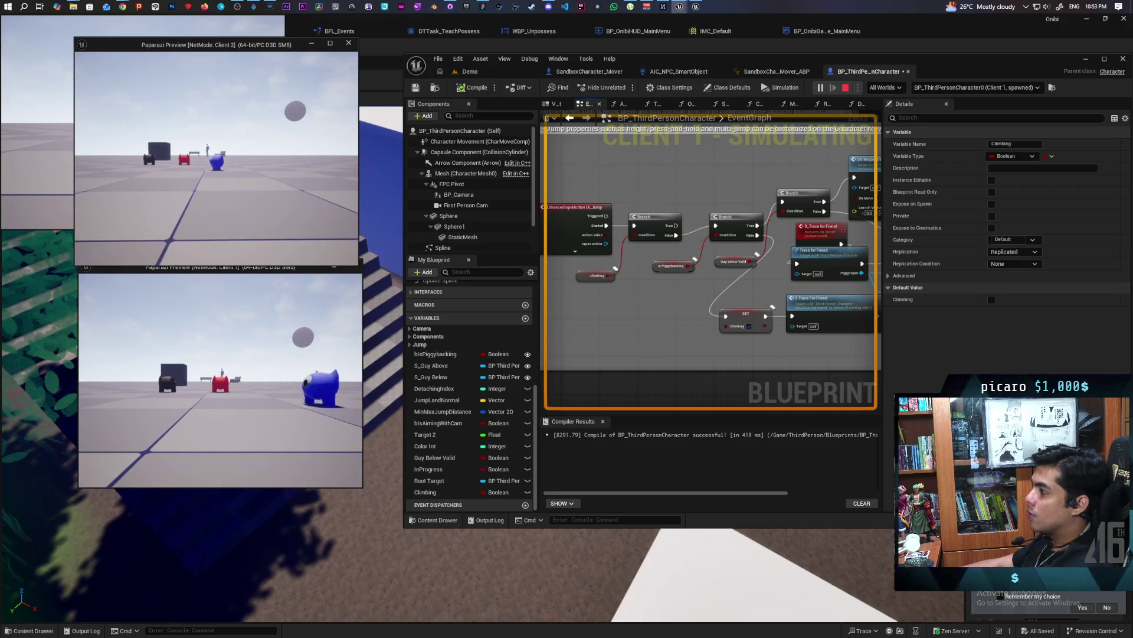
key("a")
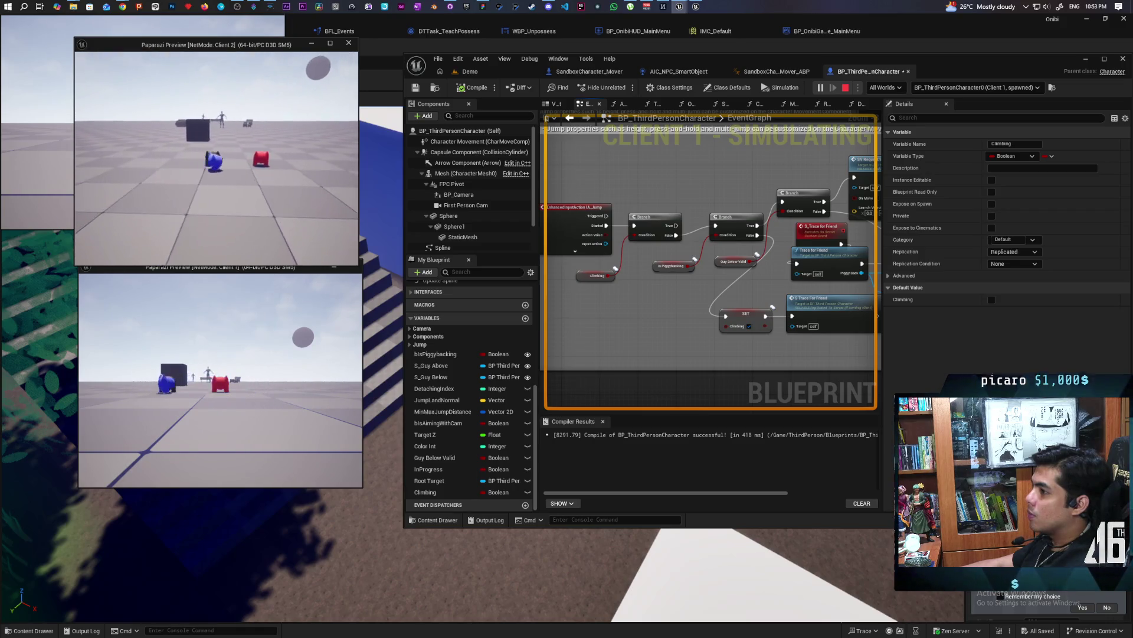
key("a")
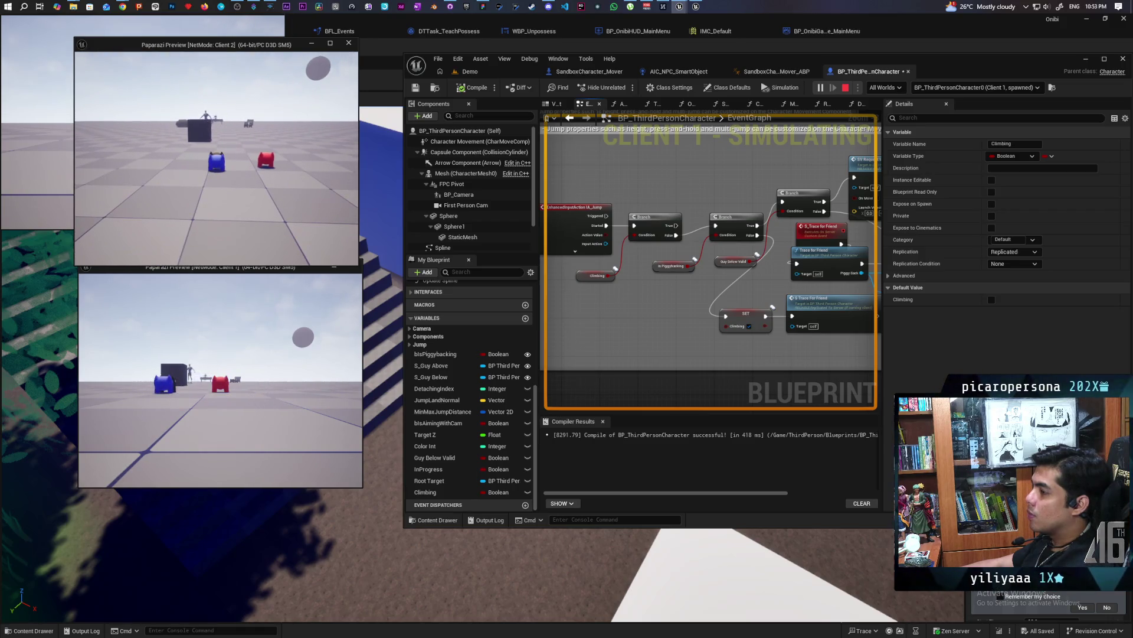
key("s")
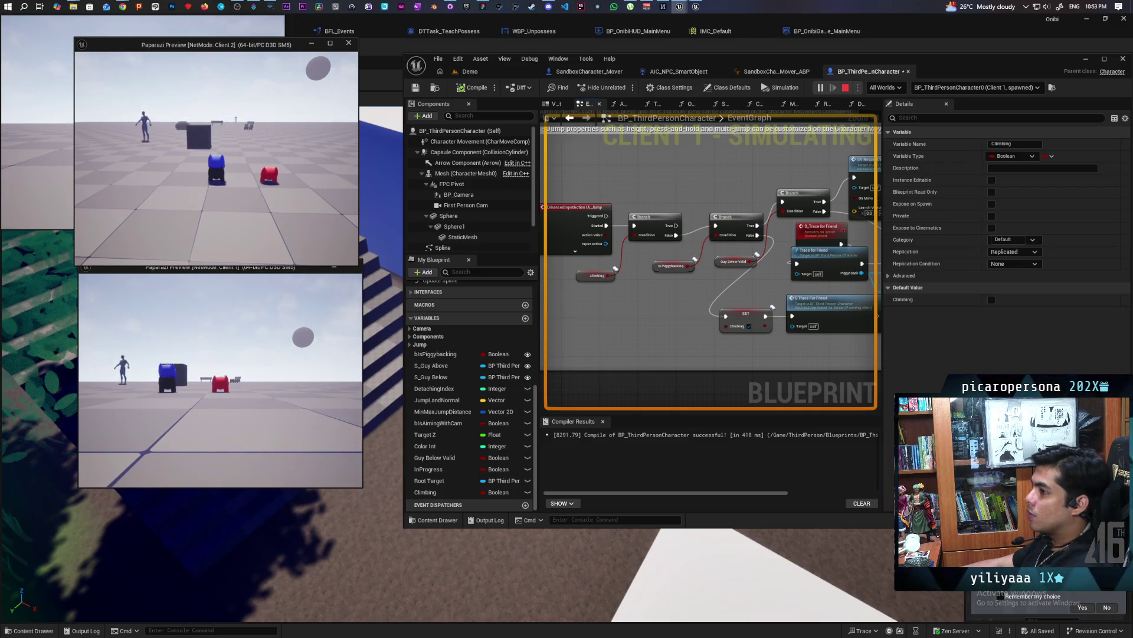
Zoom the character graph in and out while Client 1's character is debugged.
scroll(582, 283, "down", 10)
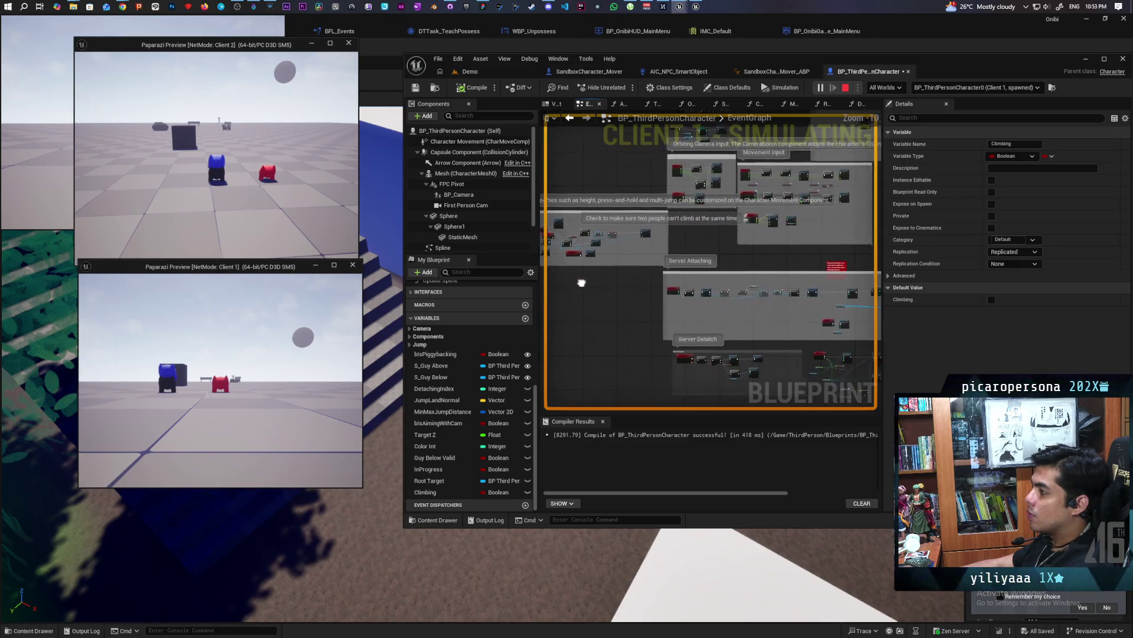
scroll(581, 282, "up", 7)
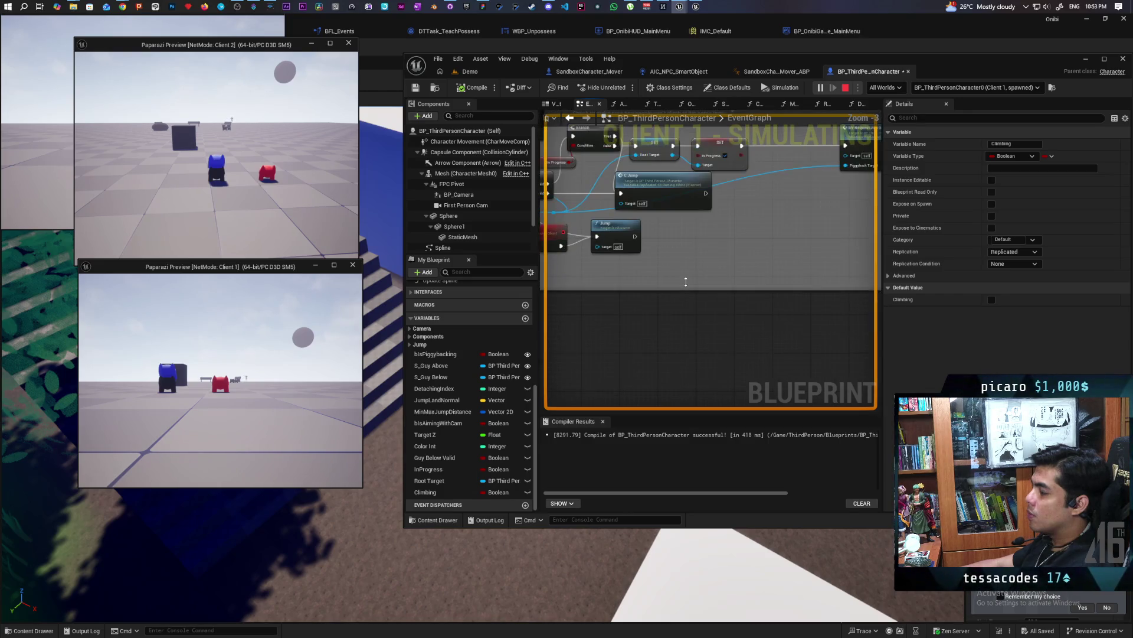
scroll(686, 282, "down", 1)
scroll(738, 277, "down", 4)
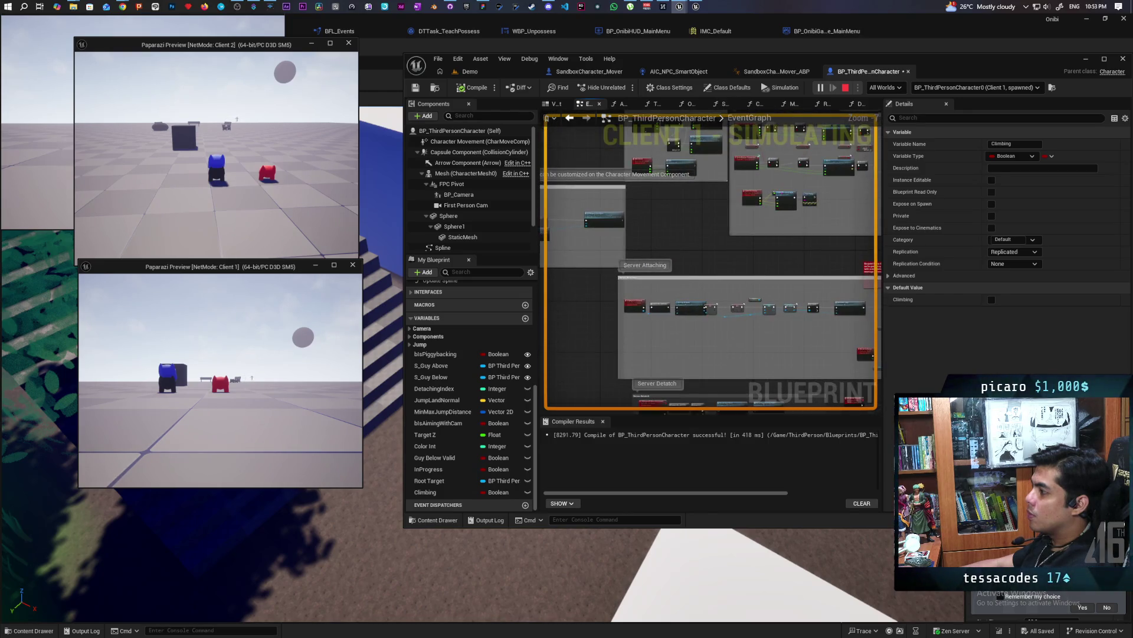
scroll(679, 241, "up", 4)
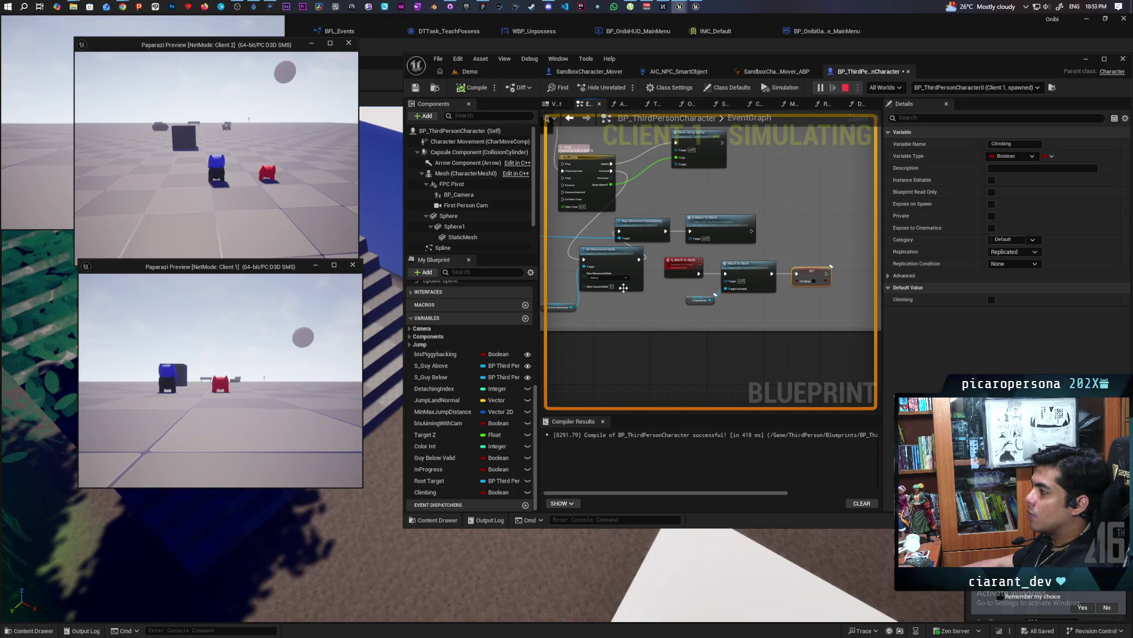
left_click(846, 89)
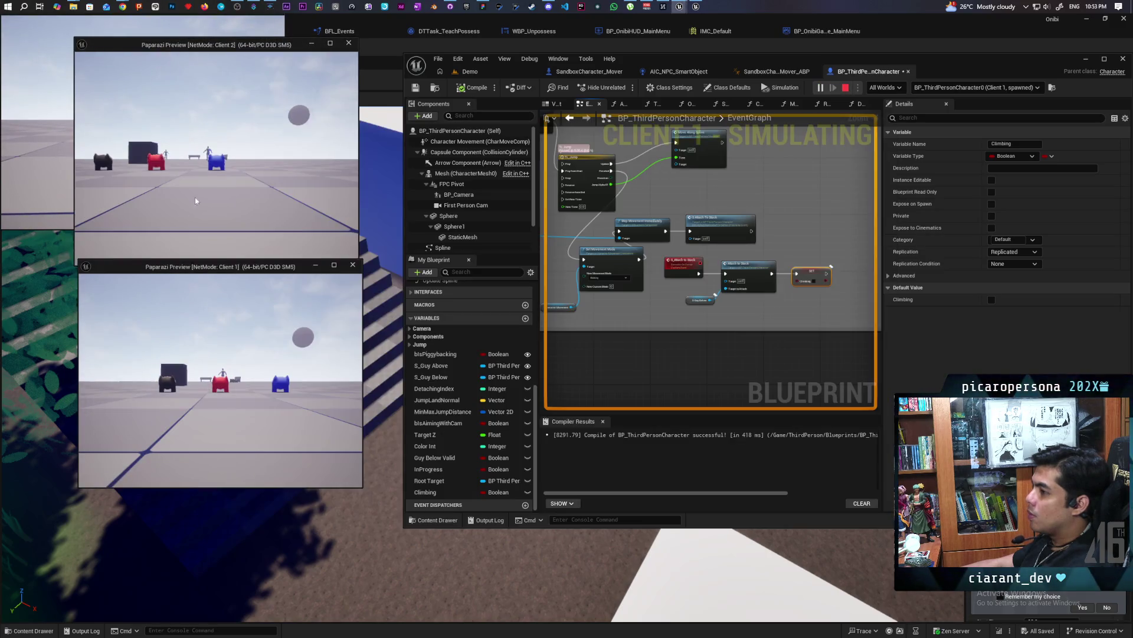
Walk the blue character onto the dark one, then frame the Server Attaching and Jump Input nodes.
key("w")
key("w")
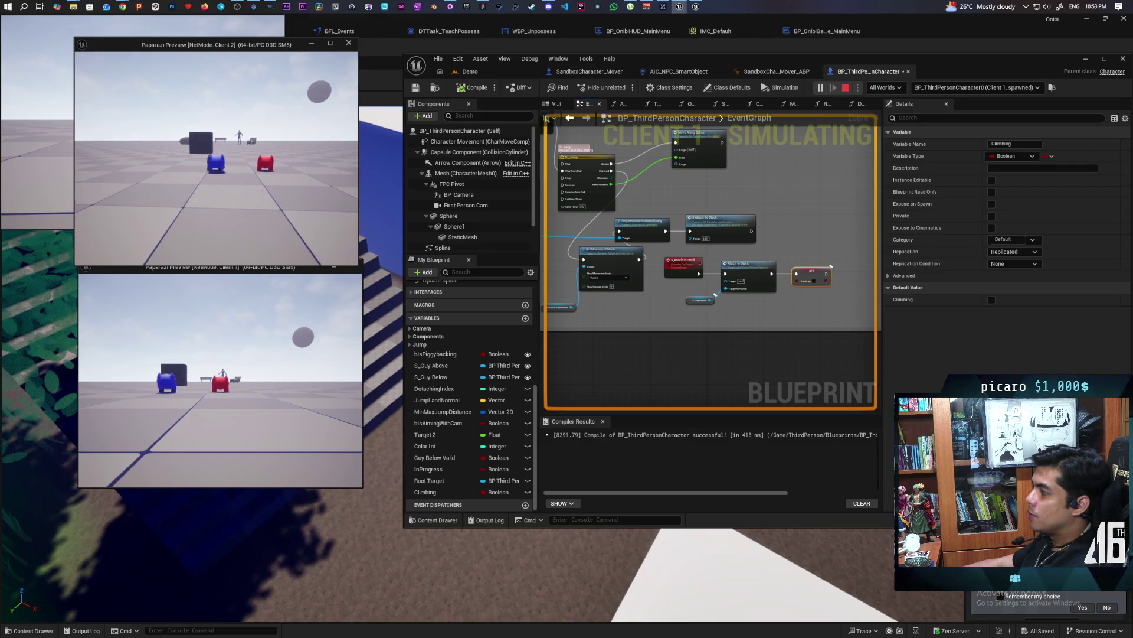
key("w")
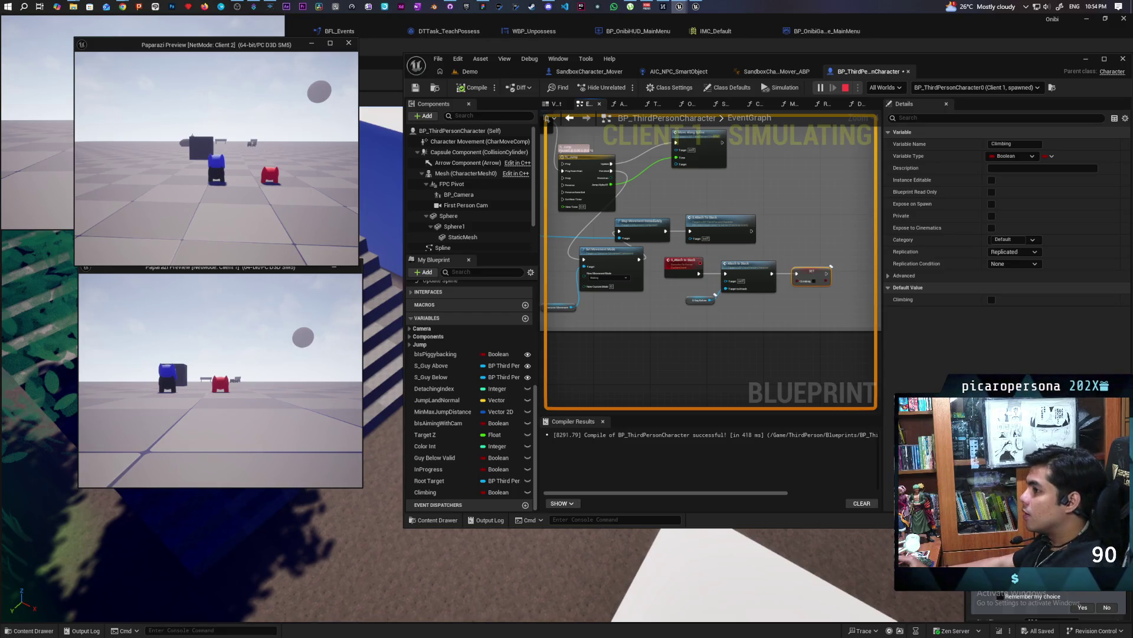
scroll(790, 305, "down", 5)
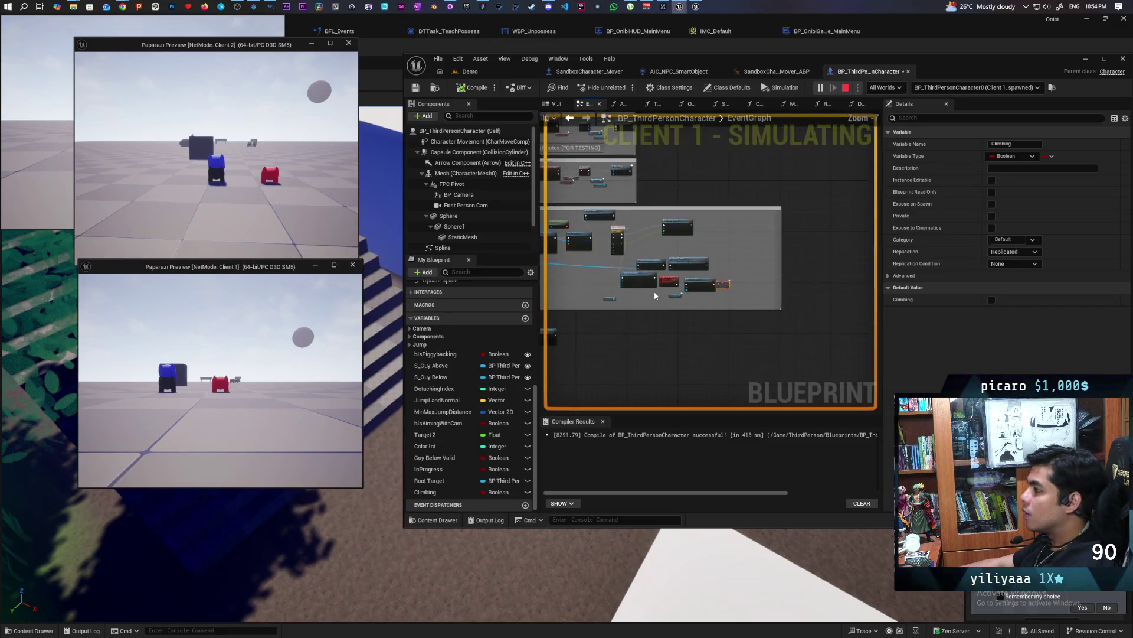
scroll(726, 277, "up", 4)
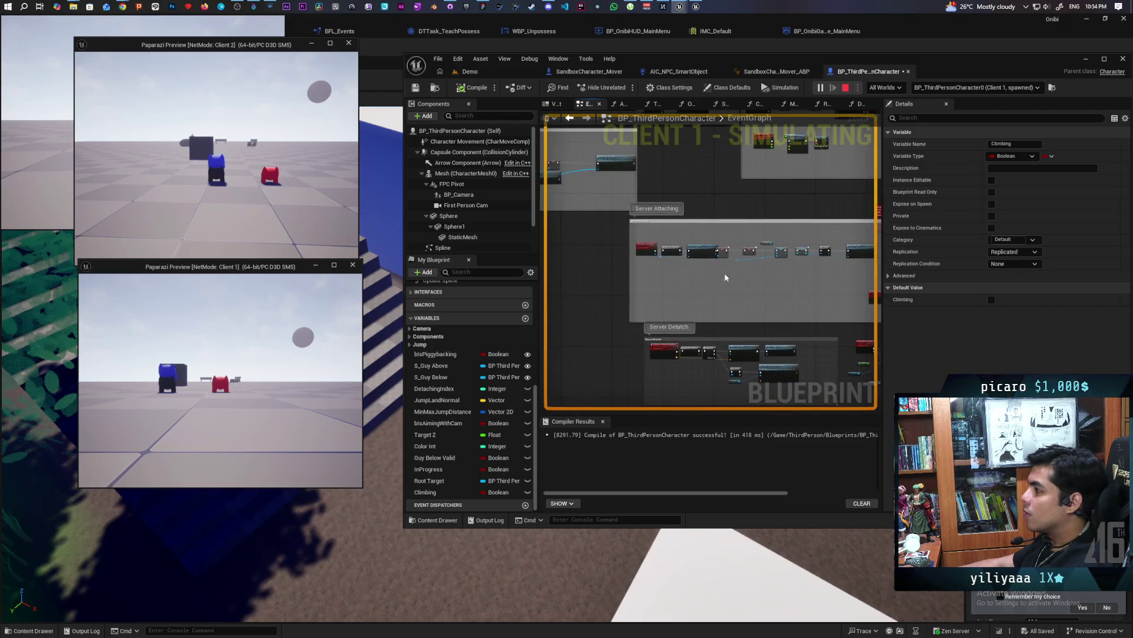
scroll(637, 260, "up", 4)
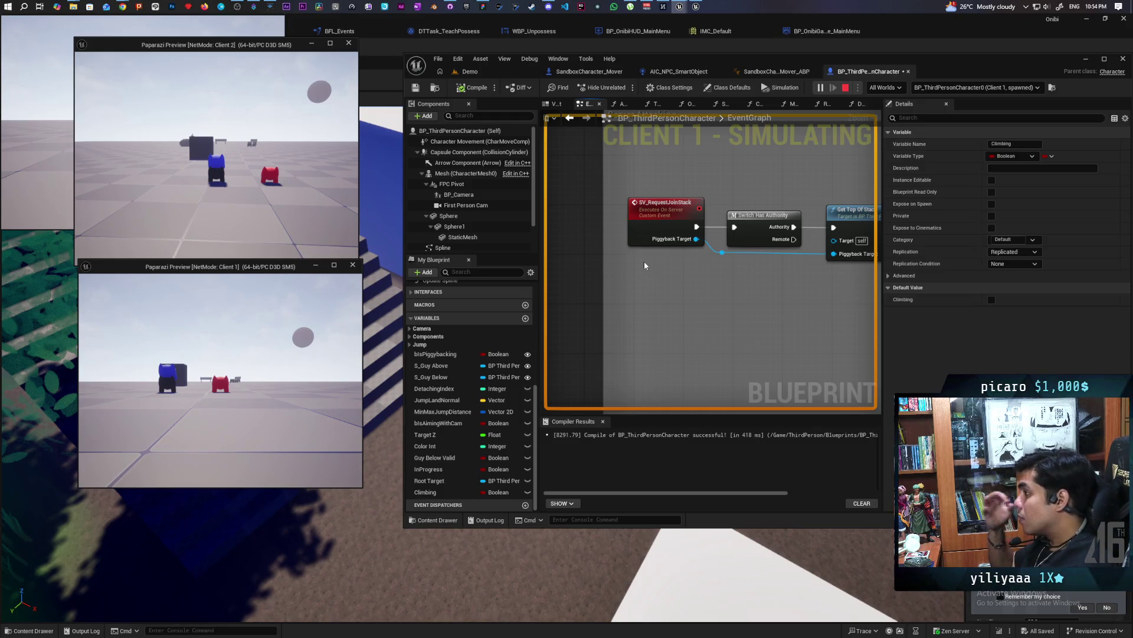
scroll(830, 286, "down", 3)
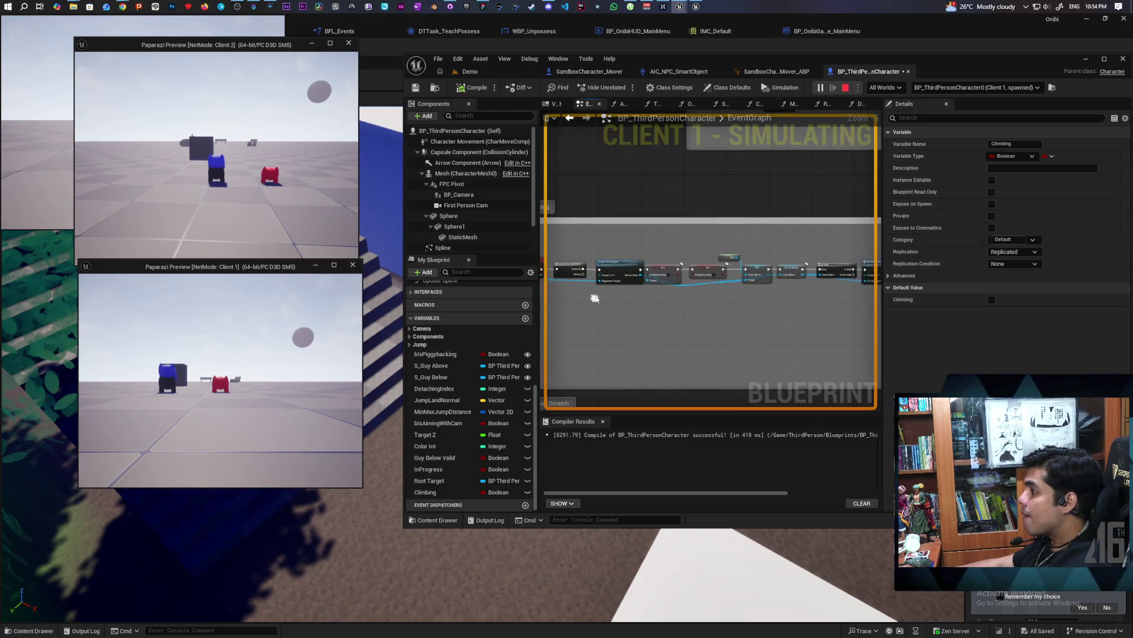
scroll(605, 292, "up", 3)
scroll(606, 295, "down", 5)
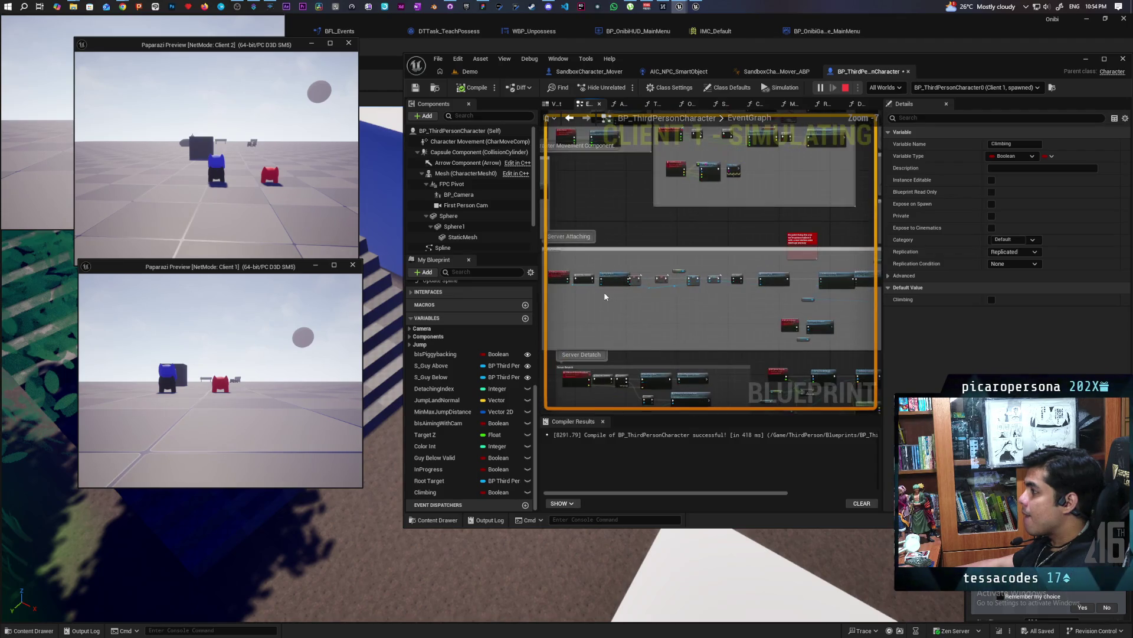
scroll(606, 300, "up", 3)
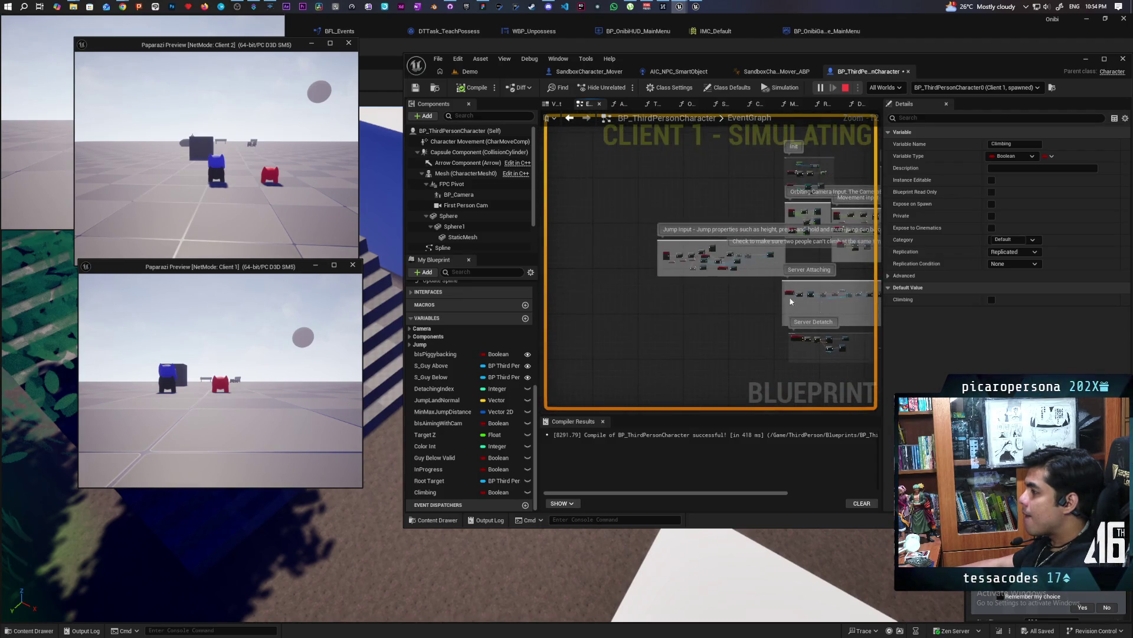
scroll(744, 284, "up", 4)
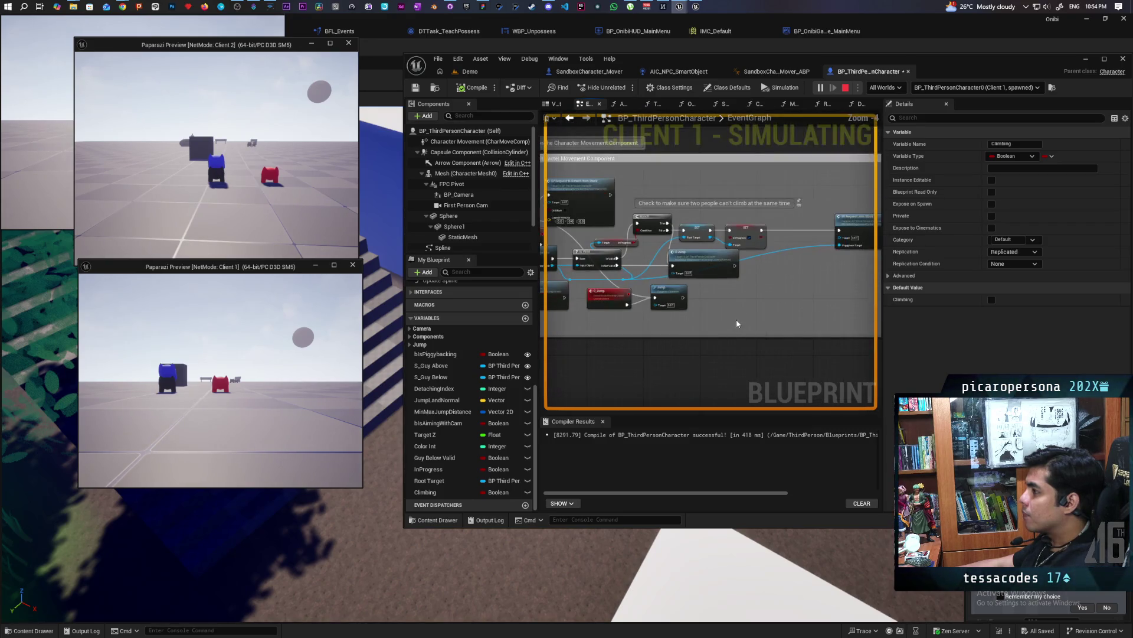
left_click_drag(765, 320, 765, 323)
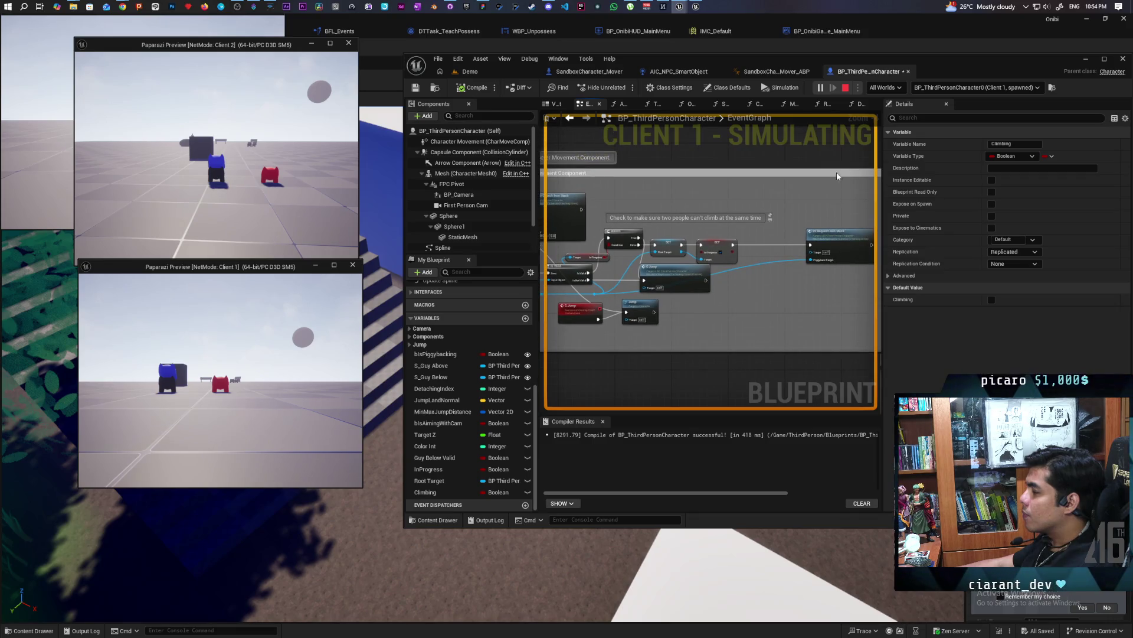
left_click(845, 88)
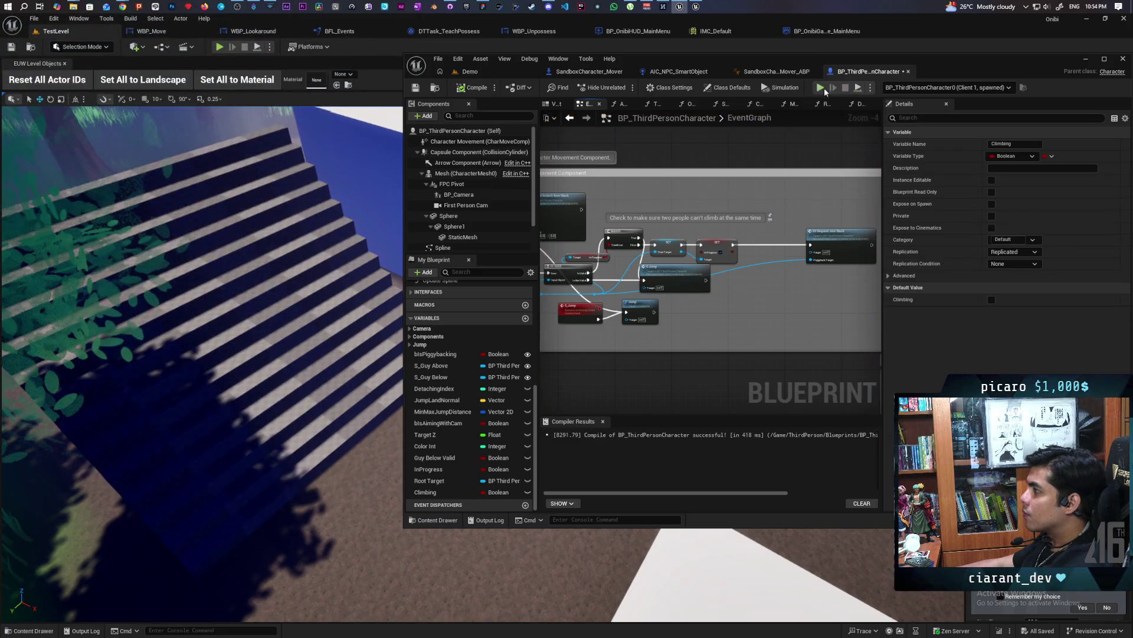
key("alt+p")
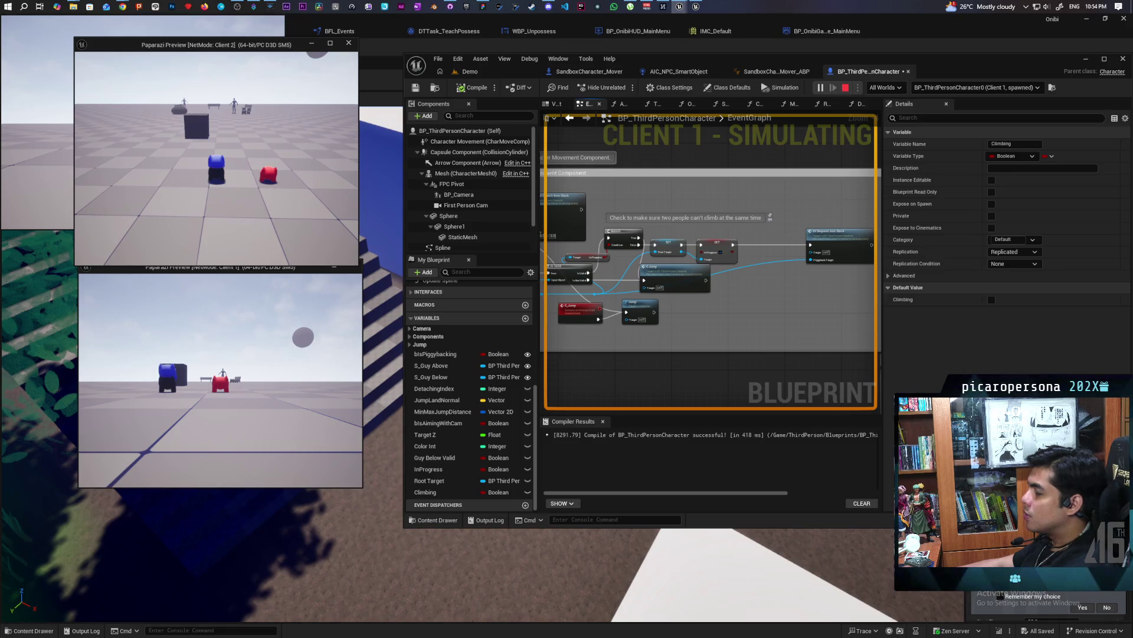
scroll(710, 306, "down", 5)
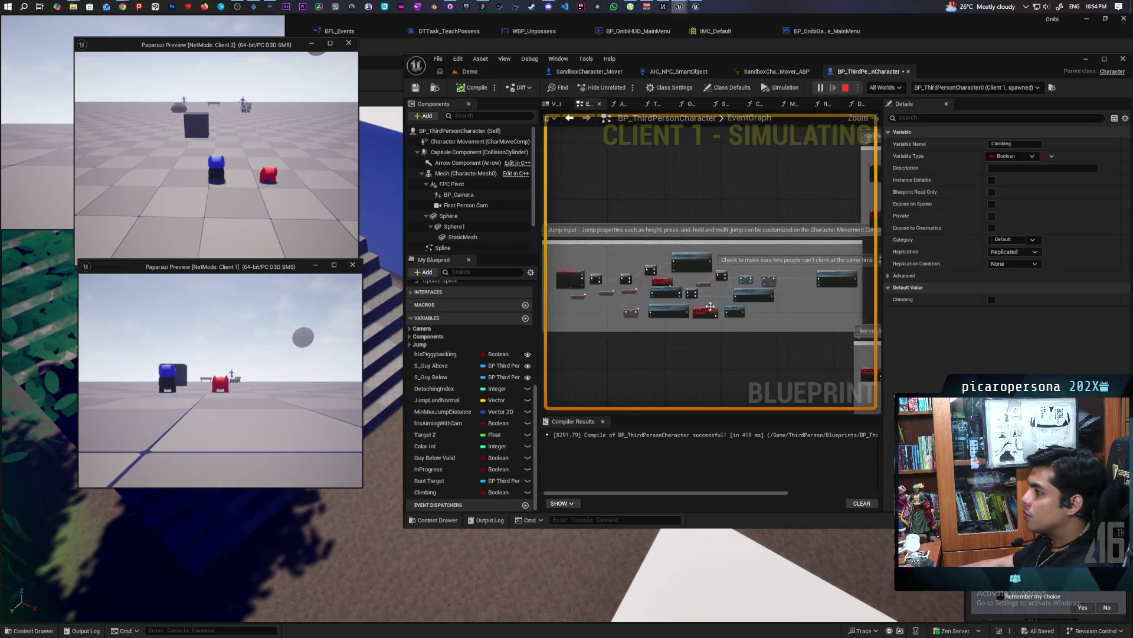
scroll(710, 306, "up", 2)
mouse_move(657, 323)
left_mouse_down()
mouse_move(675, 317)
mouse_move(645, 324)
left_mouse_up()
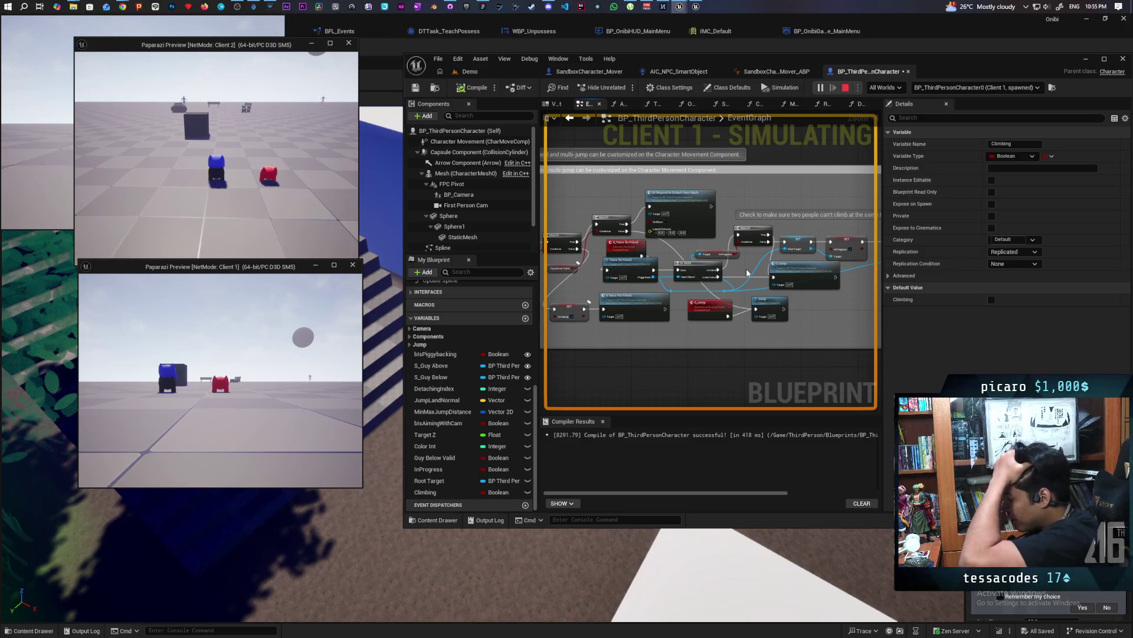
scroll(748, 273, "down", 5)
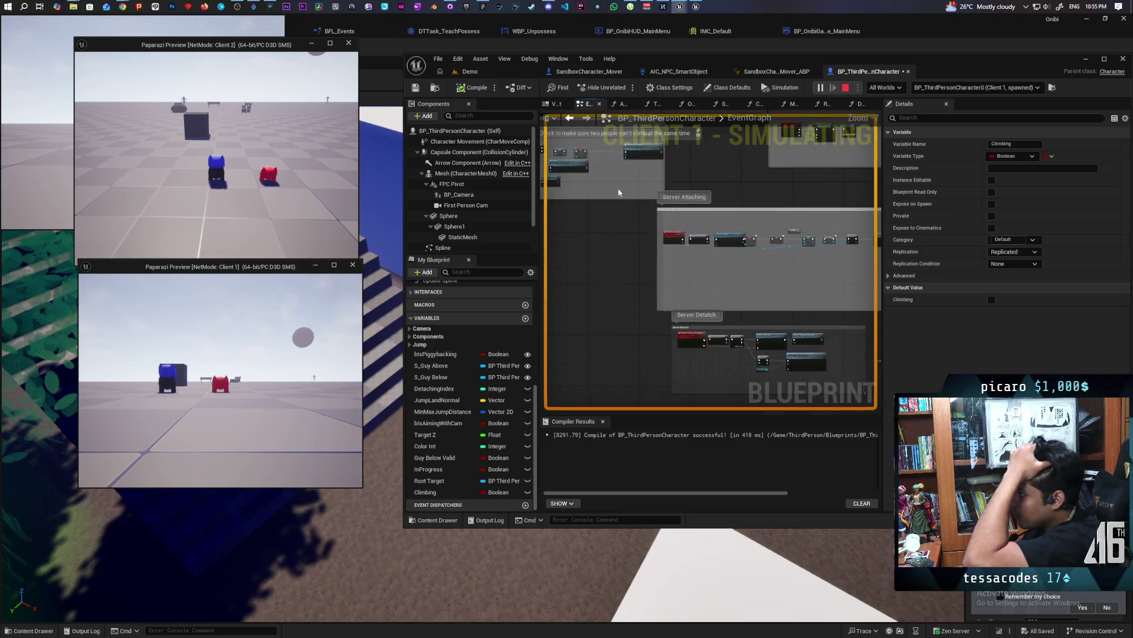
scroll(744, 317, "up", 5)
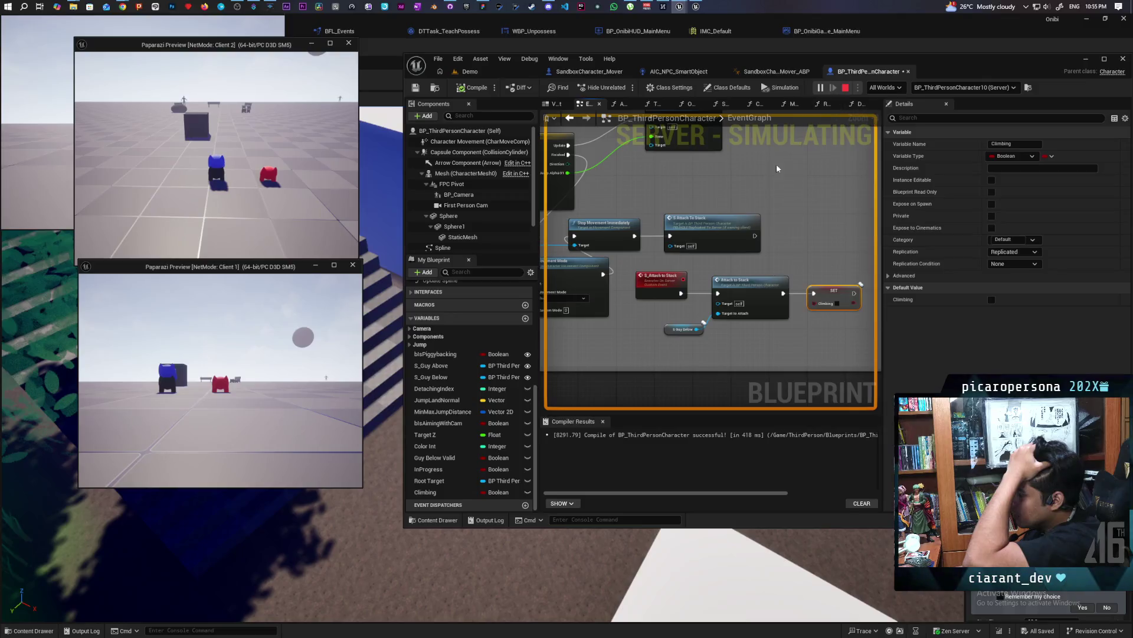
scroll(659, 219, "down", 5)
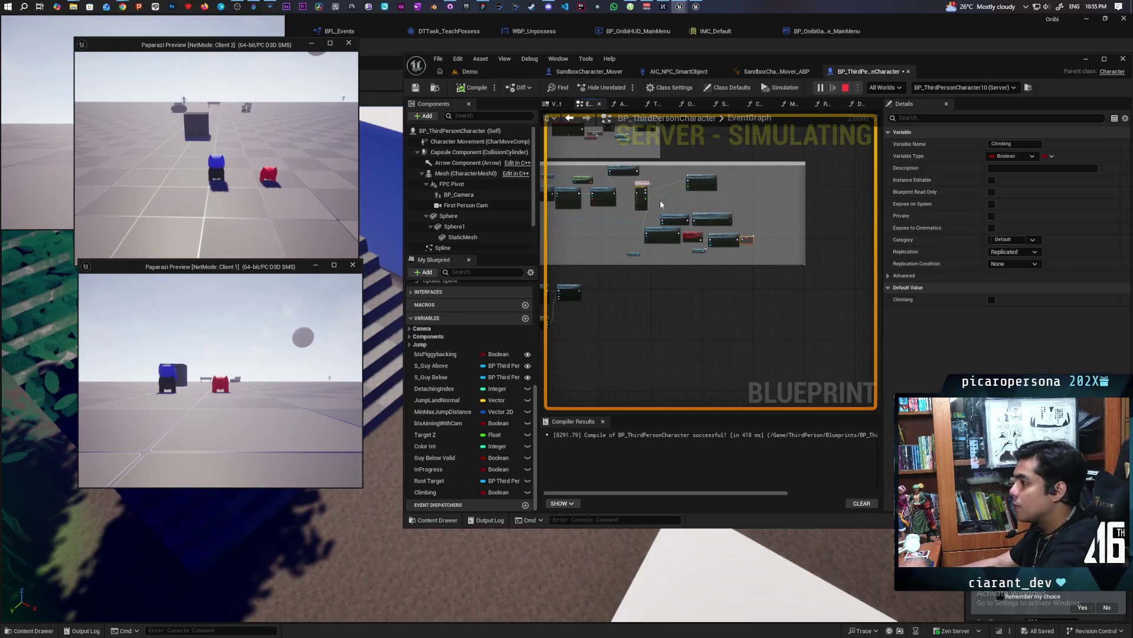
left_click(845, 88)
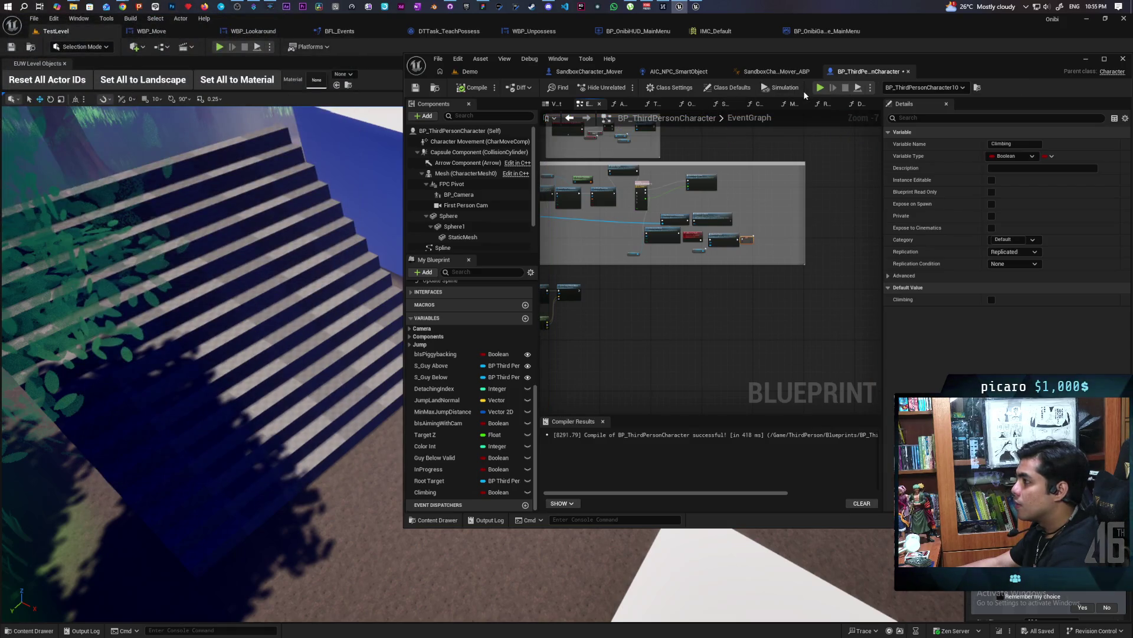
Start a new multiplayer test and debug the BP_ThirdPersonCharacter11 server instance.
left_click(820, 88)
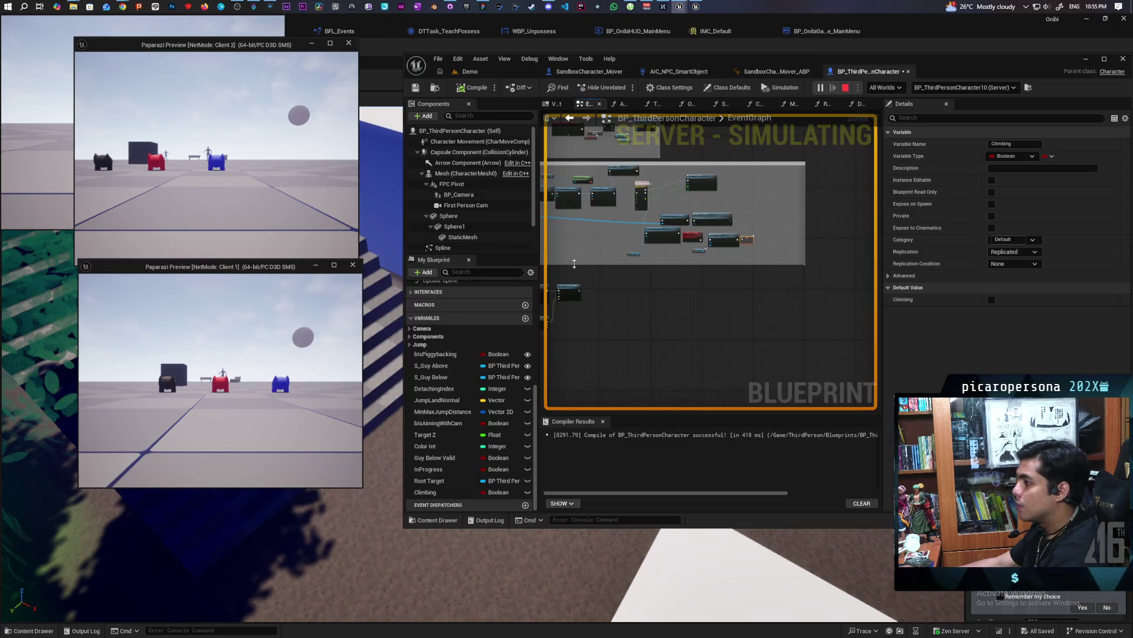
scroll(816, 272, "down", 5)
scroll(732, 204, "up", 6)
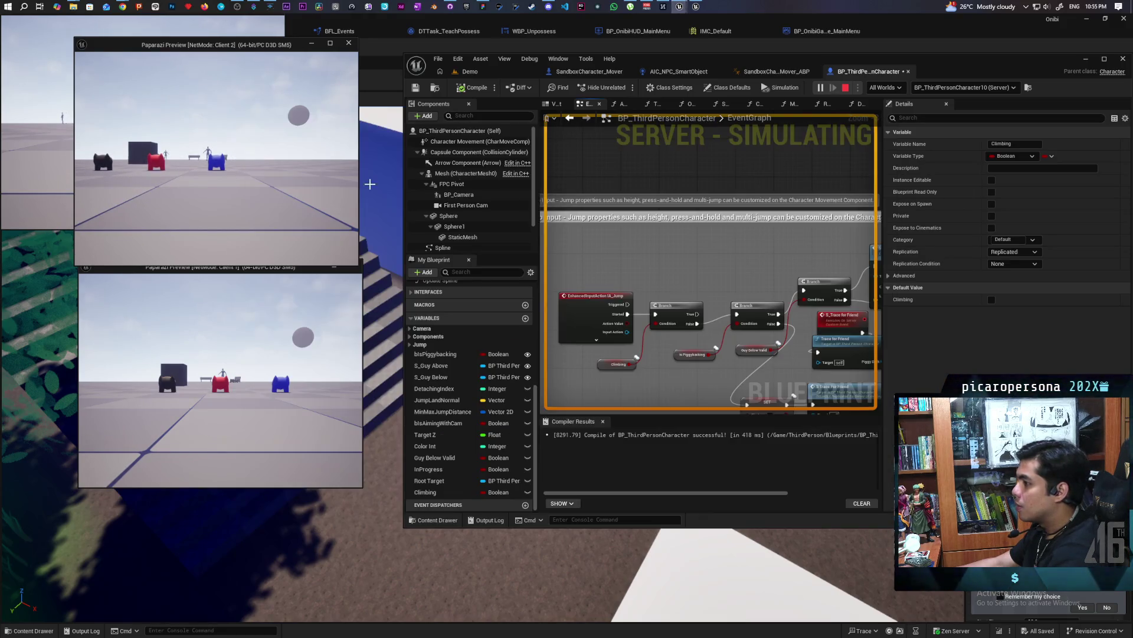
left_click(974, 88)
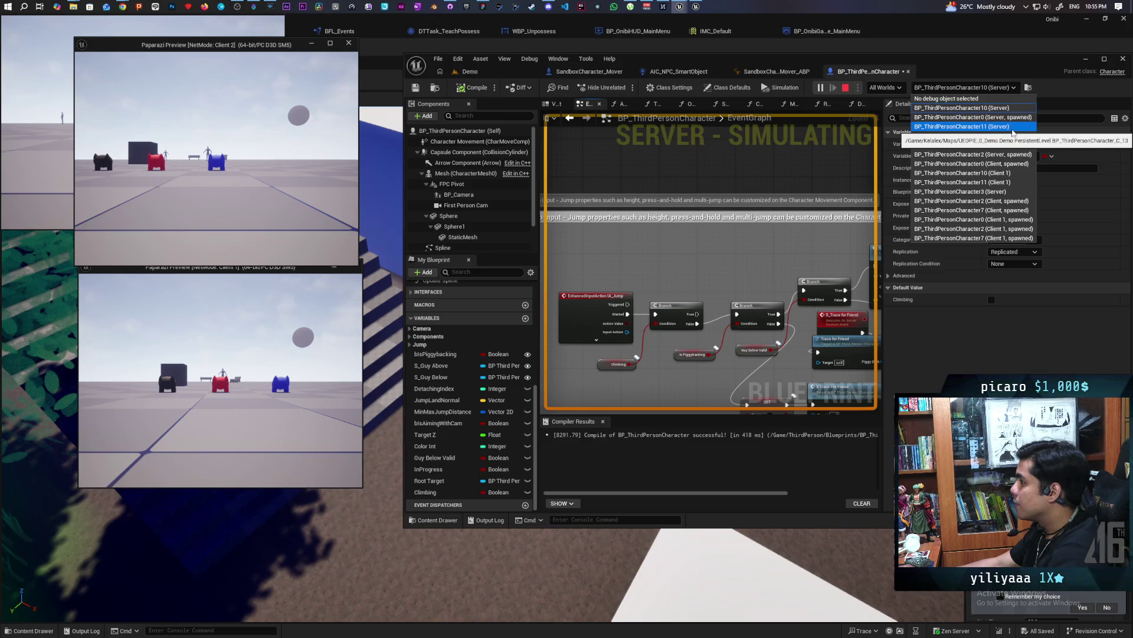
left_click(1013, 129)
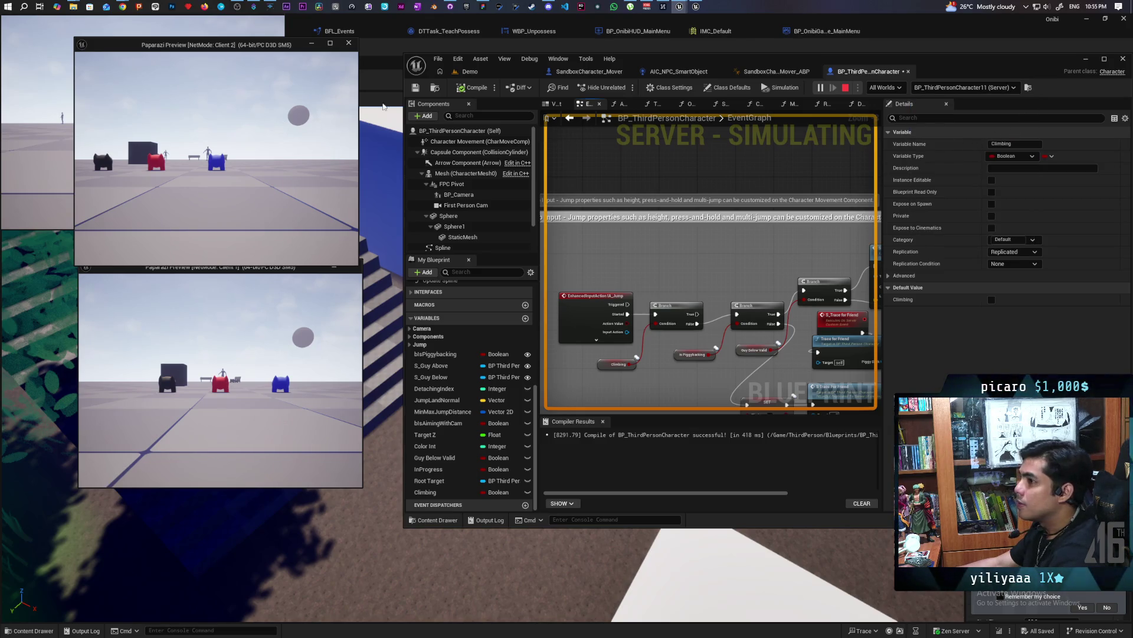
Restart the test, debug BP_ThirdPersonCharacter2 (Server, spawned), then stop the session.
left_click(845, 87)
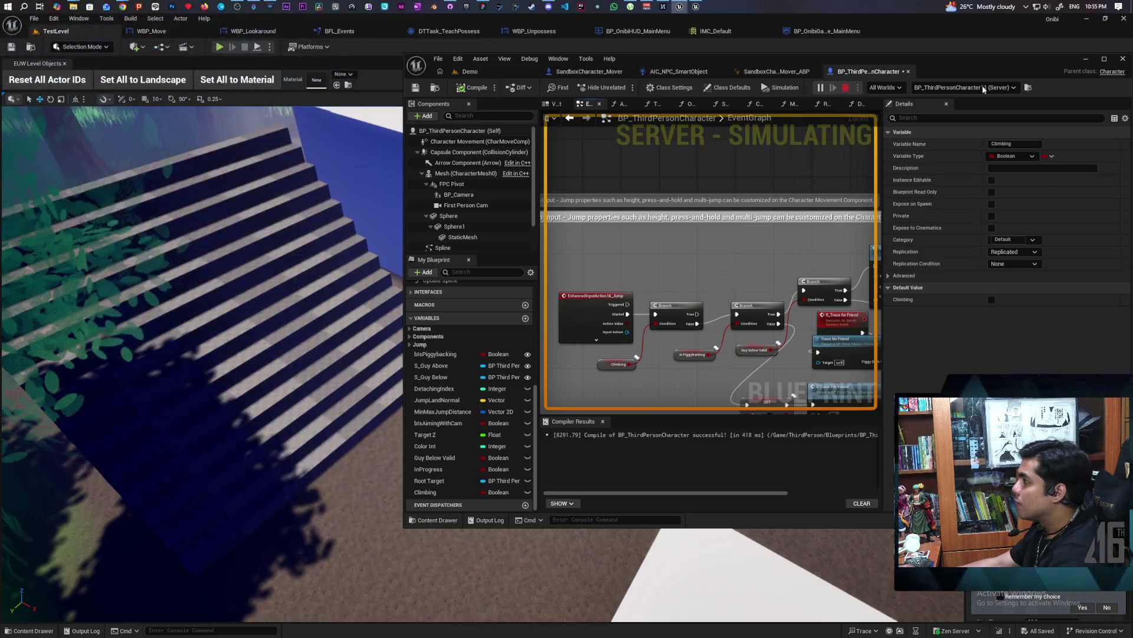
left_click(944, 88)
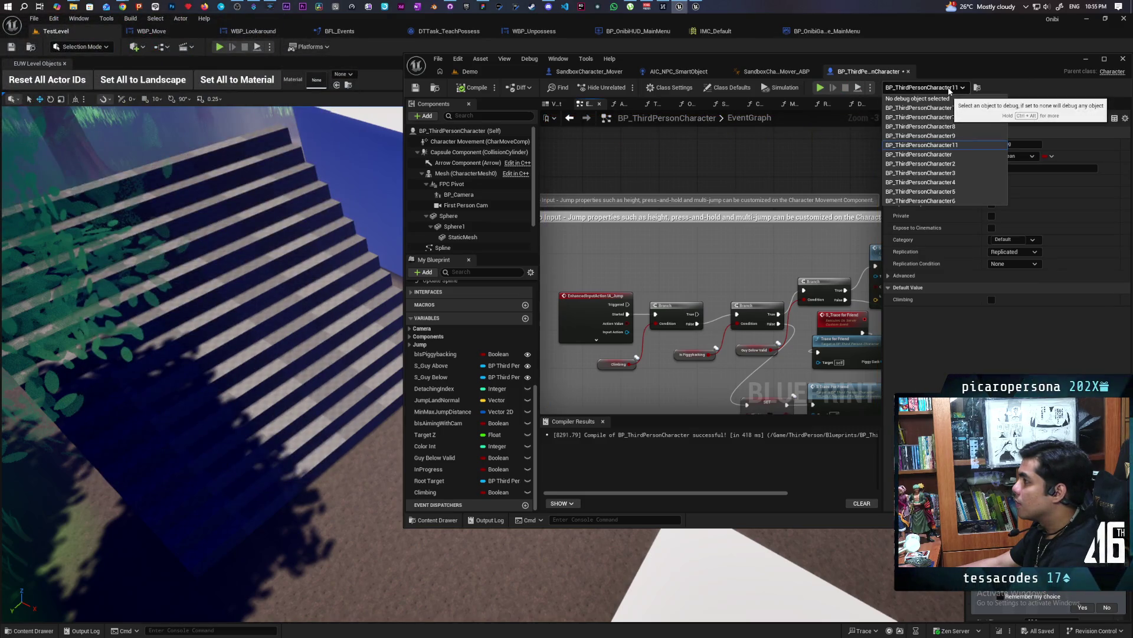
left_click(1022, 84)
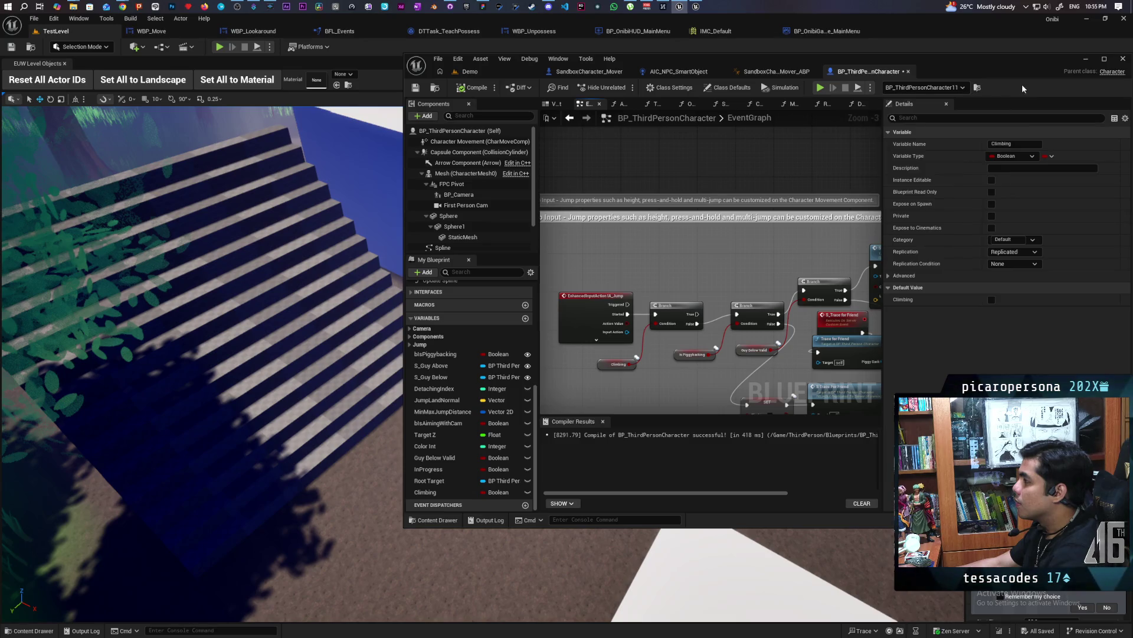
left_click(820, 88)
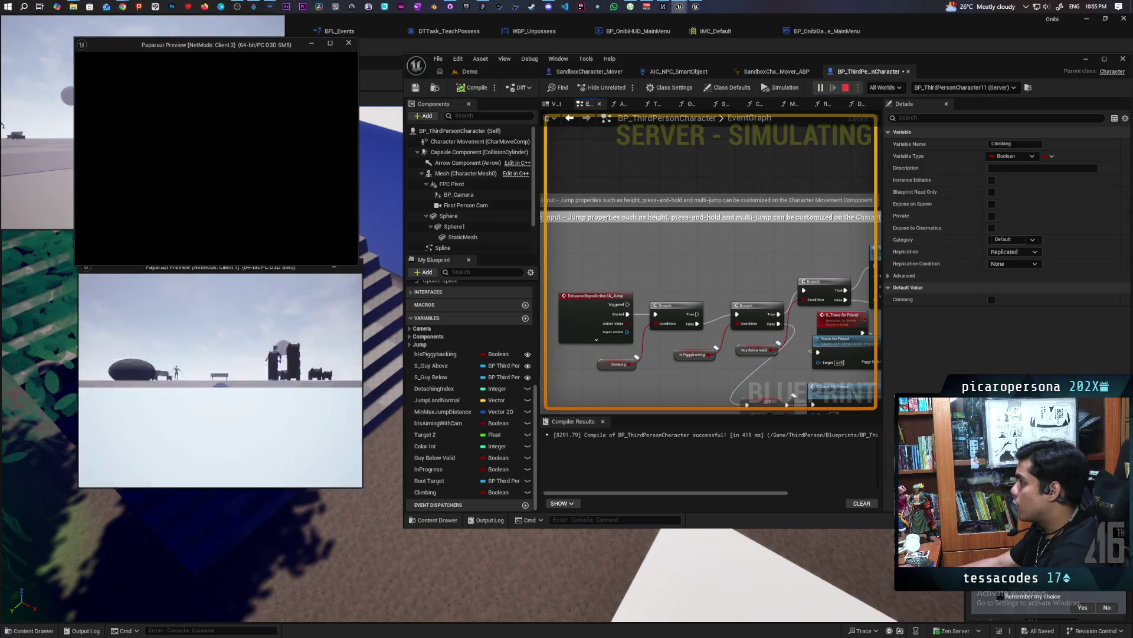
key("alt+Tab")
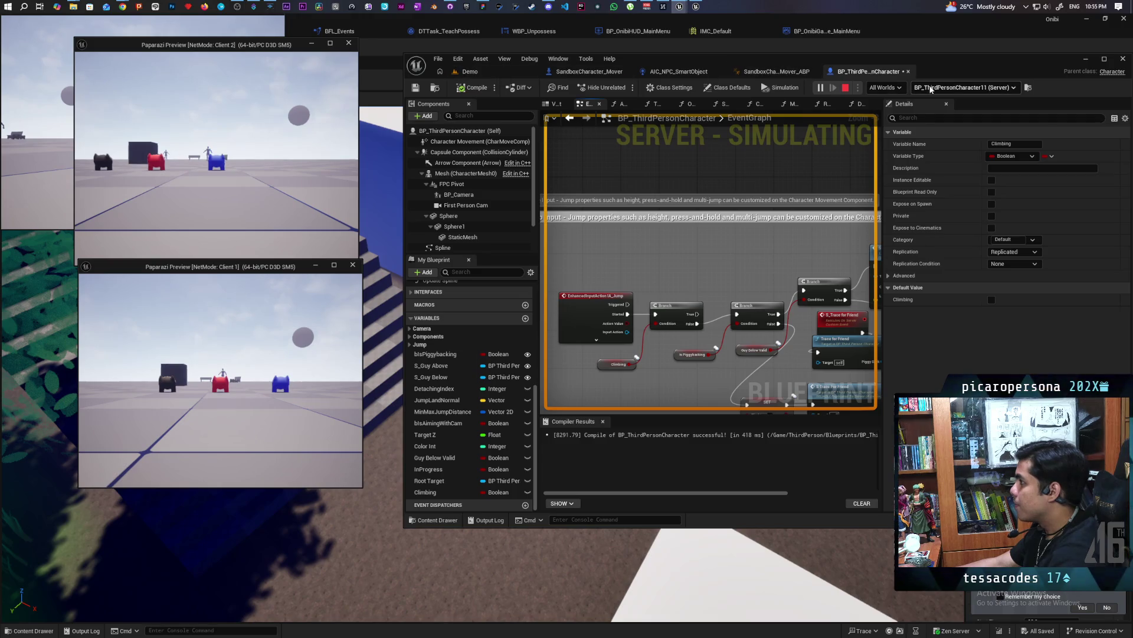
left_click(945, 87)
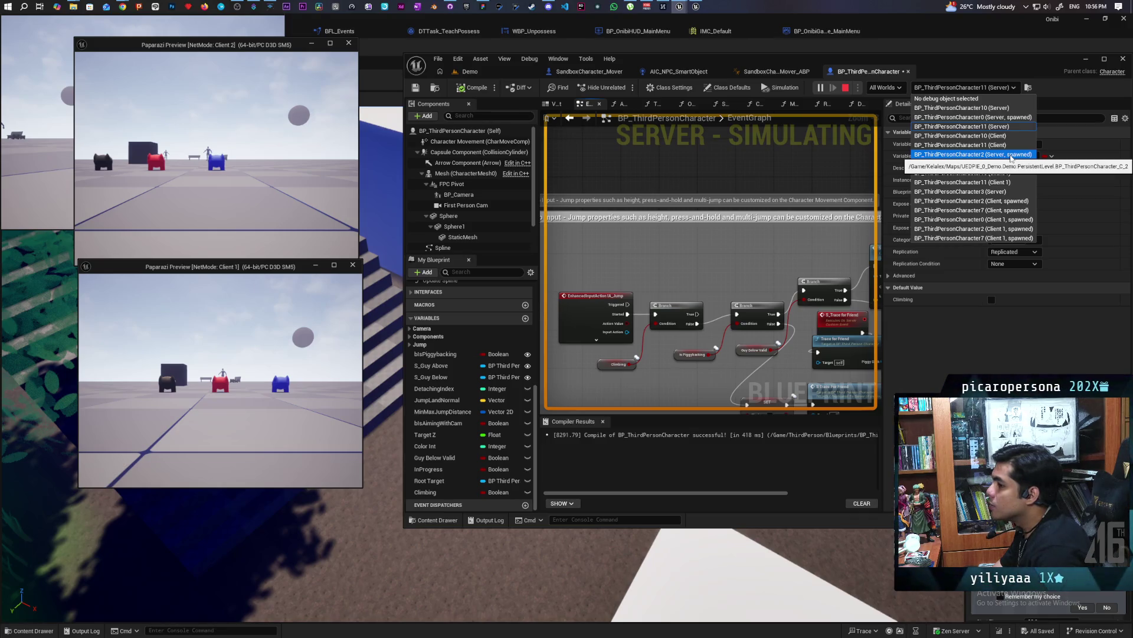
left_click(1011, 154)
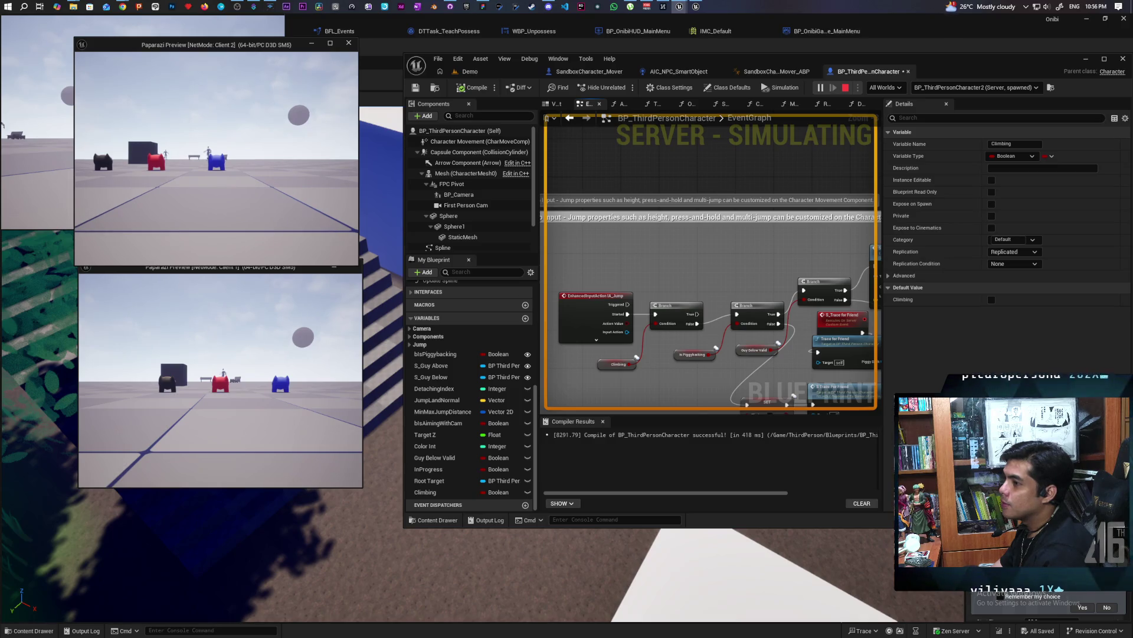
key("Escape")
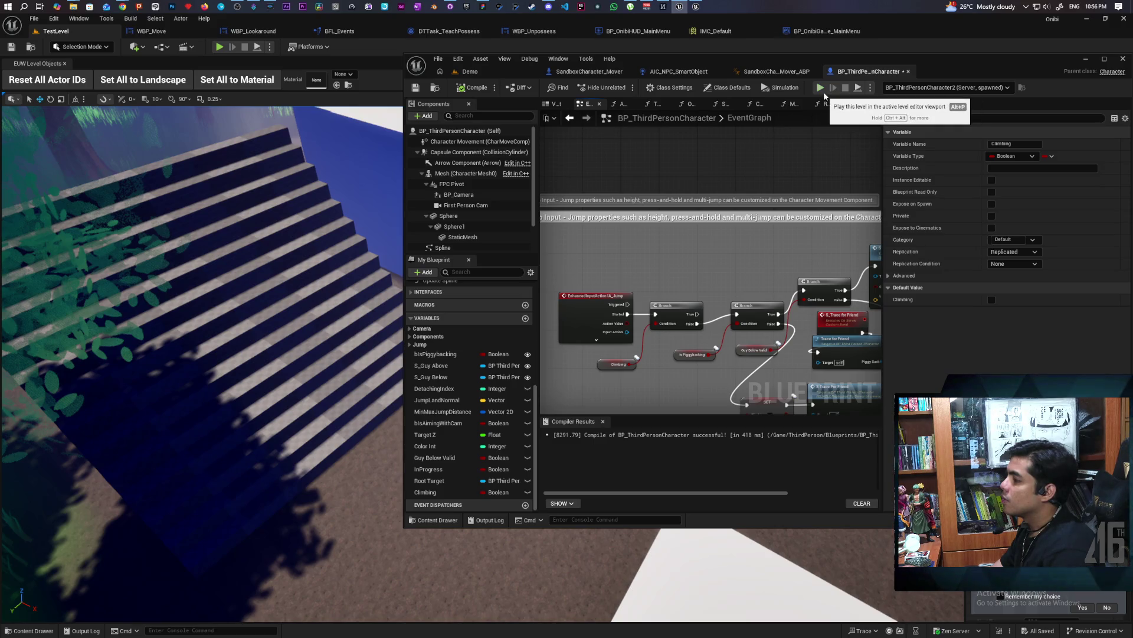
Relaunch the two-client play test from the Demo level.
scroll(766, 168, "down", 3)
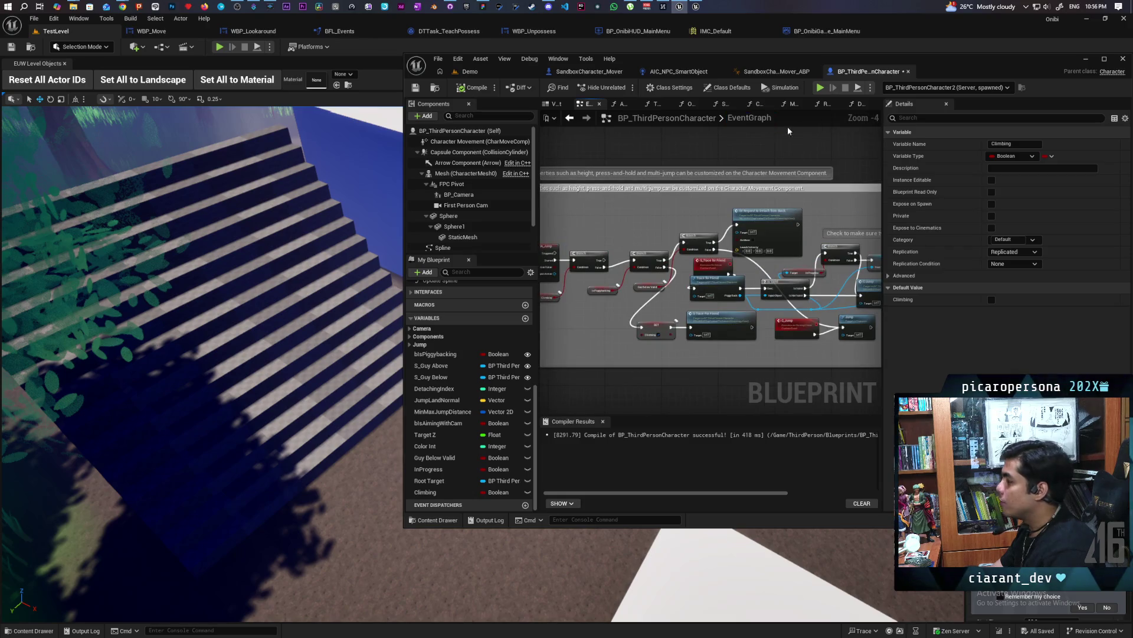
left_click(821, 88)
key("Escape")
left_click(470, 72)
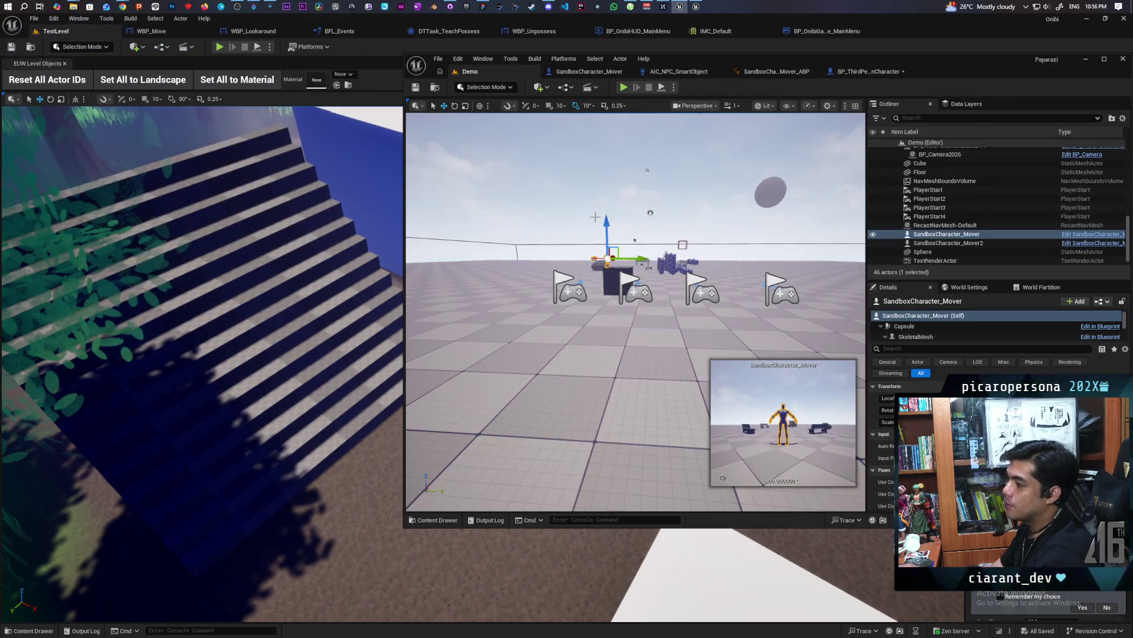
left_click(624, 87)
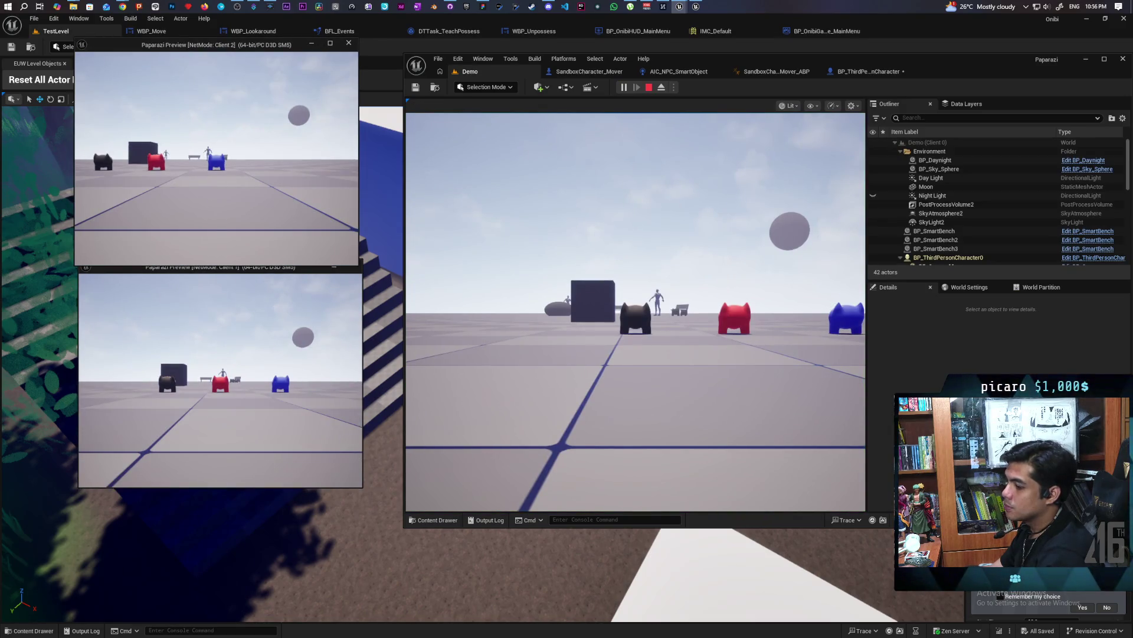
Eject with F8, select the blue and red characters, then return to the Blueprint's debug list.
key("F8")
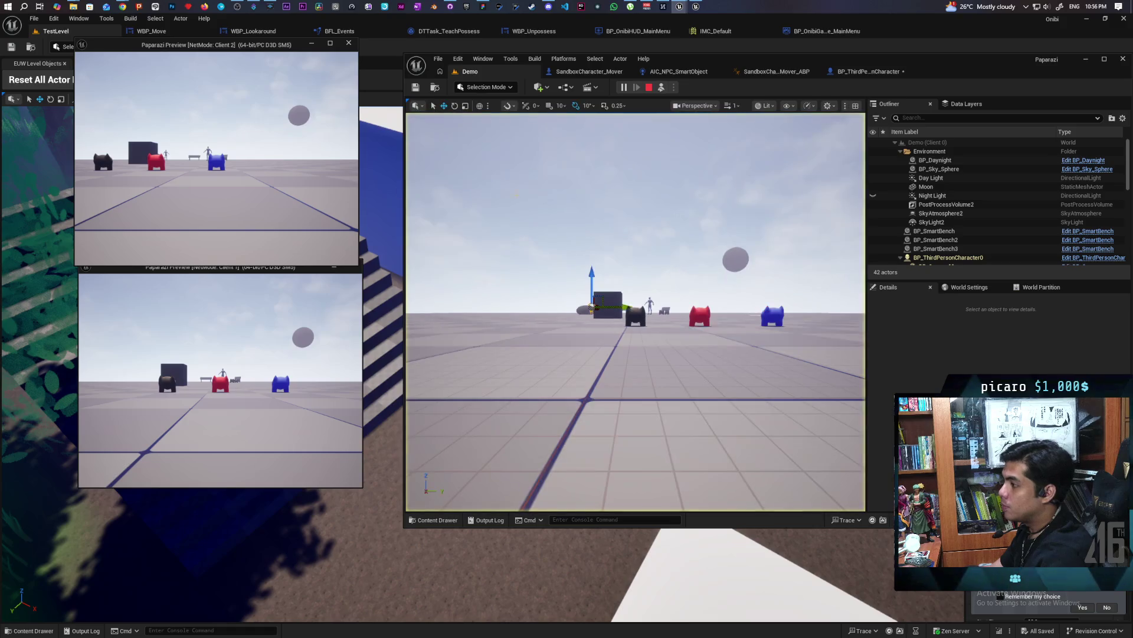
left_click(776, 312)
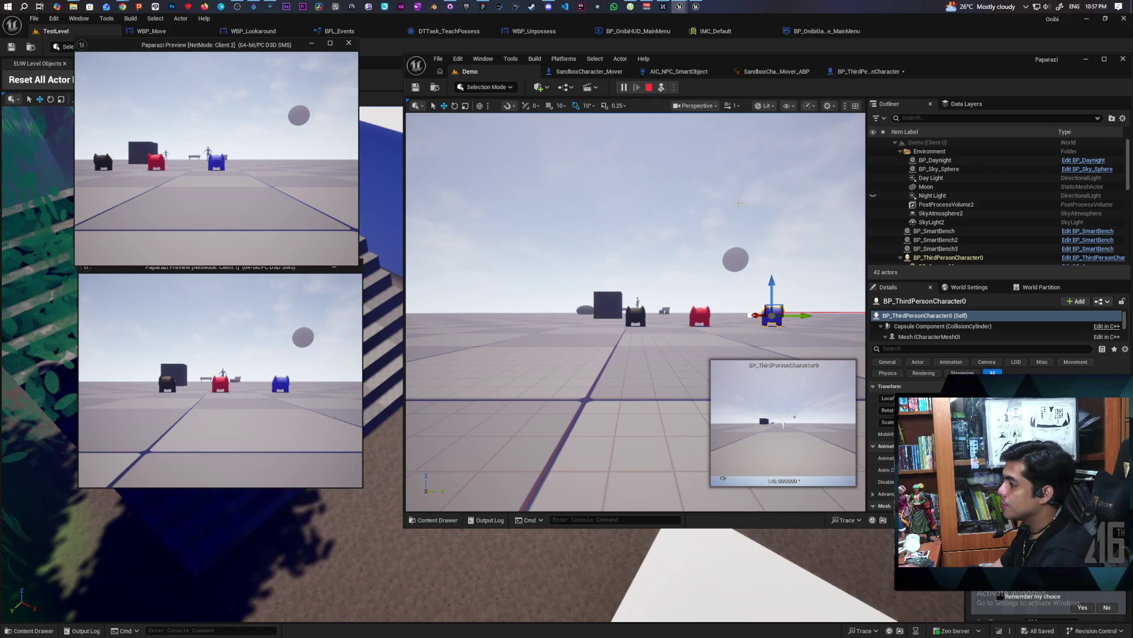
left_click(698, 317)
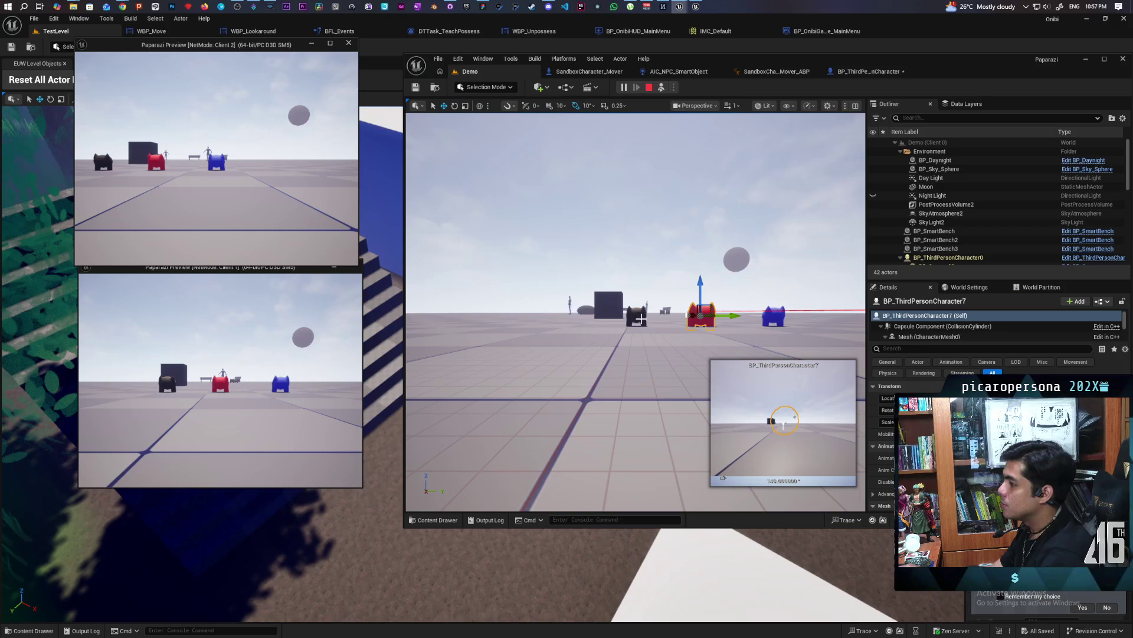
left_click(775, 314)
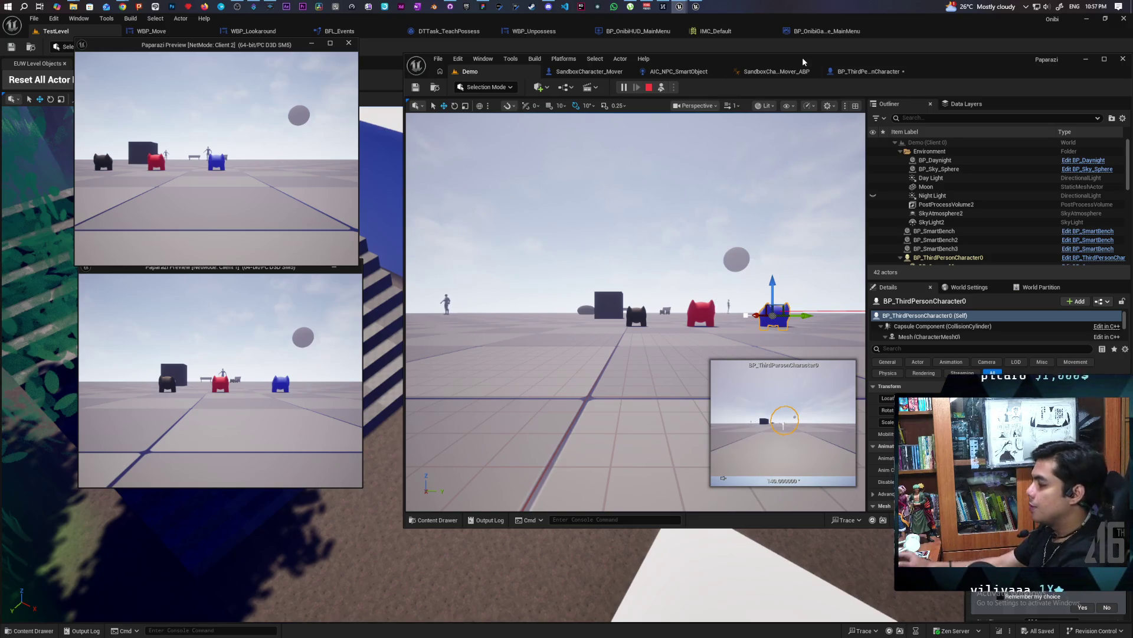
left_click(876, 73)
left_click(1032, 89)
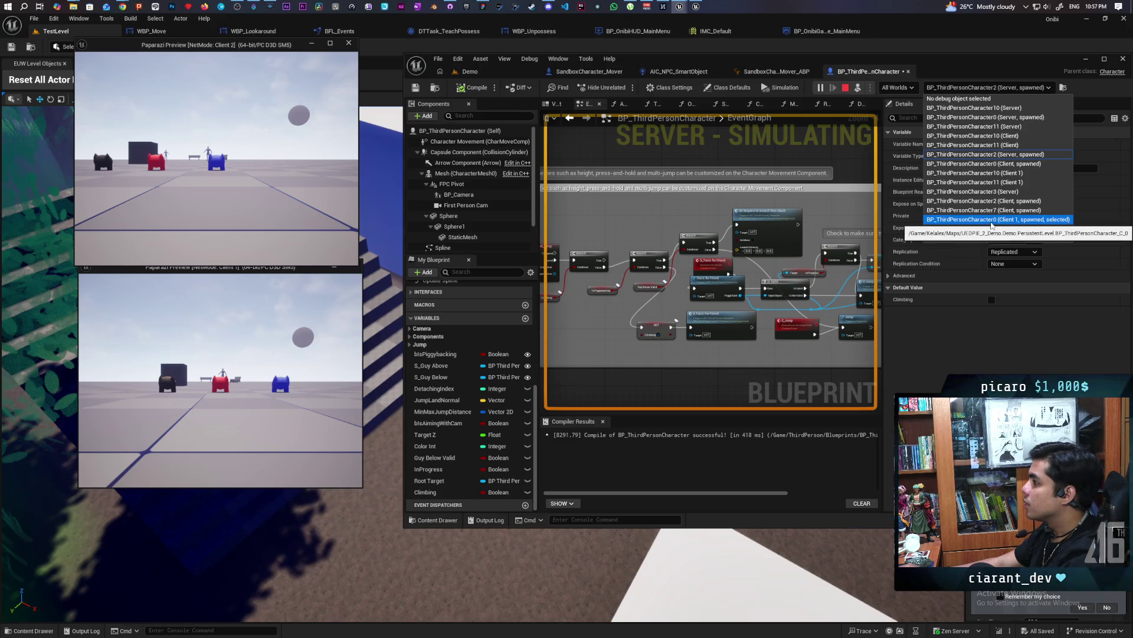
Debug BP_ThirdPersonCharacter0 and frame the climbing check nodes in the graph.
left_click(1013, 118)
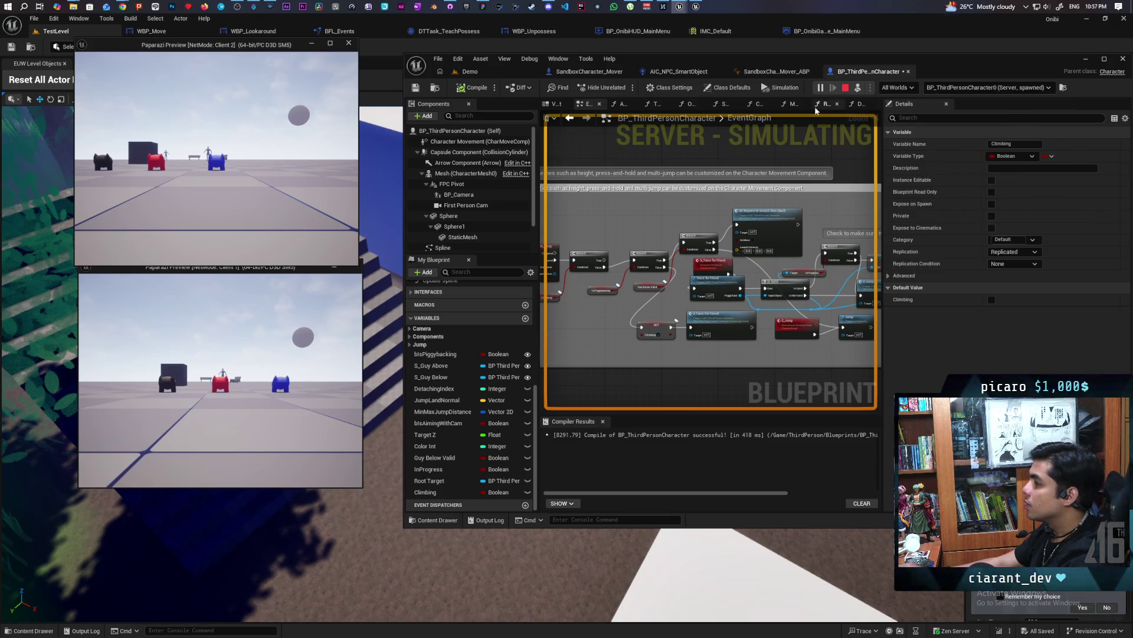
scroll(744, 251, "down", 1)
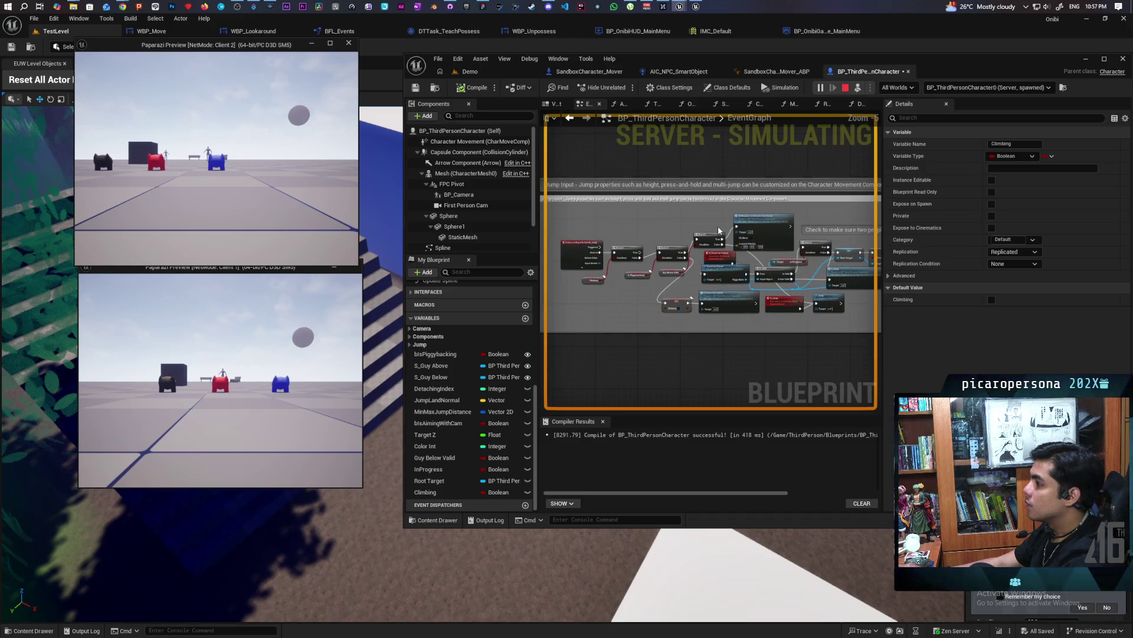
scroll(802, 329, "down", 2)
mouse_move(802, 328)
left_mouse_down()
mouse_move(652, 316)
mouse_move(714, 304)
mouse_move(688, 286)
left_mouse_up()
scroll(685, 281, "up", 3)
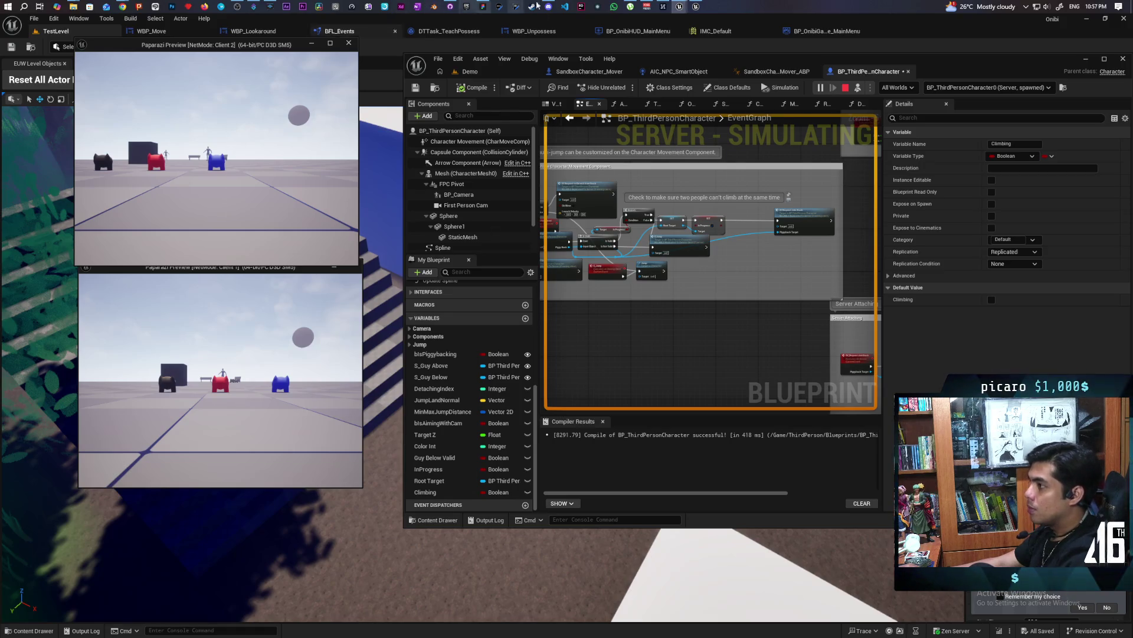
left_click(476, 73)
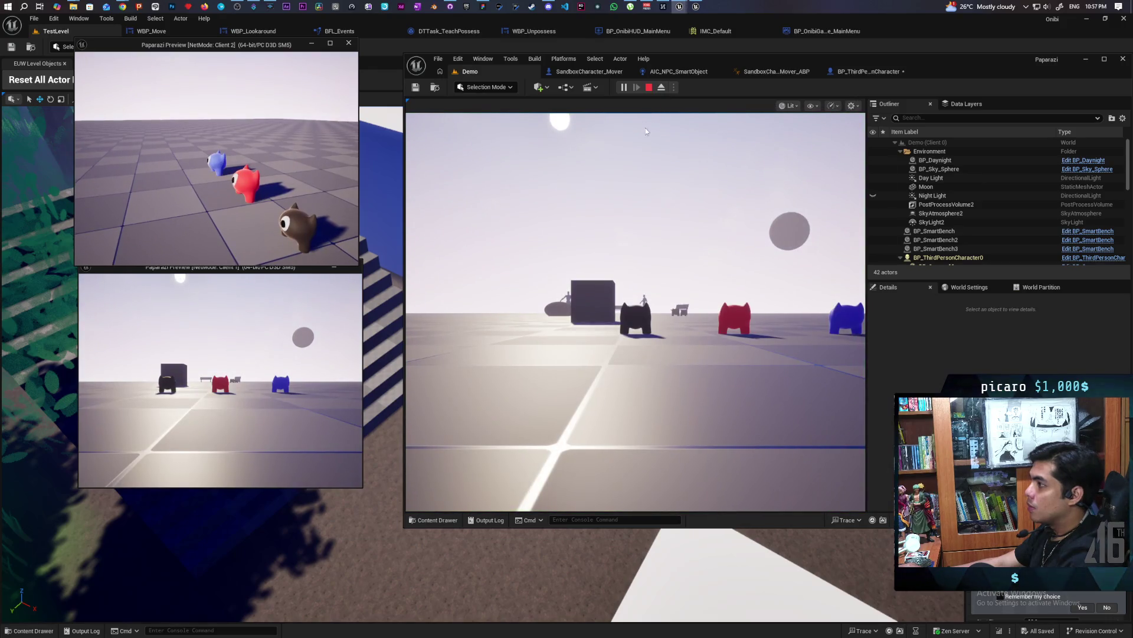
left_click(890, 72)
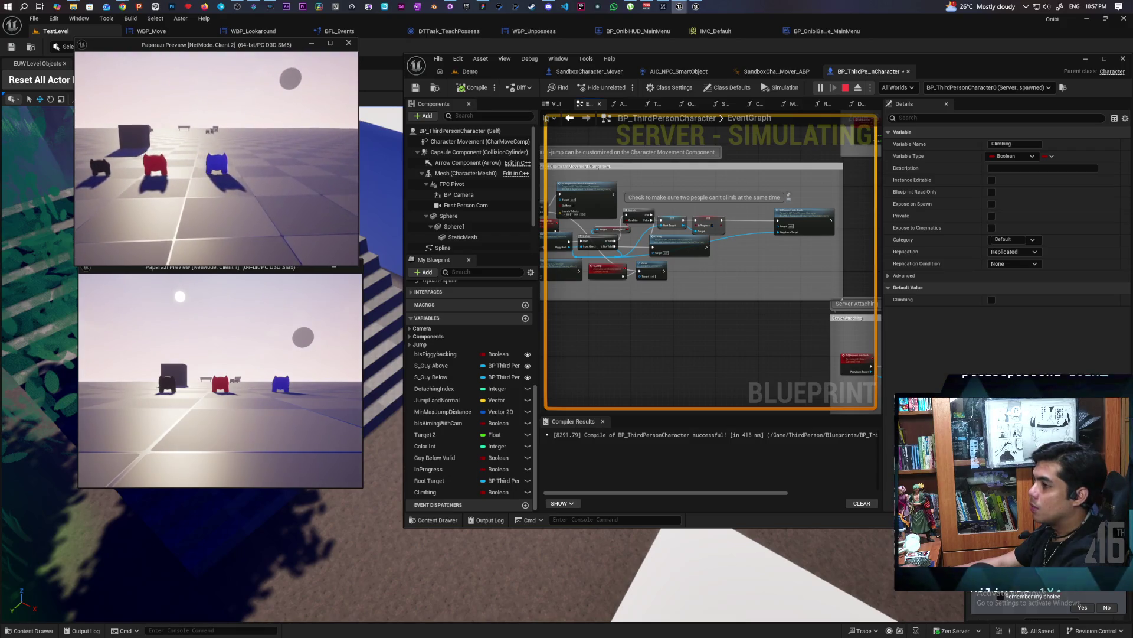
Restart the multiplayer test and debug BP_ThirdPersonCharacter2 (Server, spawned).
key("Escape")
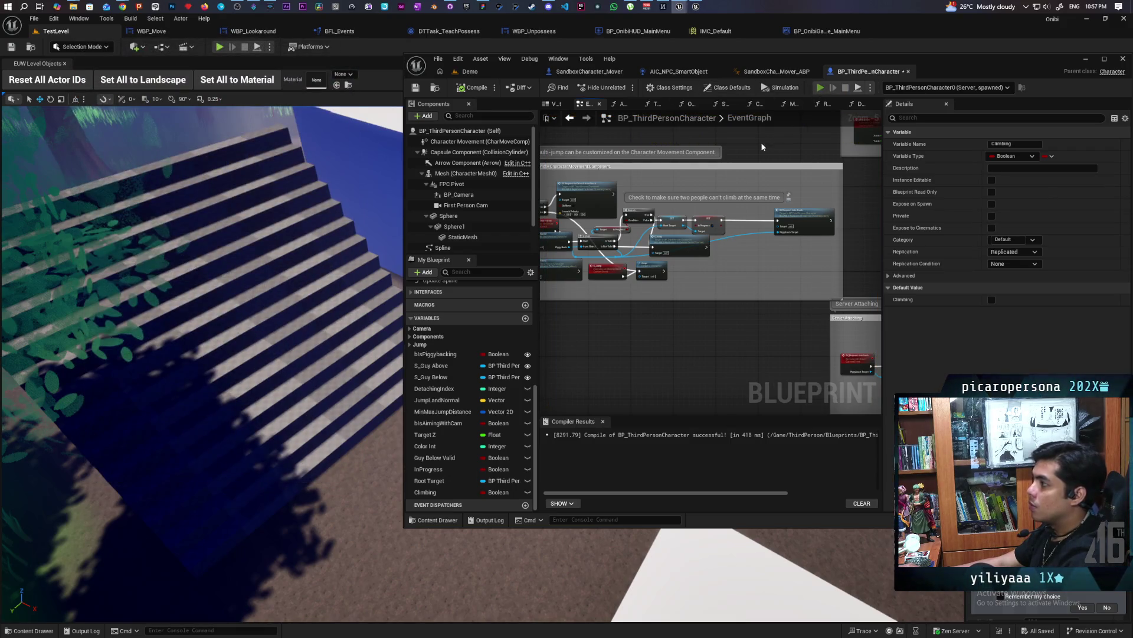
key("alt+p")
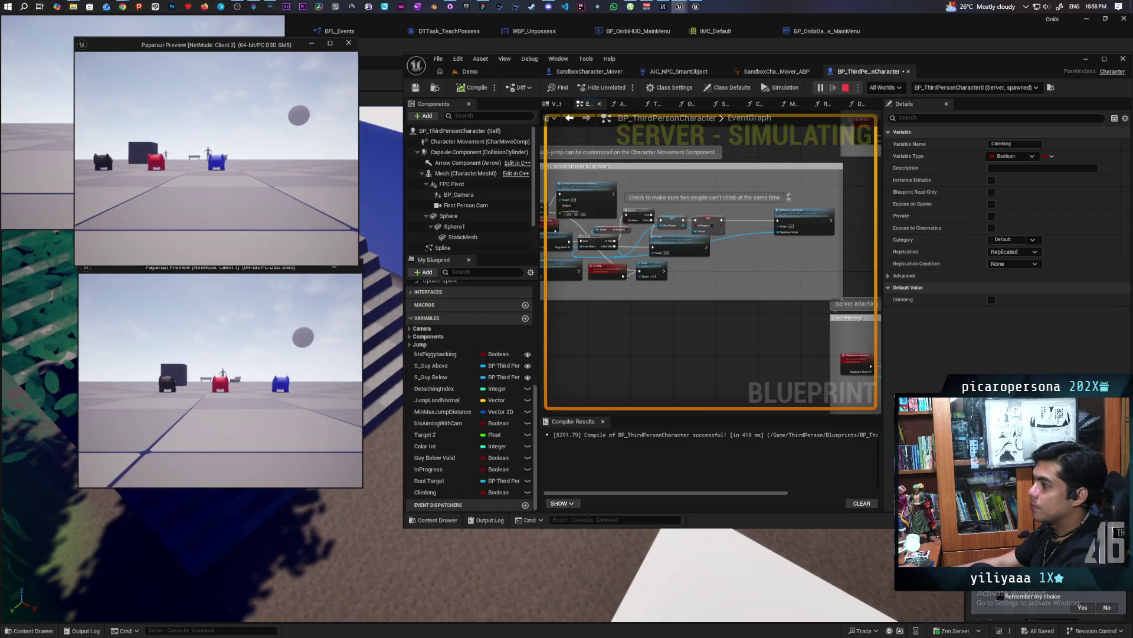
key("Escape")
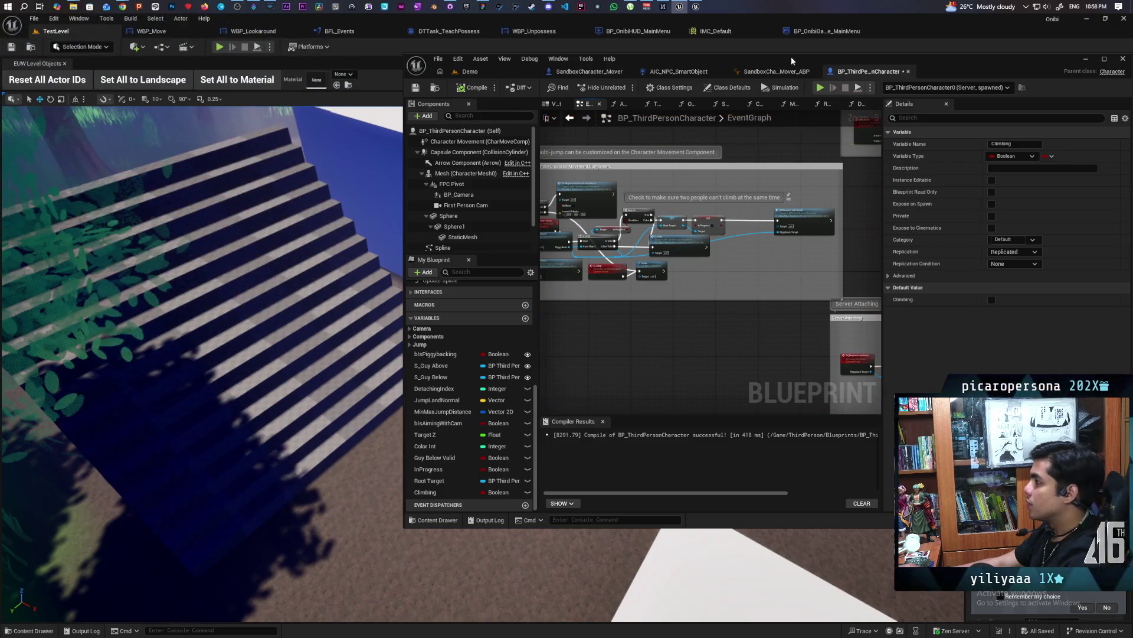
left_click(822, 87)
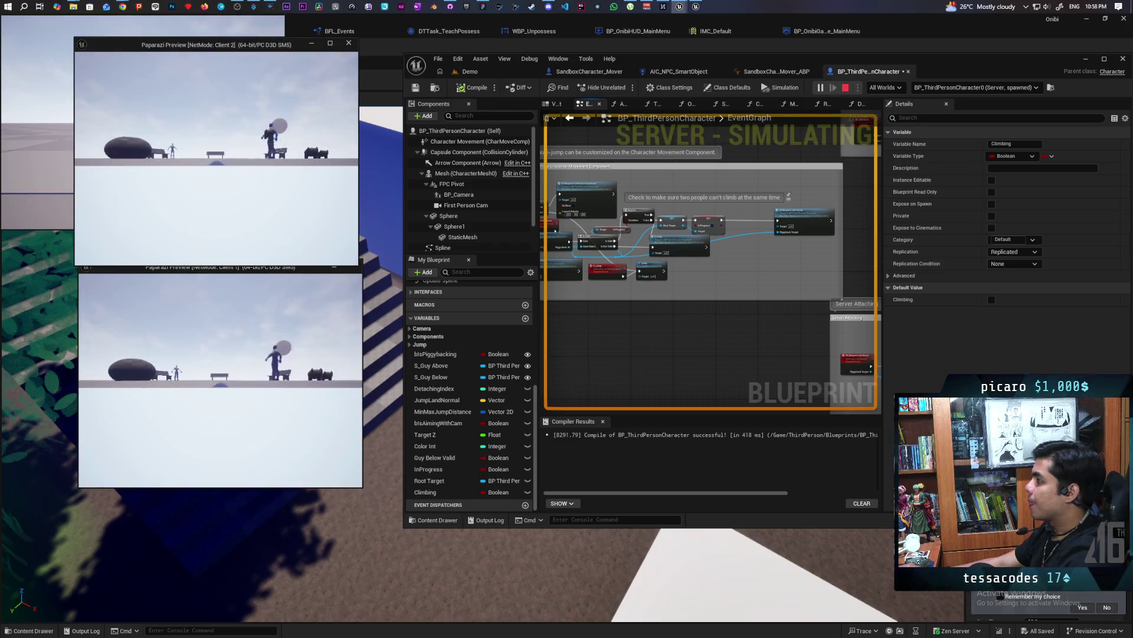
left_click(933, 89)
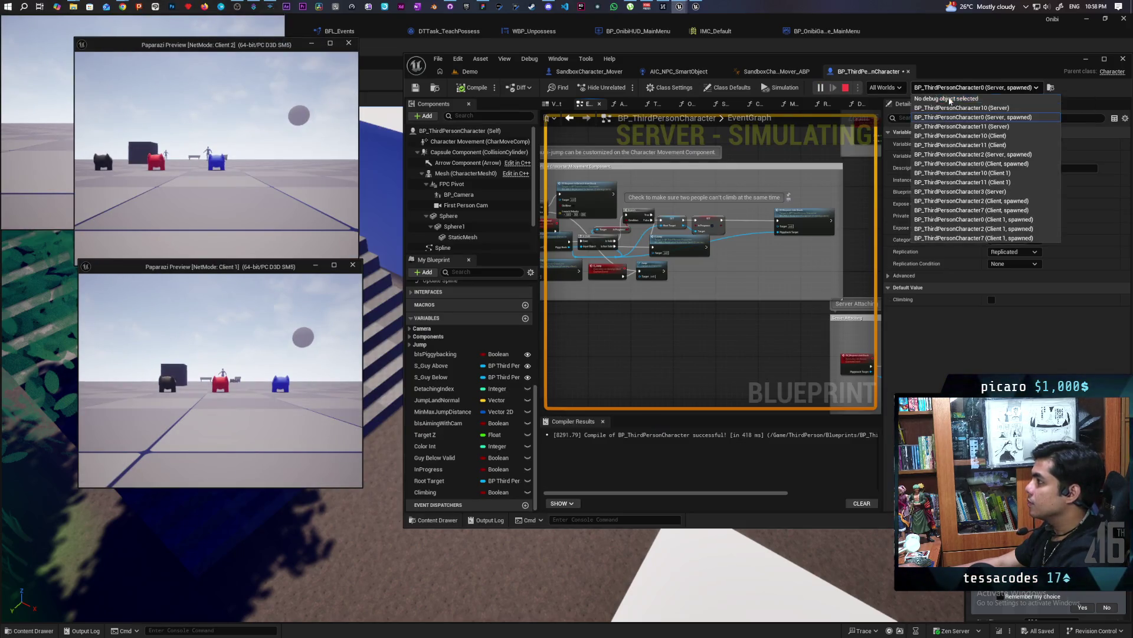
left_click(1034, 155)
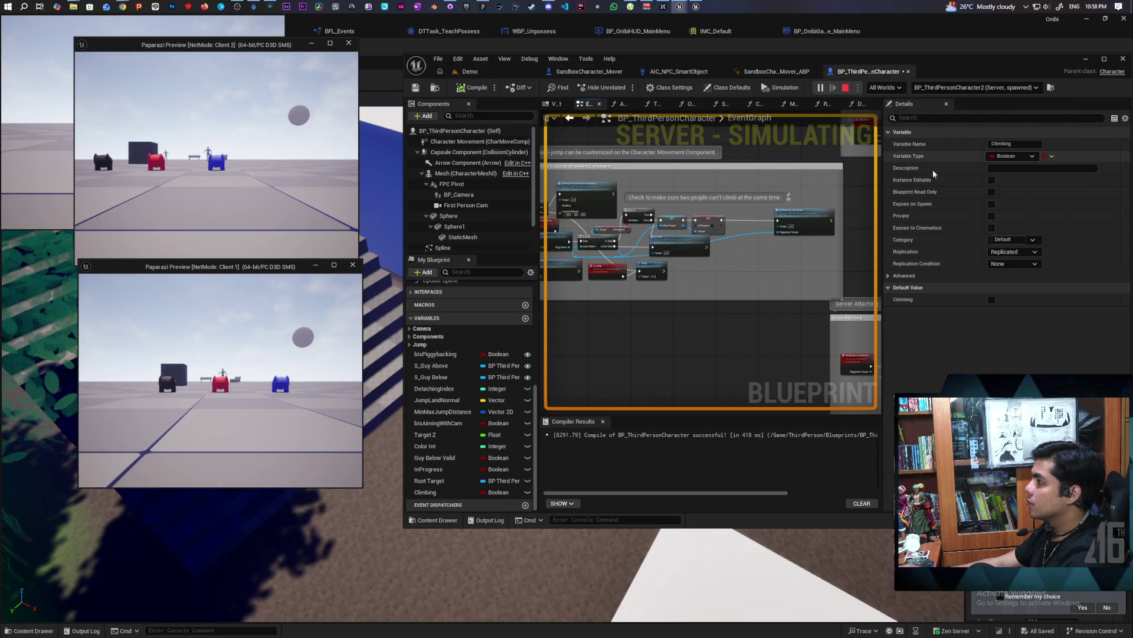
Restart the session once more, check the debug-object list, then stop playing.
left_click(293, 197)
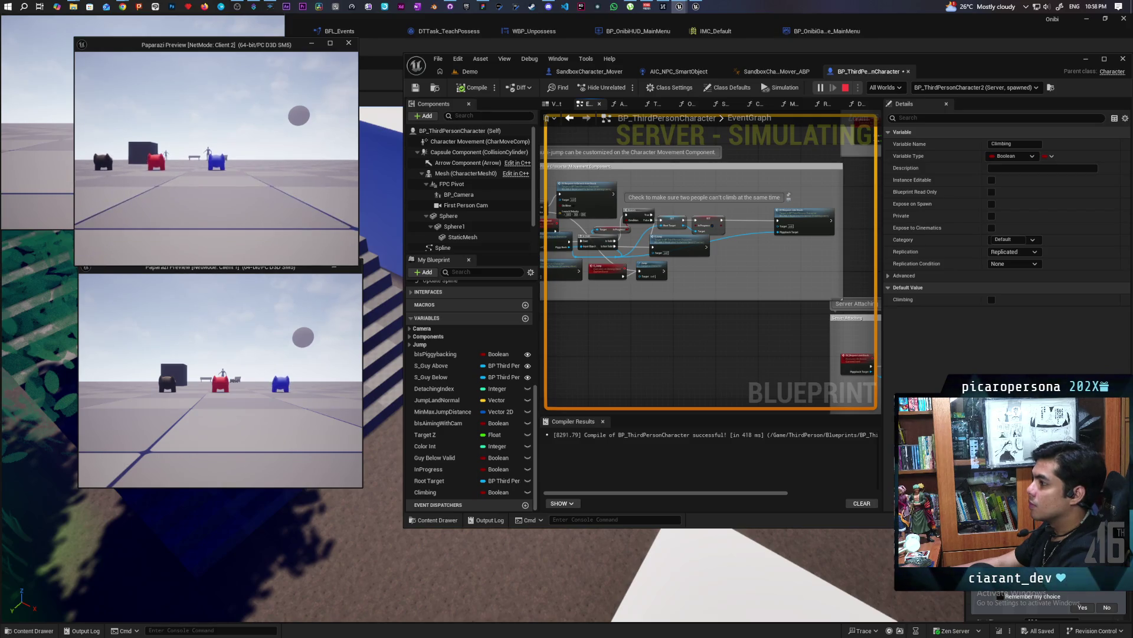
key("Escape")
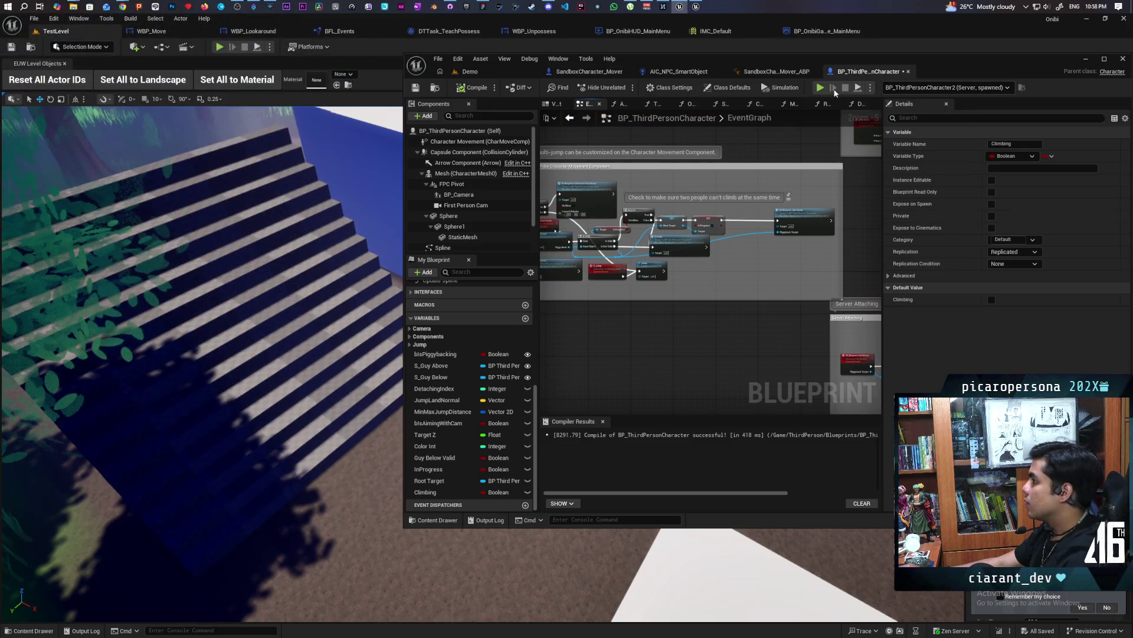
left_click(821, 88)
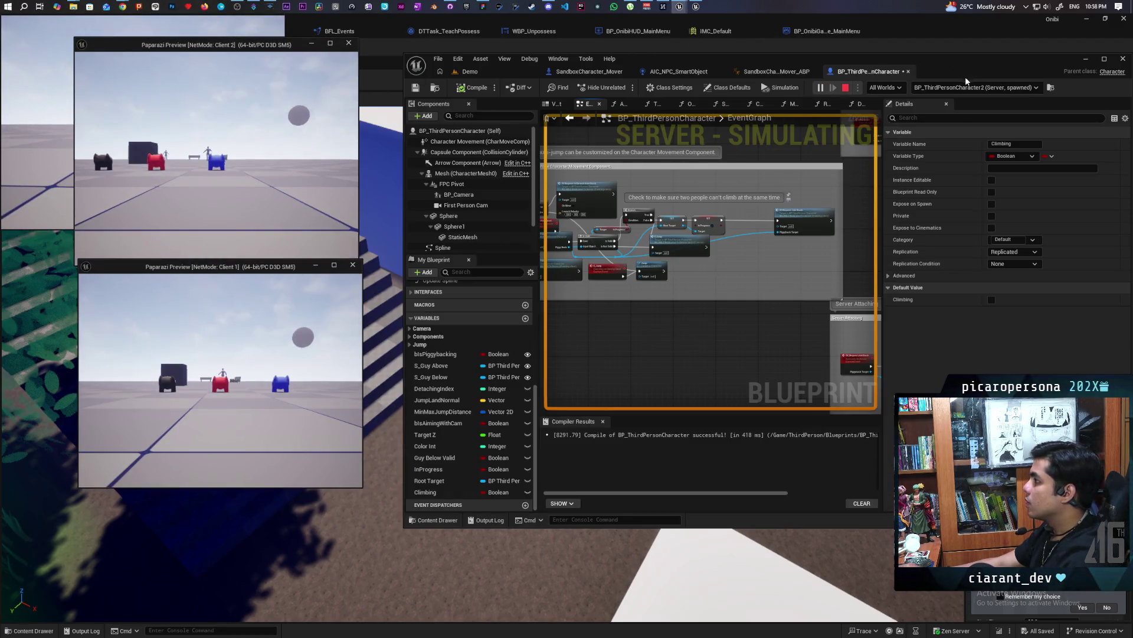
left_click(975, 86)
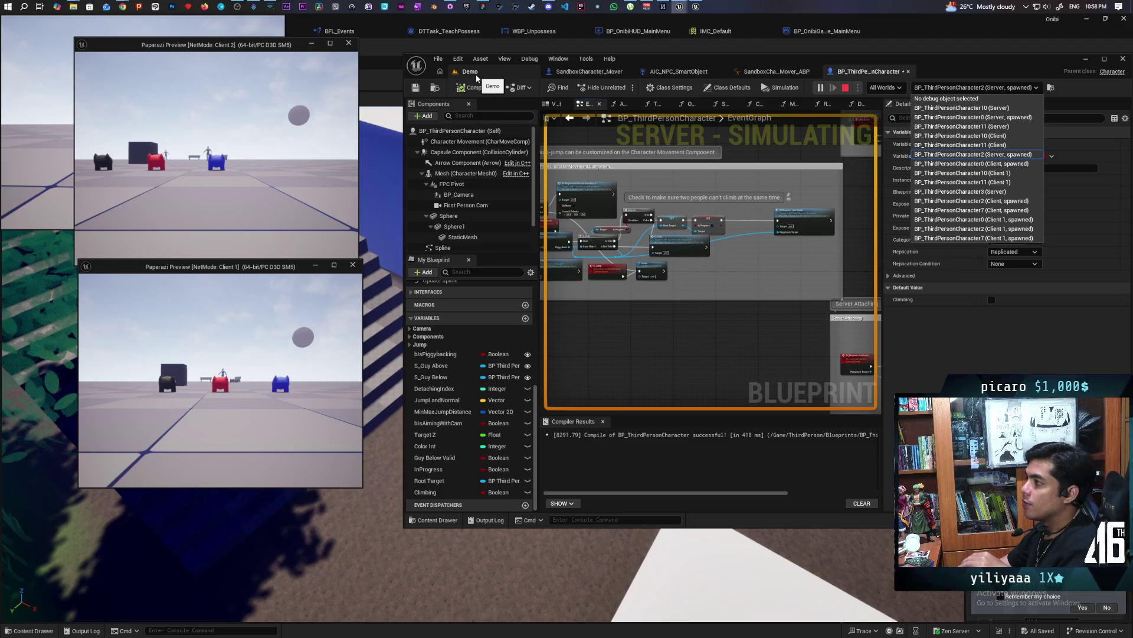
left_click(847, 90)
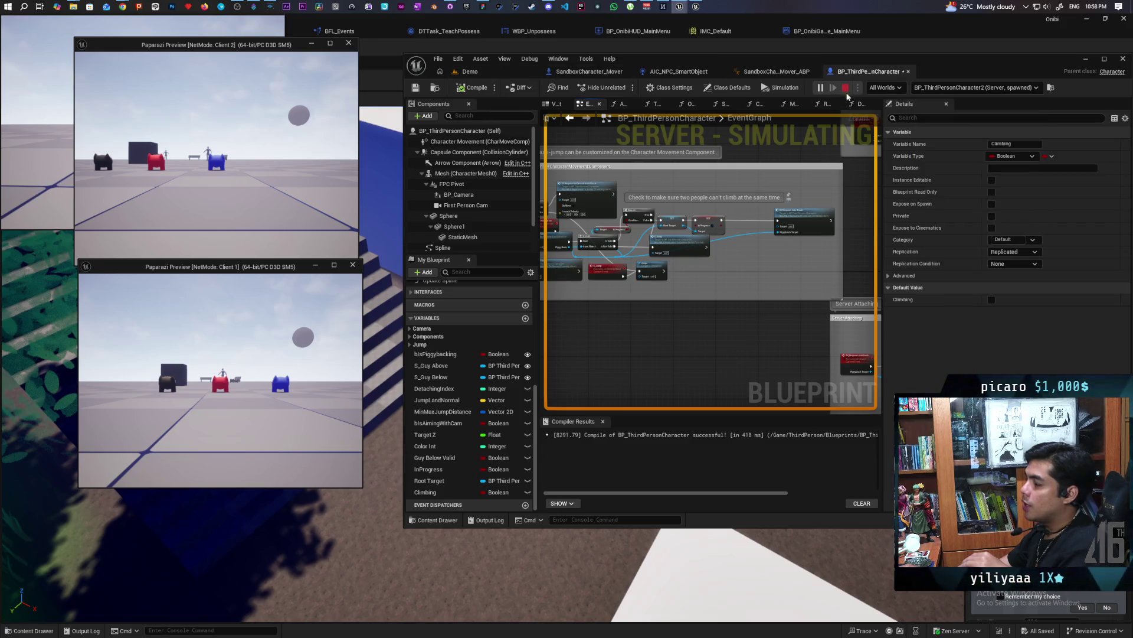
scroll(691, 318, "down", 3)
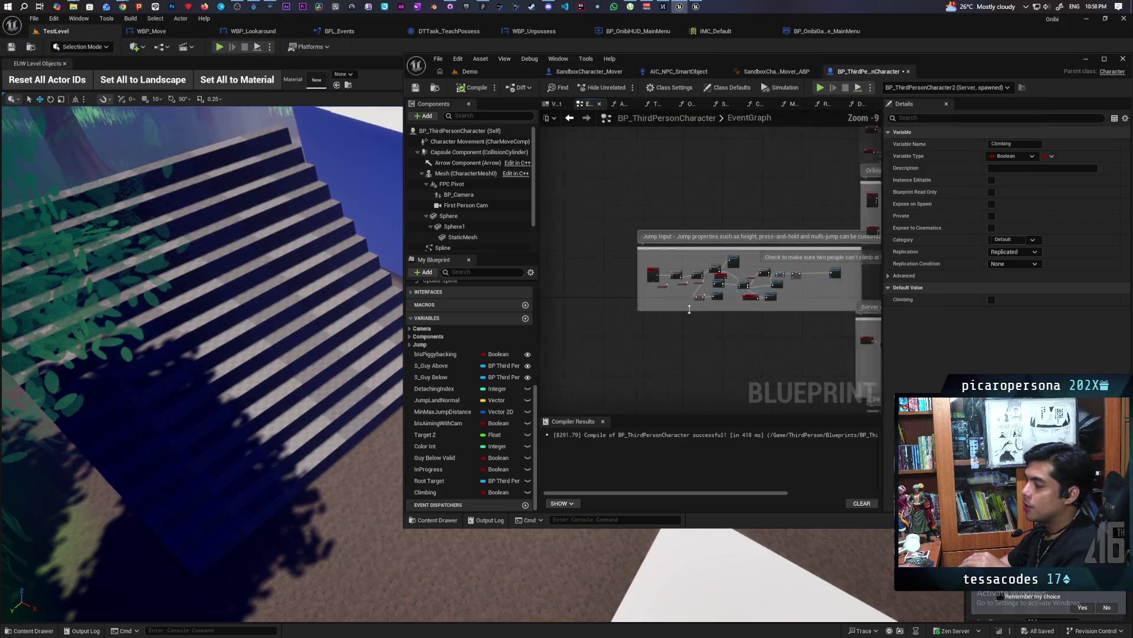
Wire IA_Jump Started to the second Branch, compile, save, and run a Demo-level test.
scroll(690, 301, "up", 9)
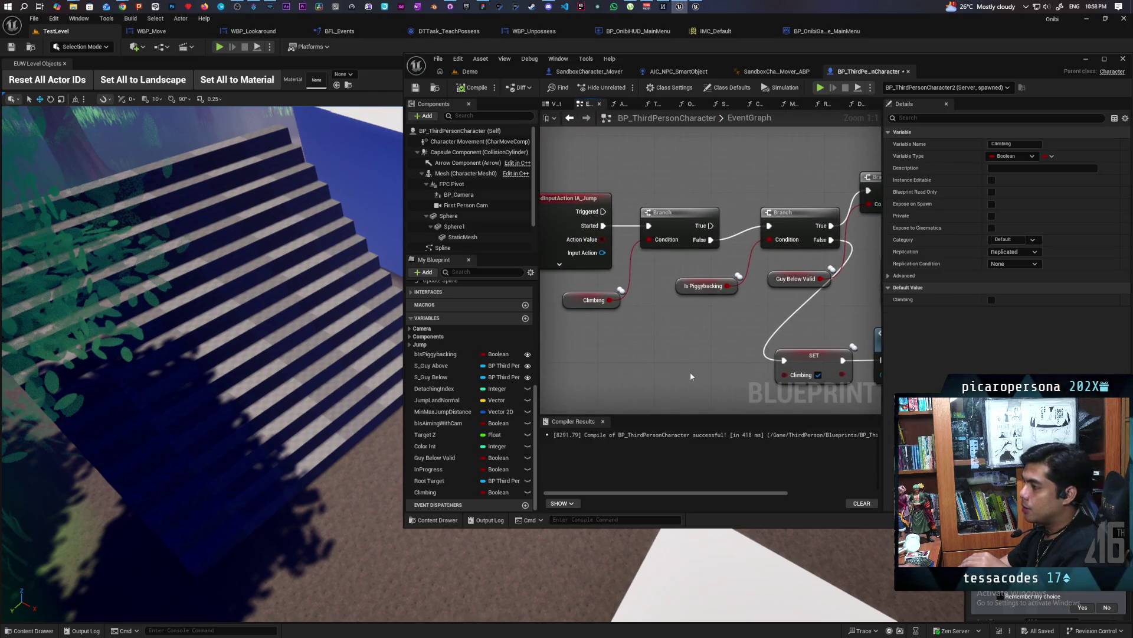
left_click_drag(603, 225, 776, 229)
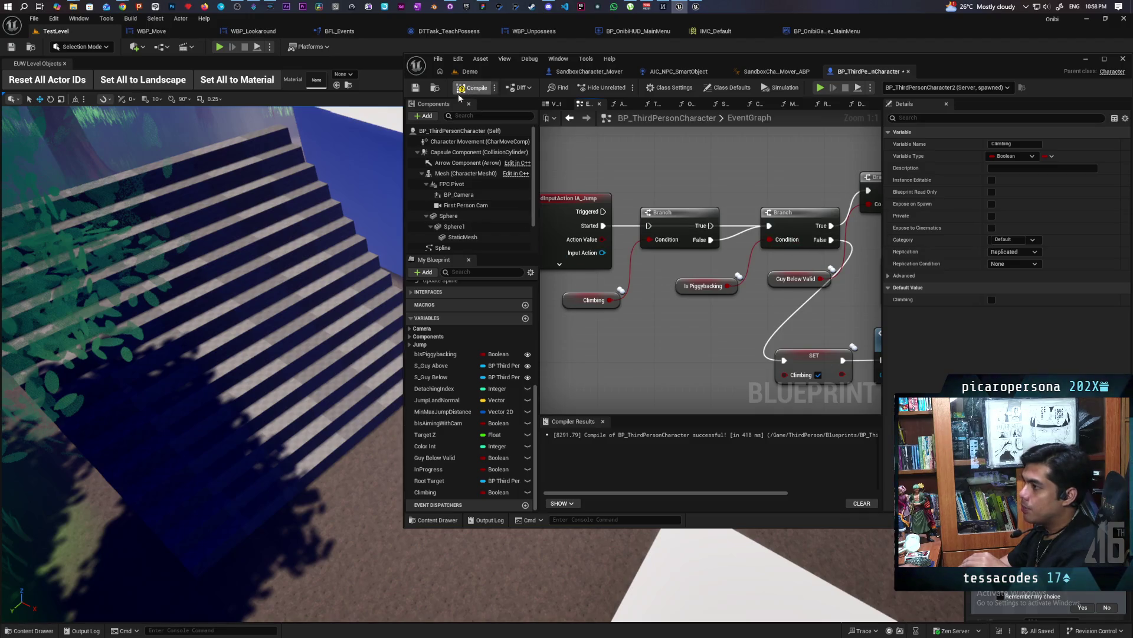
left_click(415, 87)
left_click(470, 72)
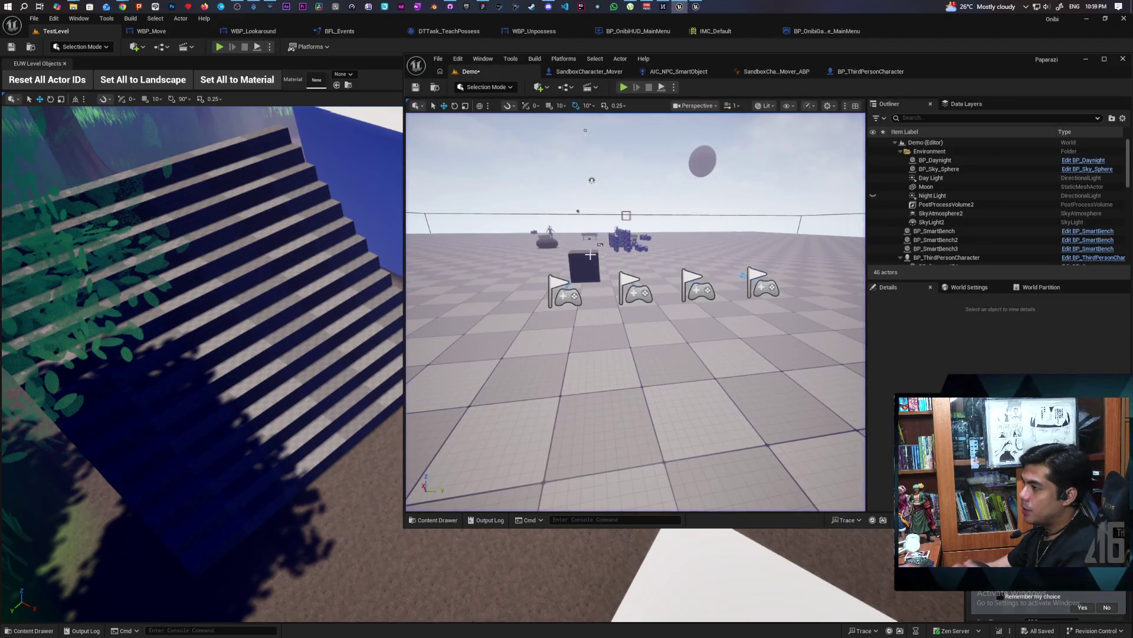
key("ctrl+s")
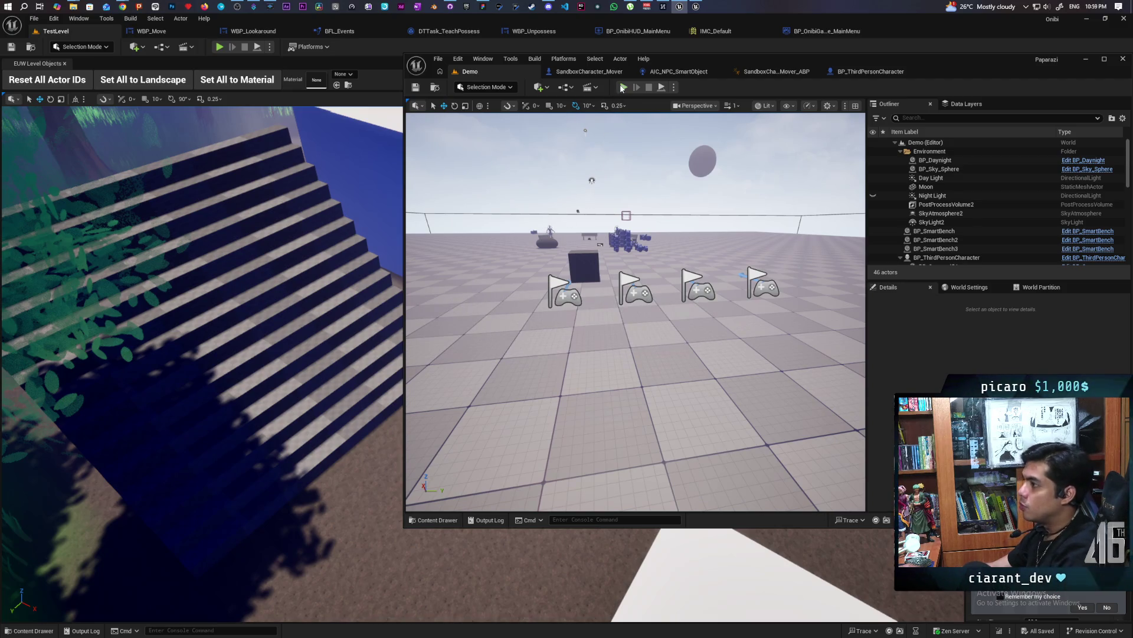
key("alt+p")
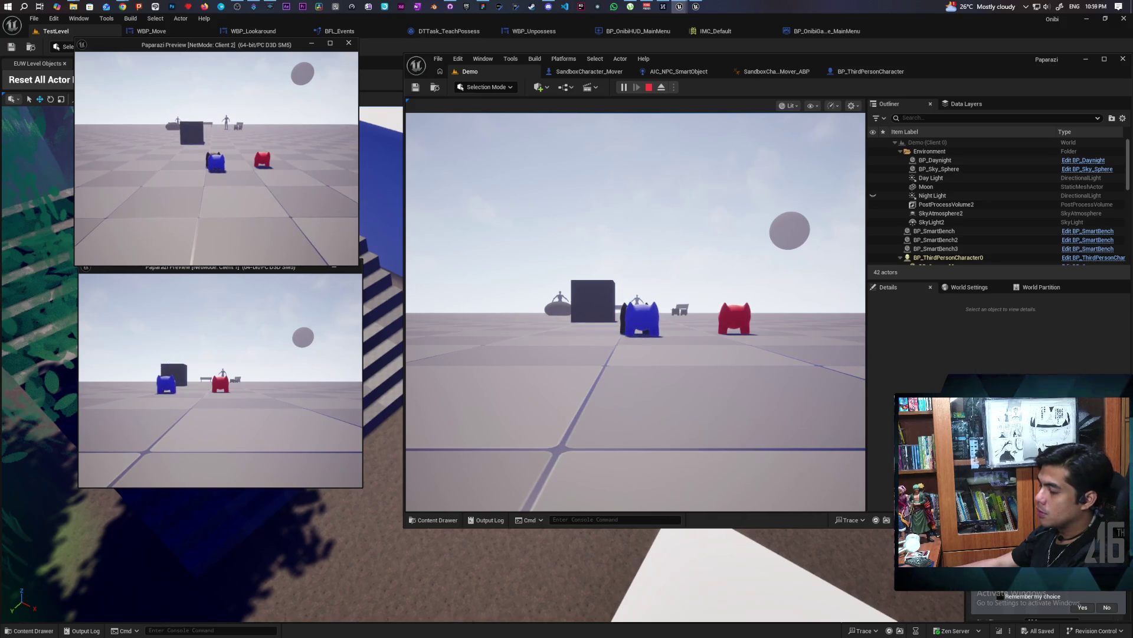
key("Escape")
Rerun the two-client test from the Demo level.
left_click(871, 72)
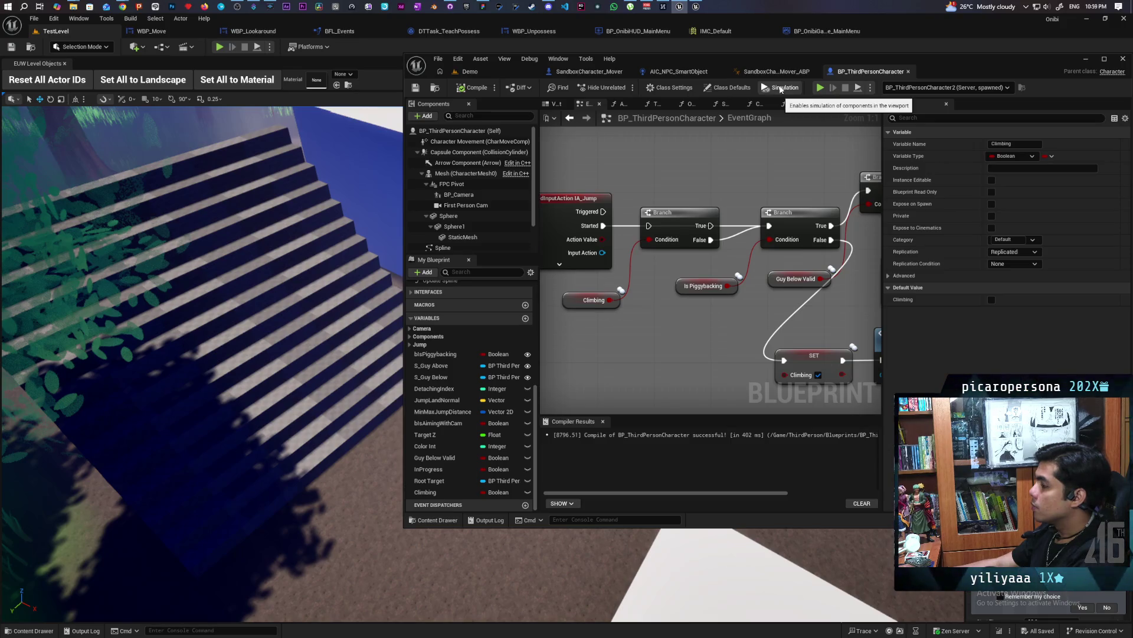
left_click(504, 72)
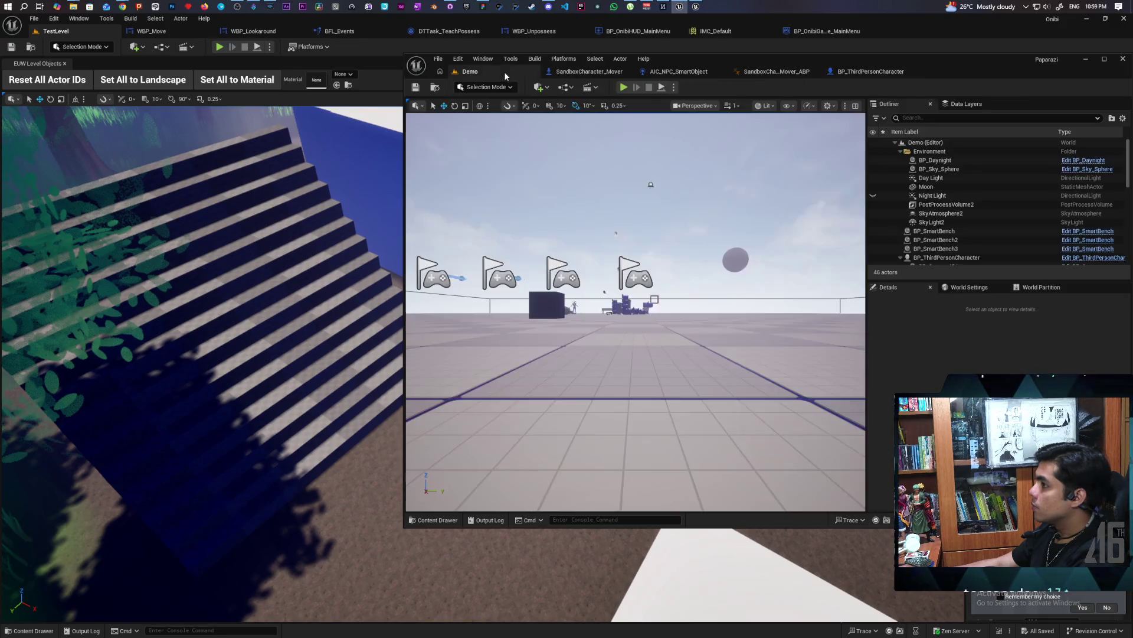
left_click(623, 88)
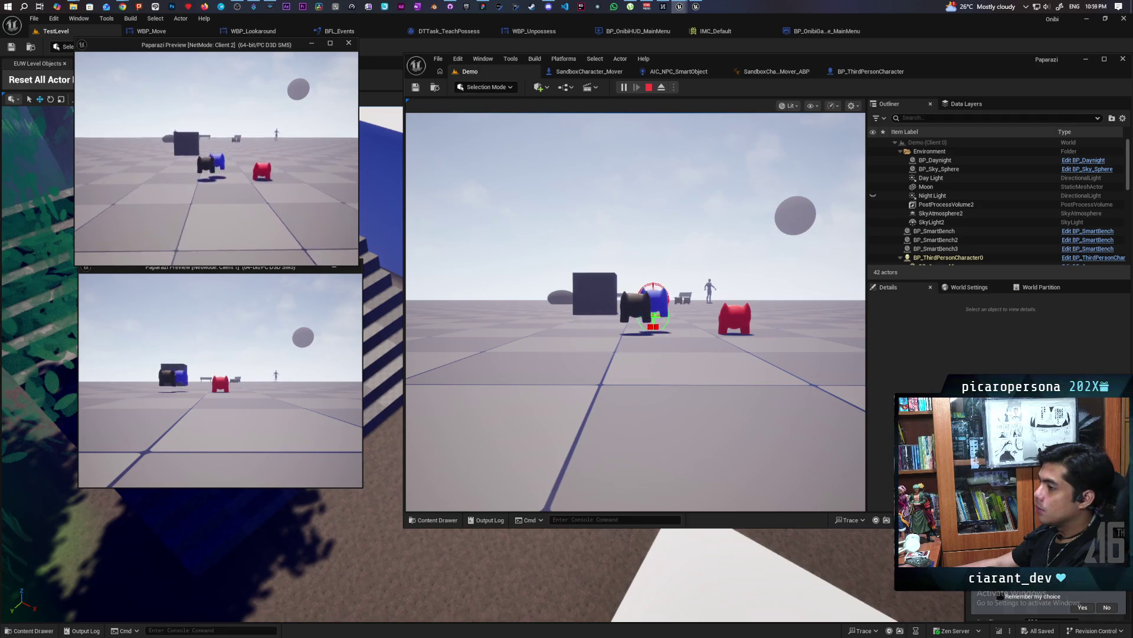
key("Escape")
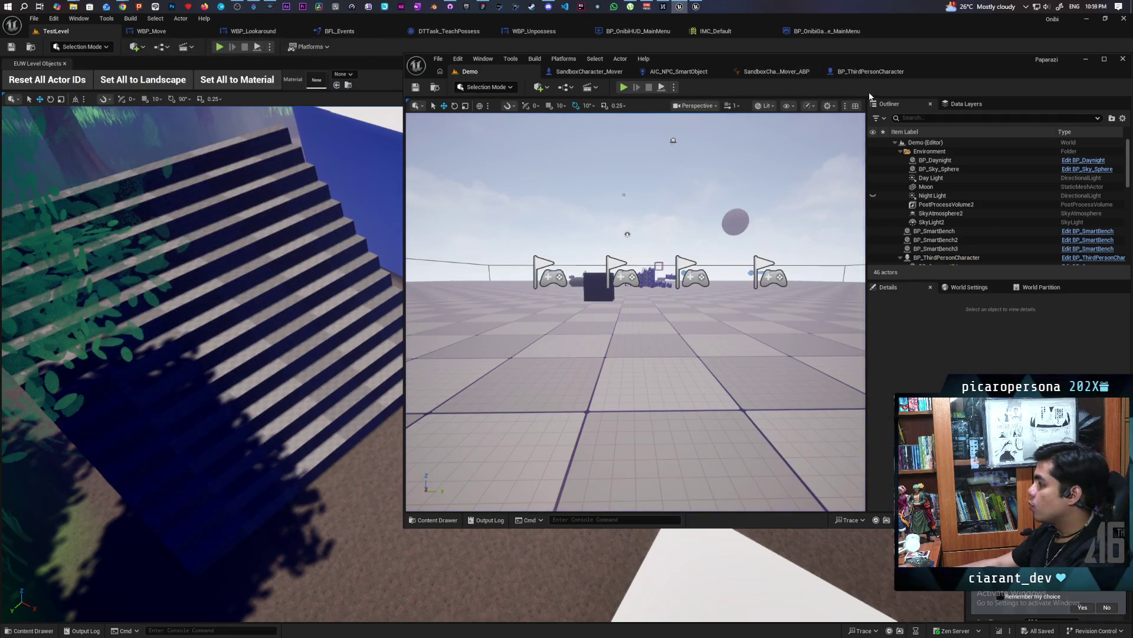
Remove the Started-to-second-Branch wire, save the blueprint, and retest in PIE.
left_click(851, 74)
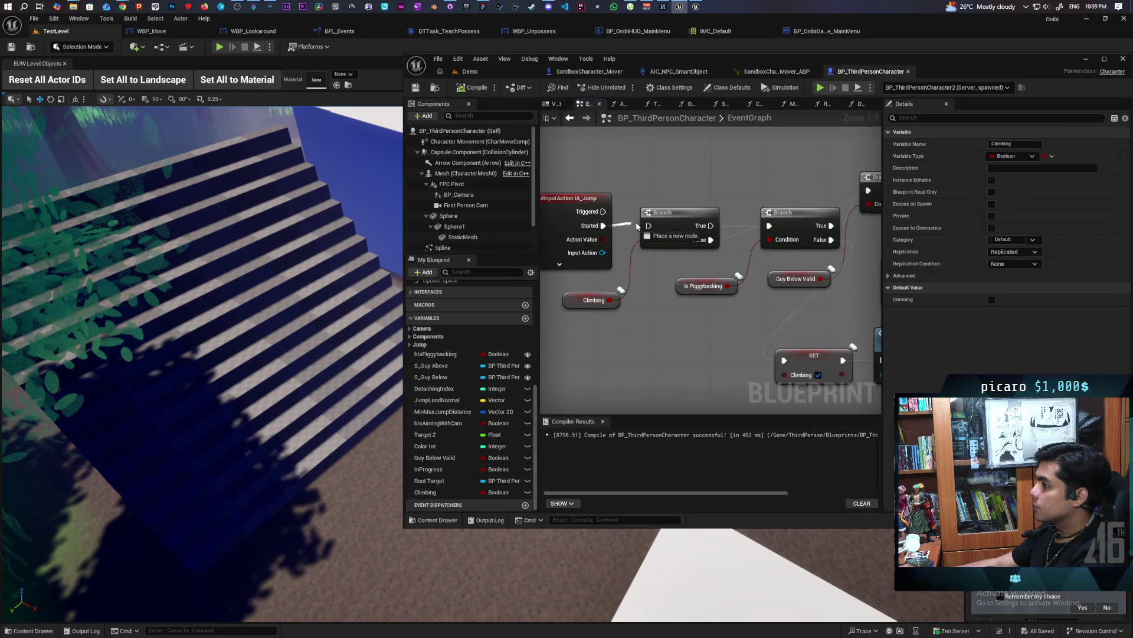
left_click(605, 225, "alt")
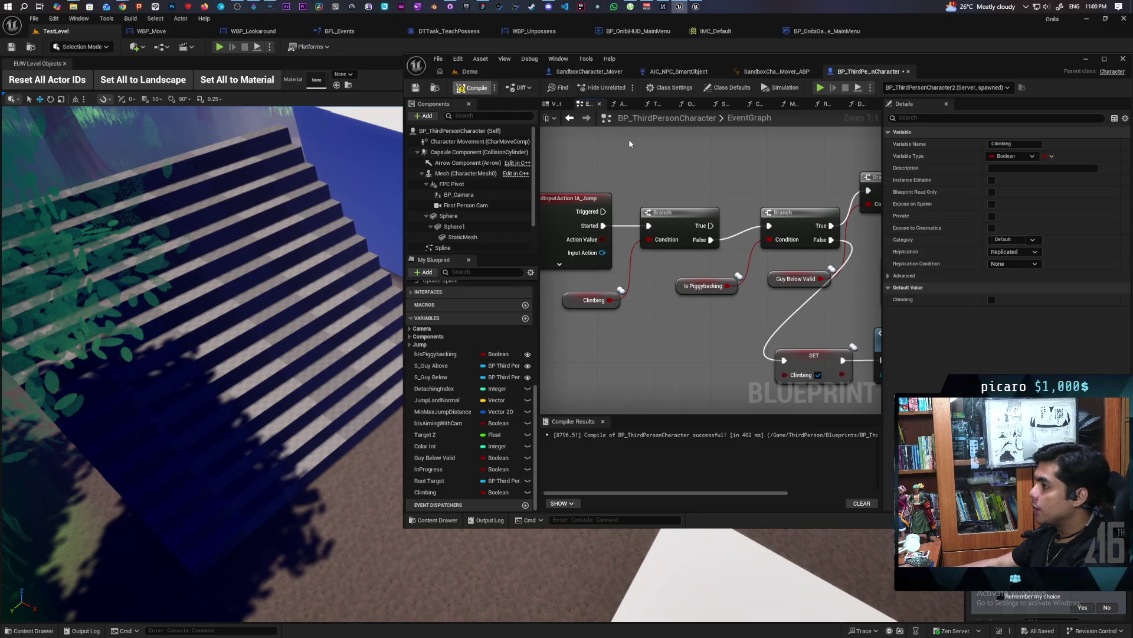
key("ctrl+s")
left_click(508, 72)
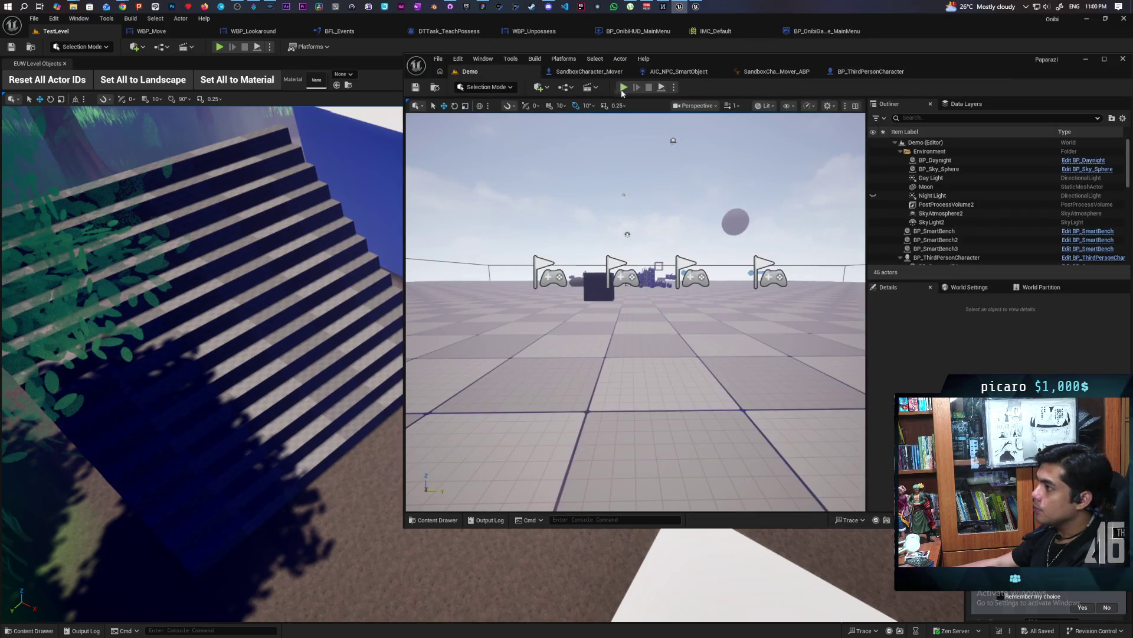
key("alt+p")
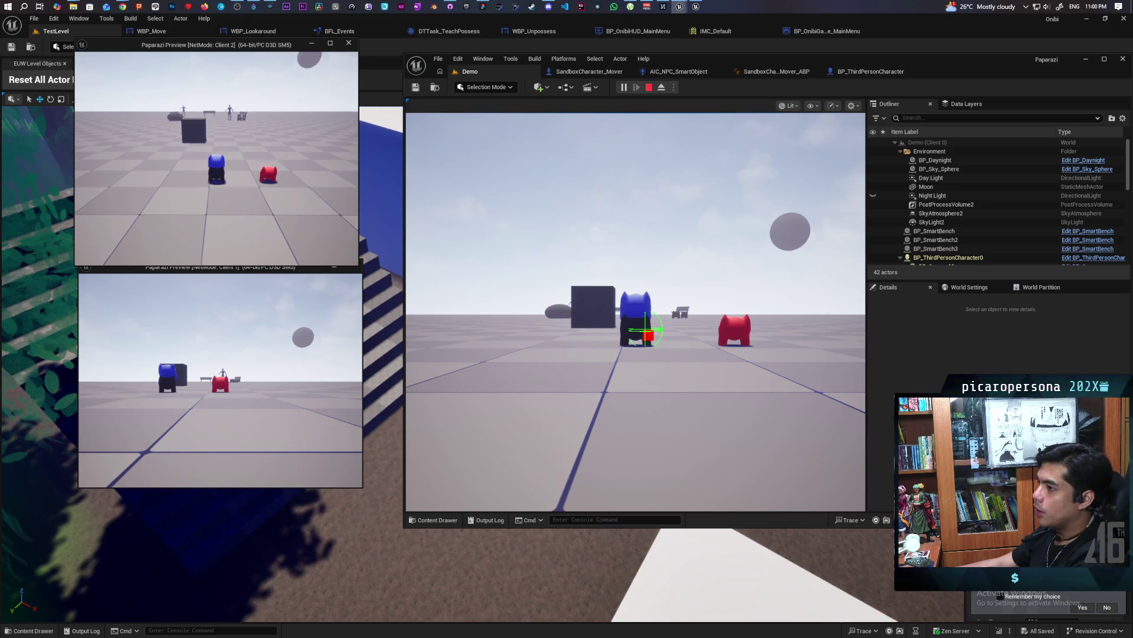
key("Escape")
Play again, walk the blue character toward the cube, then stop and return to the Blueprint.
left_click(624, 87)
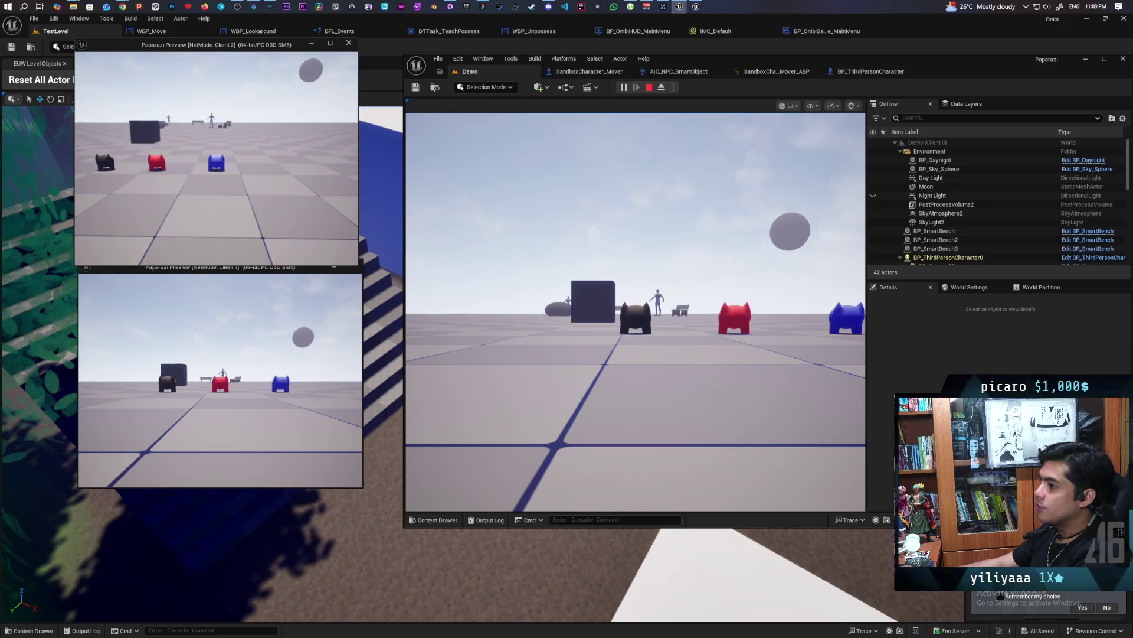
key("w")
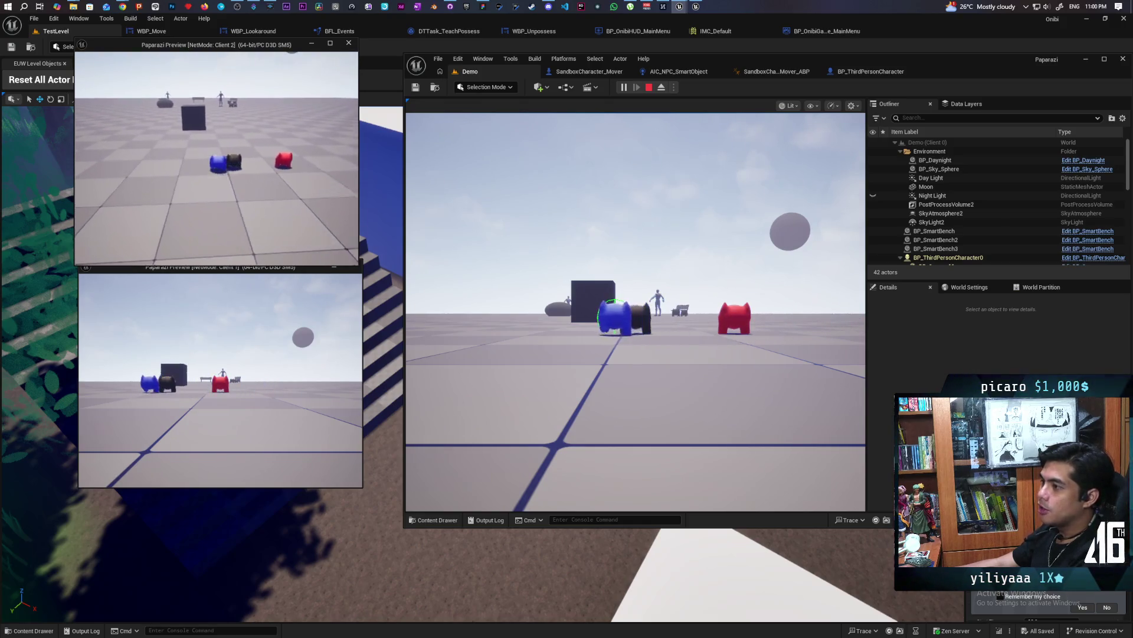
key("w")
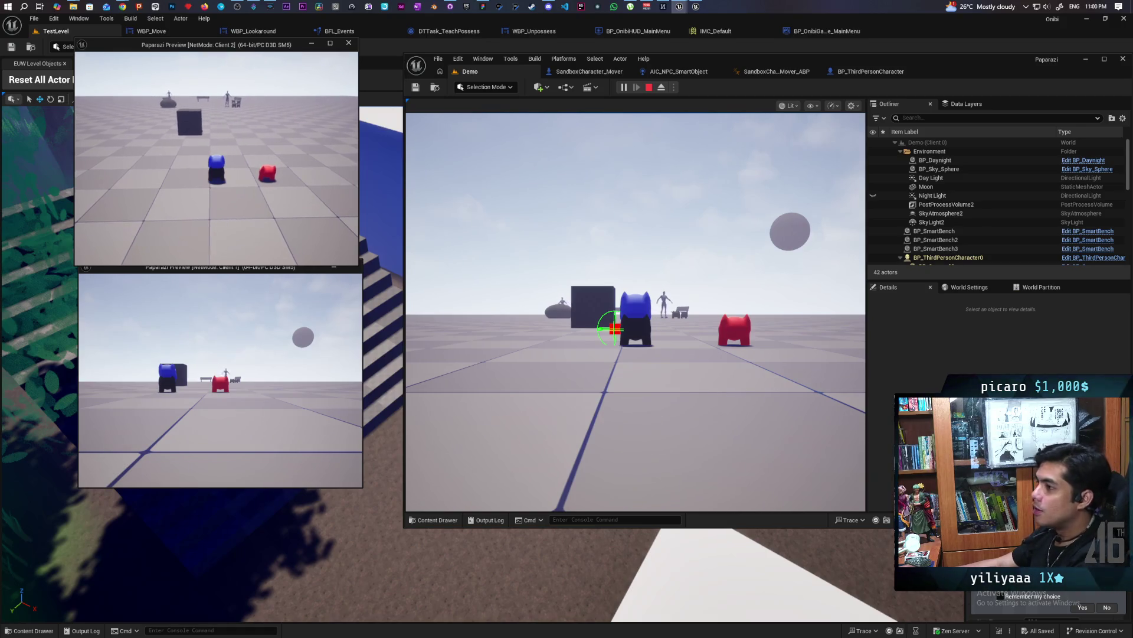
key("Escape")
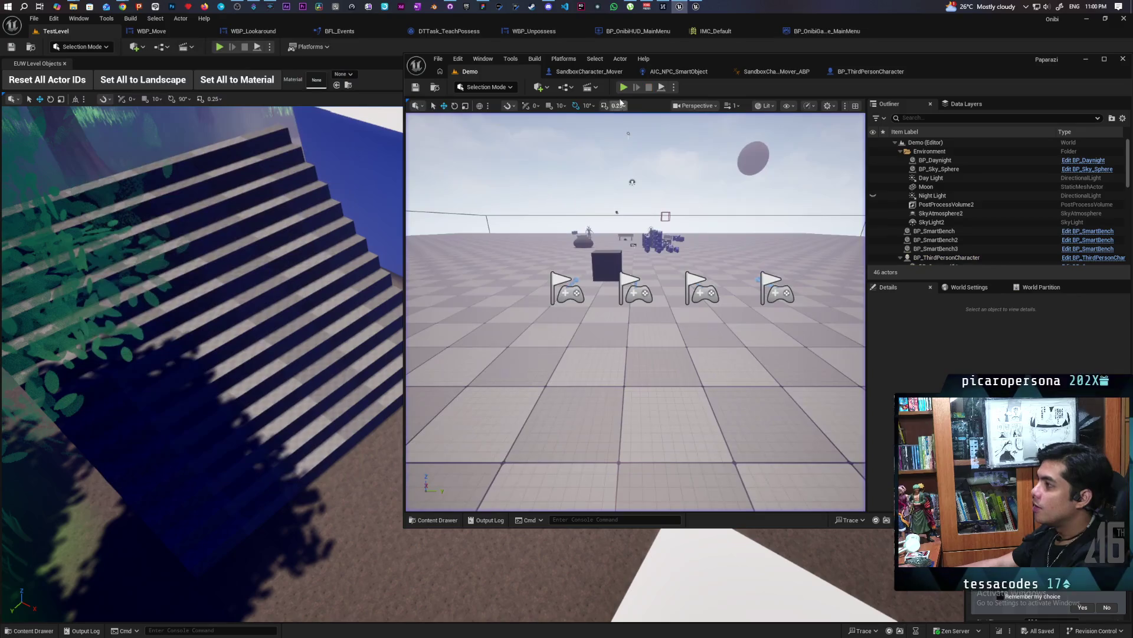
left_click(866, 72)
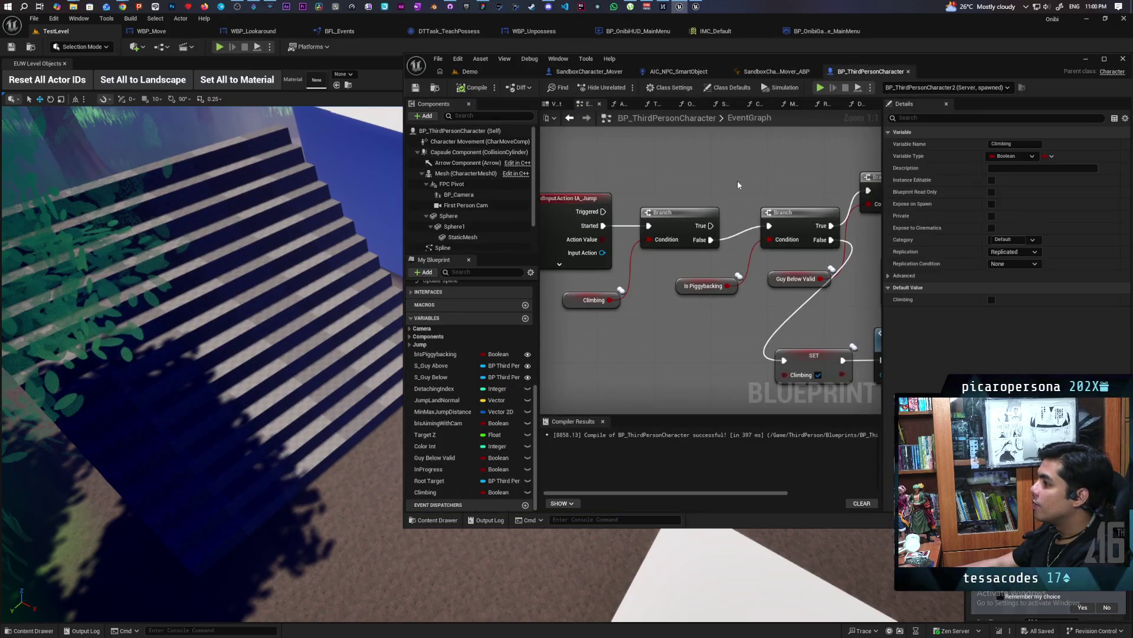
Move S_Trace for Friend up beside its Trace for Friend call and maximize the Blueprint editor.
scroll(736, 180, "down", 2)
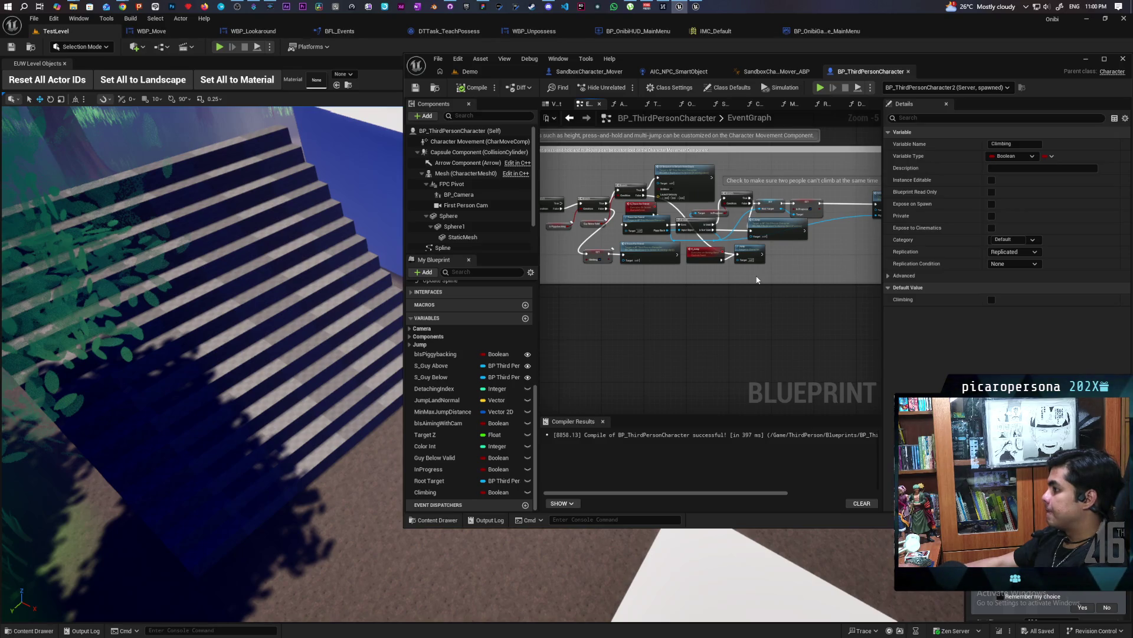
scroll(699, 236, "up", 4)
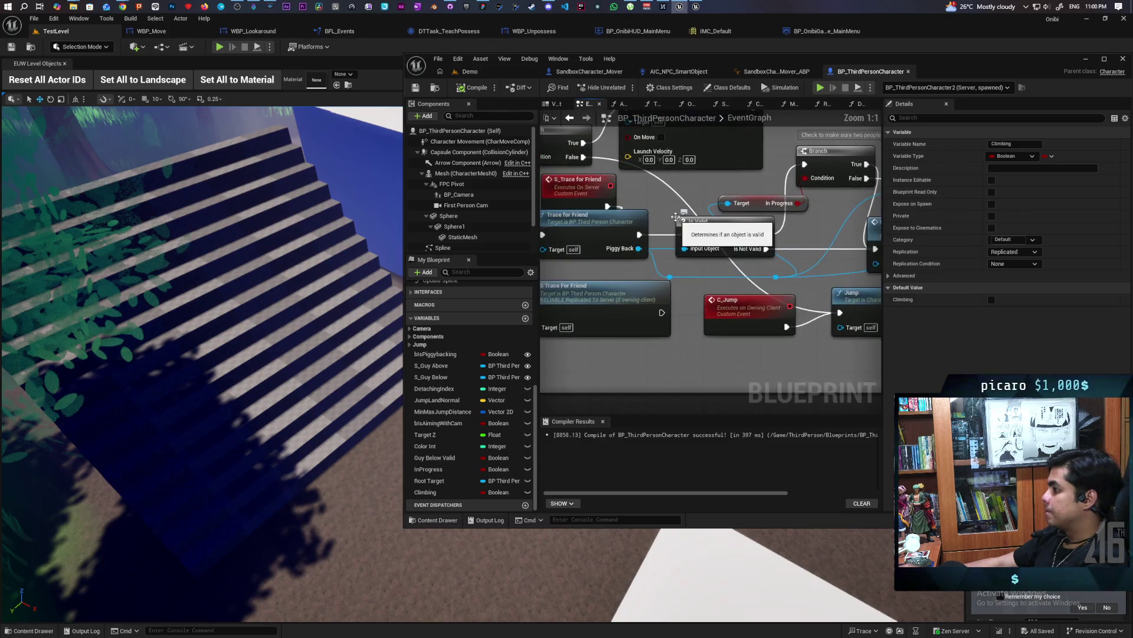
scroll(762, 262, "up", 1)
left_click_drag(689, 260, 681, 254)
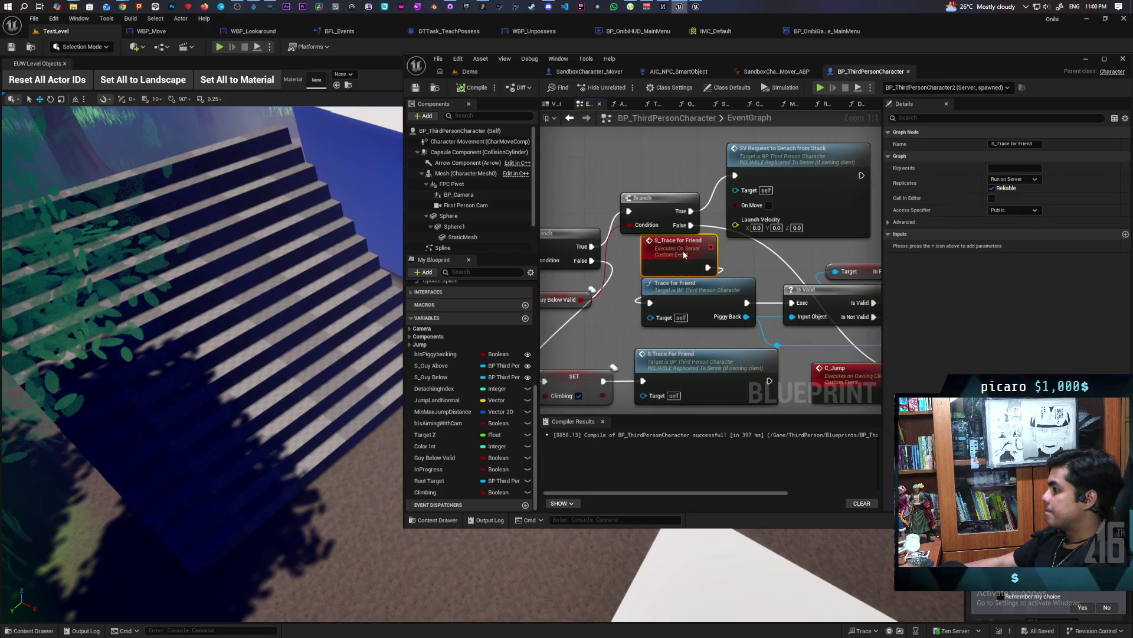
left_click(755, 264)
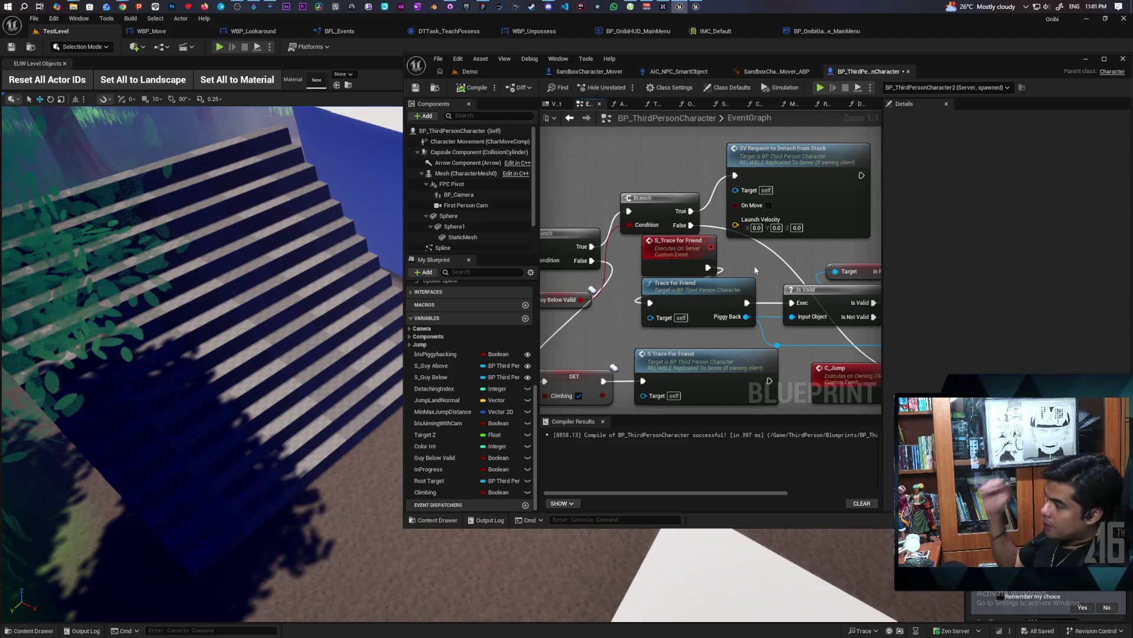
double_click(963, 61)
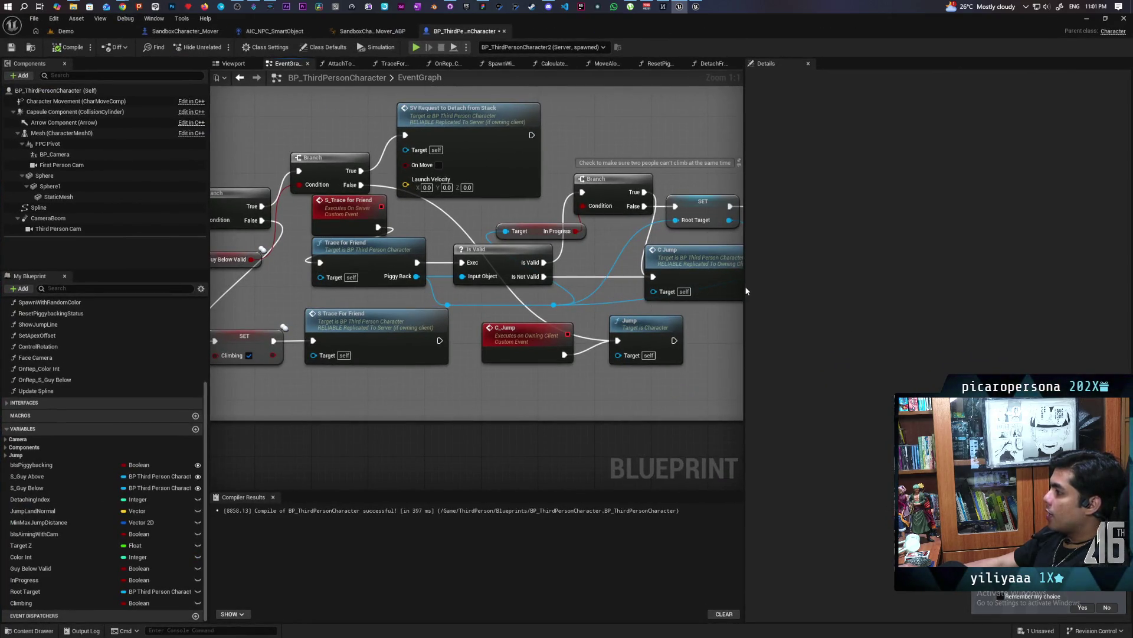
Widen the EventGraph panel by dragging the Details splitter right, and scan the other node groups.
left_click_drag(745, 291, 947, 331)
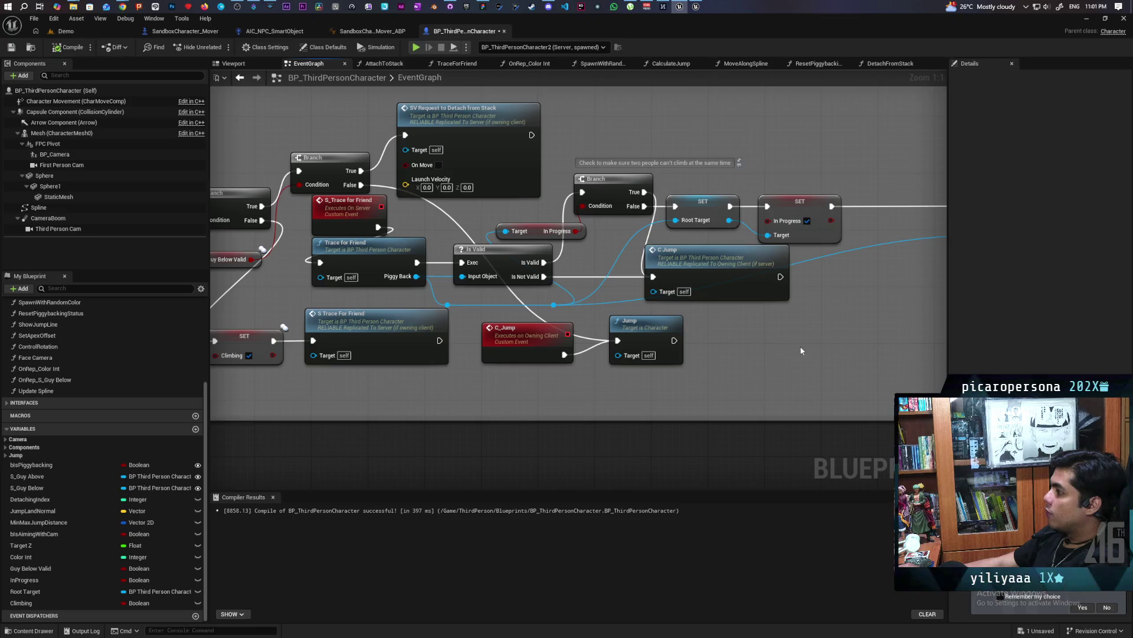
scroll(801, 351, "down", 6)
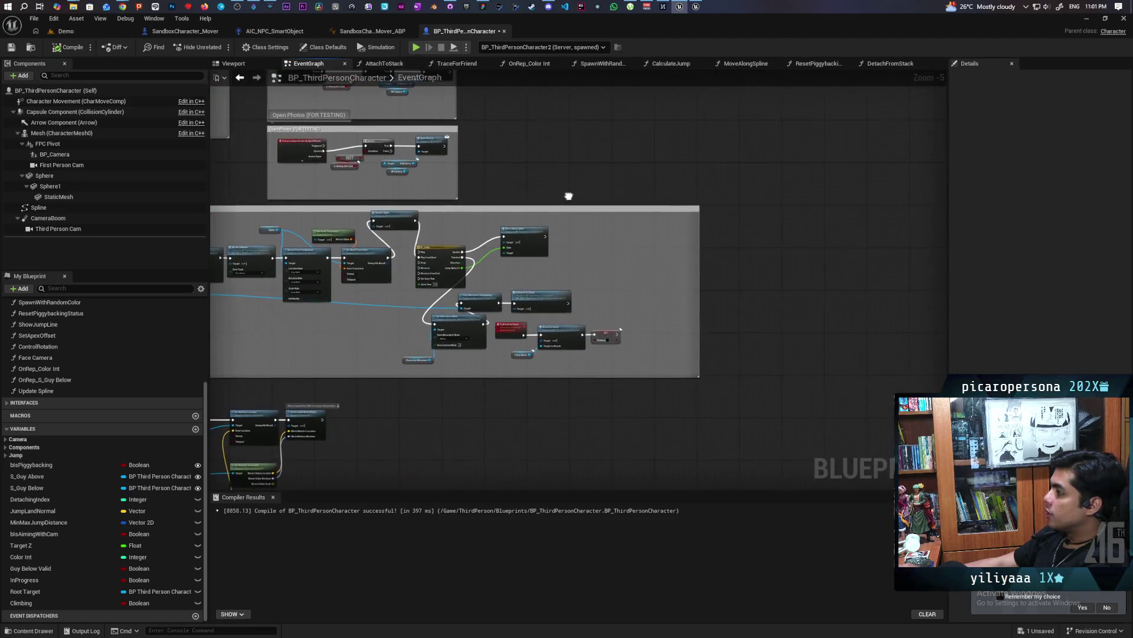
left_click_drag(569, 196, 417, 253)
scroll(595, 265, "up", 1)
scroll(596, 265, "up", 1)
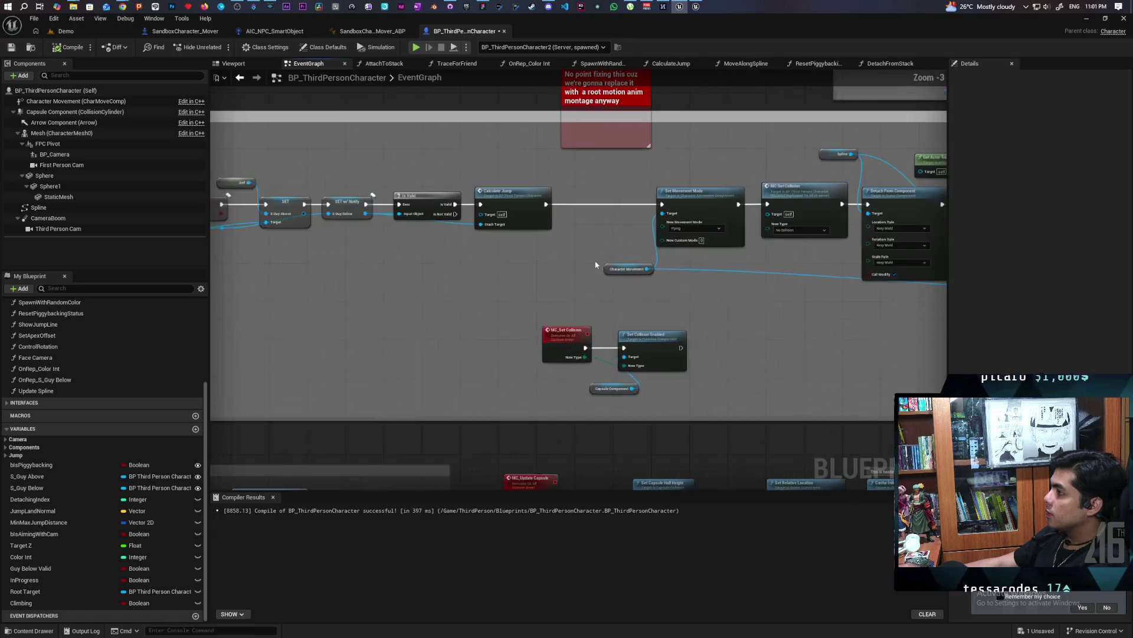
Pan the graph to the climbing movement chain under the red comment.
left_click_drag(600, 265, 600, 305)
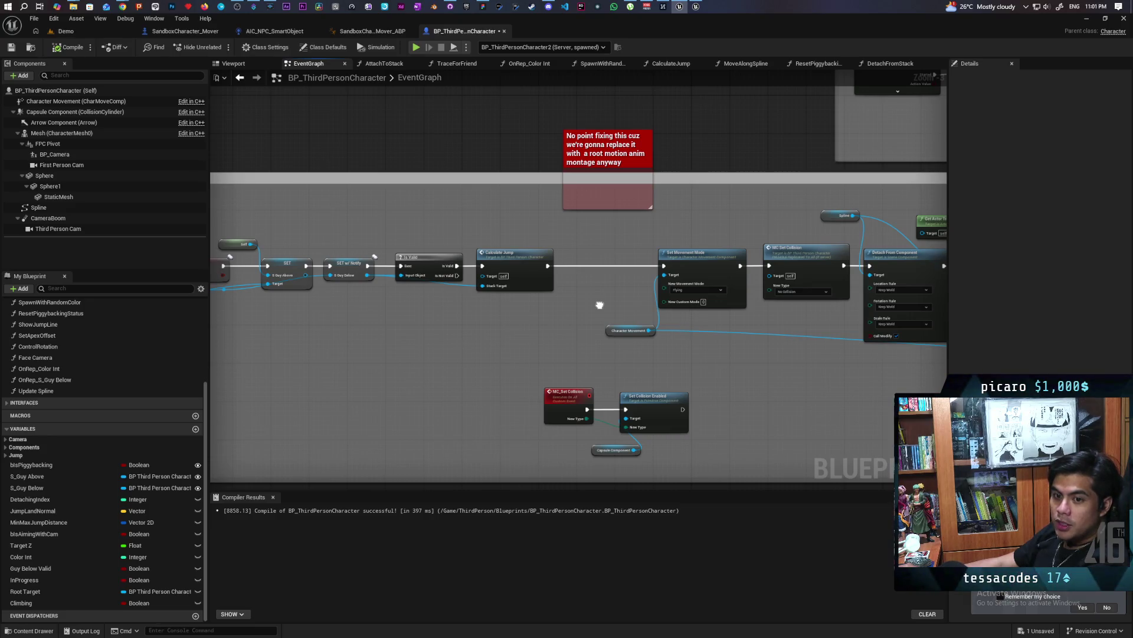
scroll(598, 299, "down", 4)
scroll(597, 297, "up", 2)
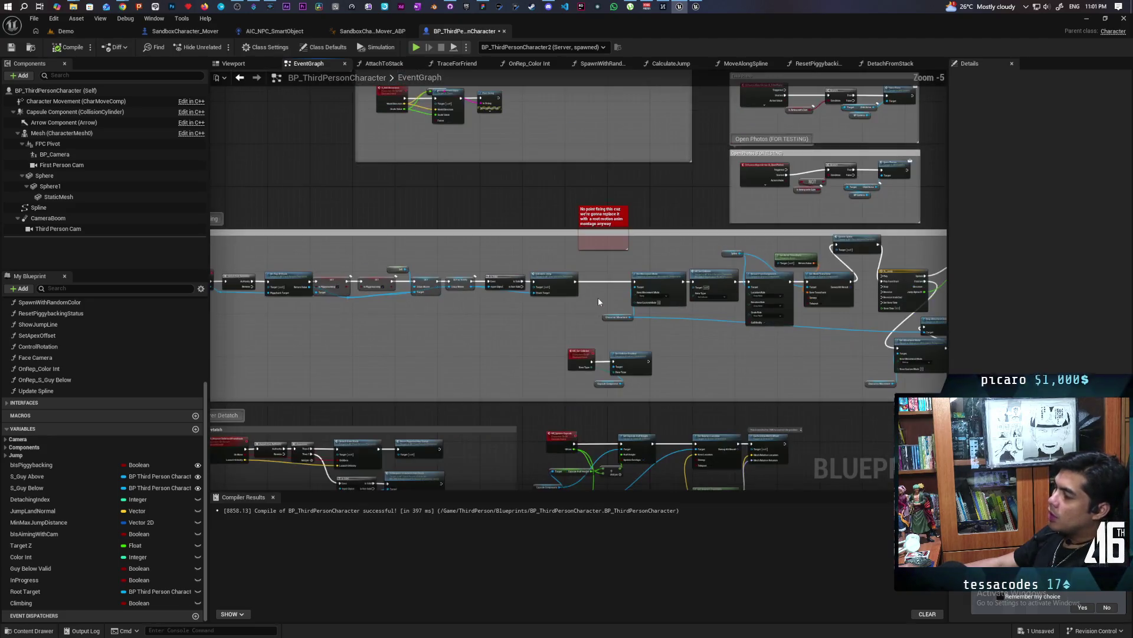
left_click_drag(491, 318, 654, 317)
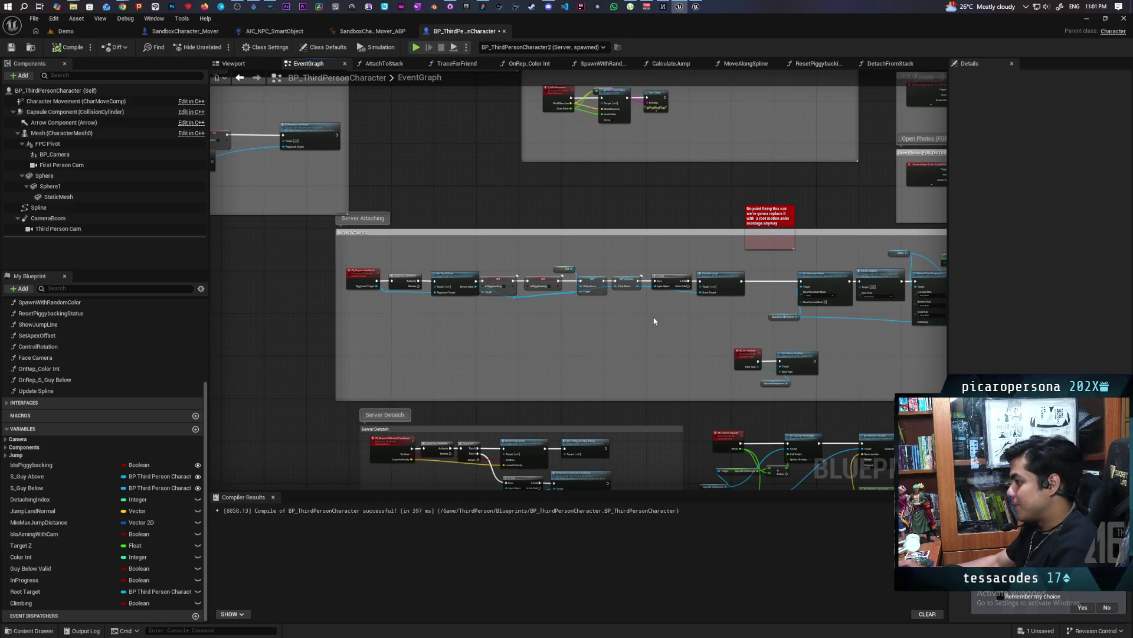
left_click_drag(710, 226, 428, 163)
scroll(638, 200, "up", 2)
scroll(637, 201, "down", 1)
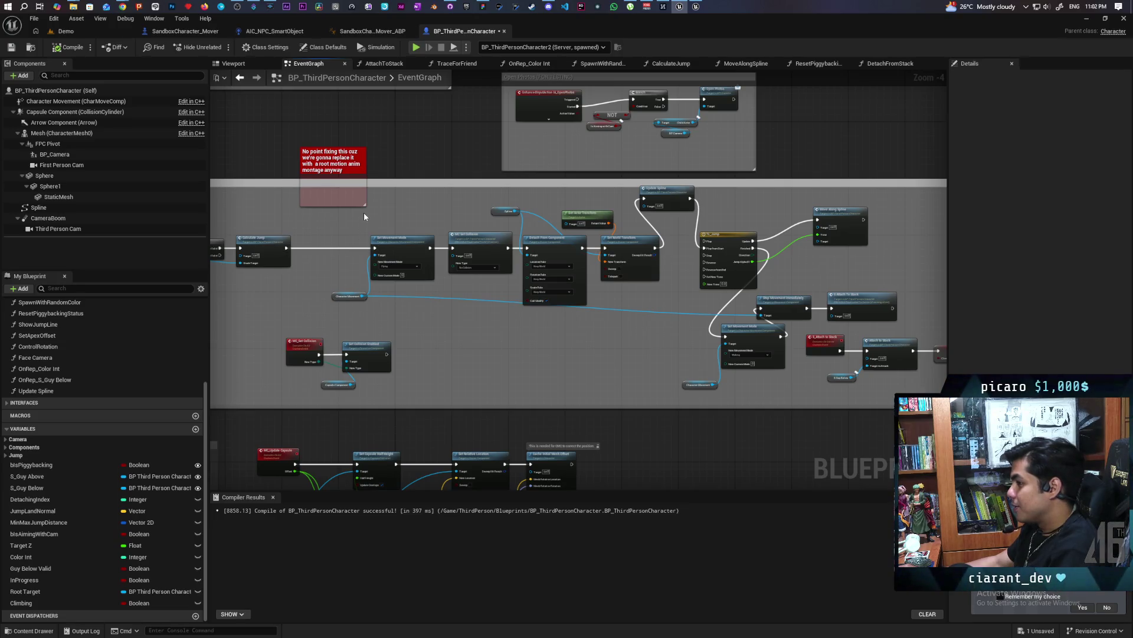
Shift the seven nodes from Set Movement Mode through Set World Transform to the left.
left_click_drag(360, 210, 614, 323)
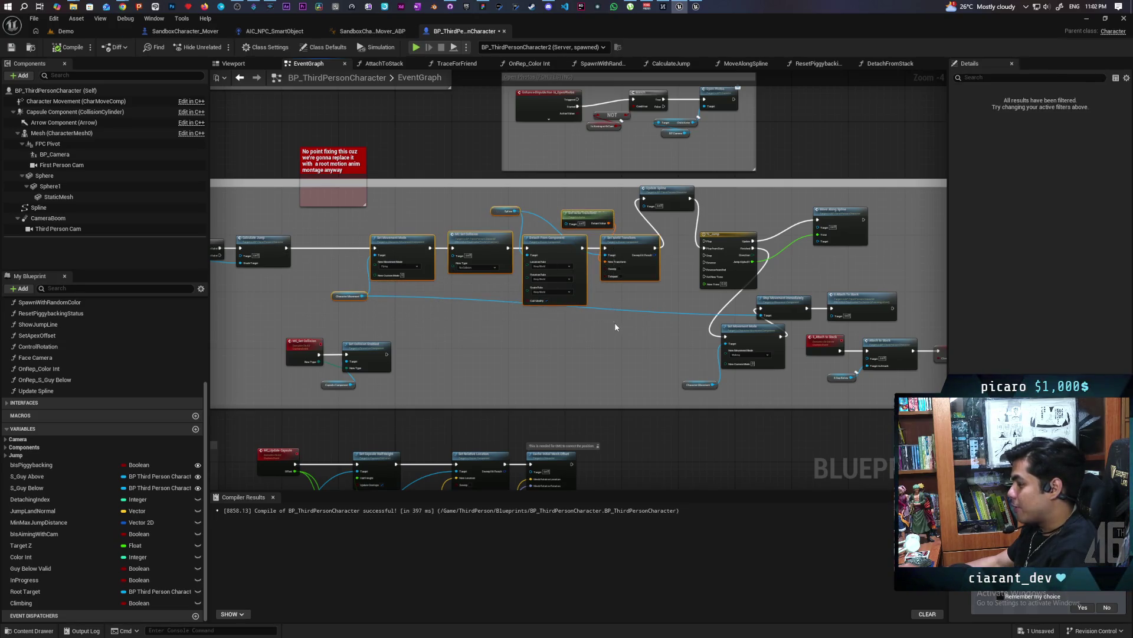
left_click_drag(624, 246, 560, 243)
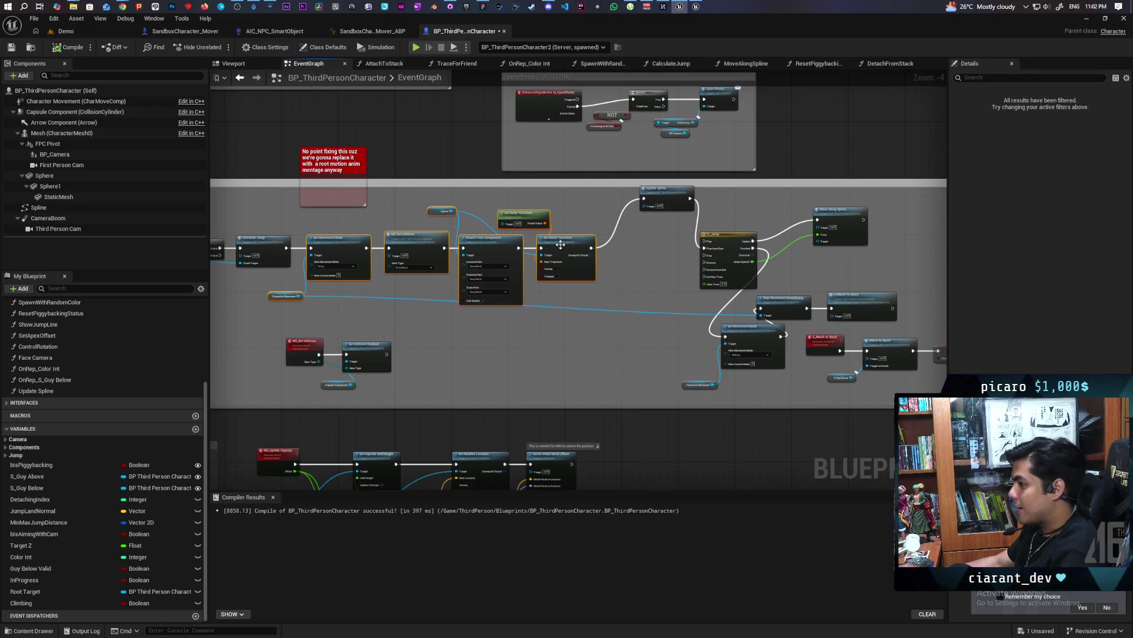
left_click(513, 331)
scroll(473, 354, "up", 2)
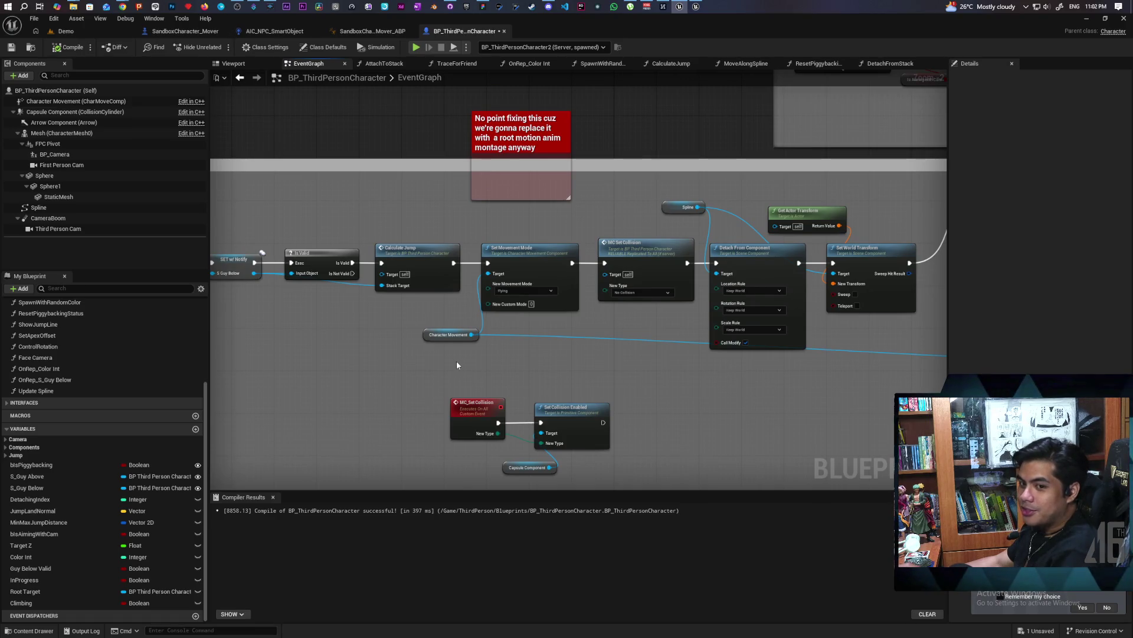
scroll(627, 360, "down", 4)
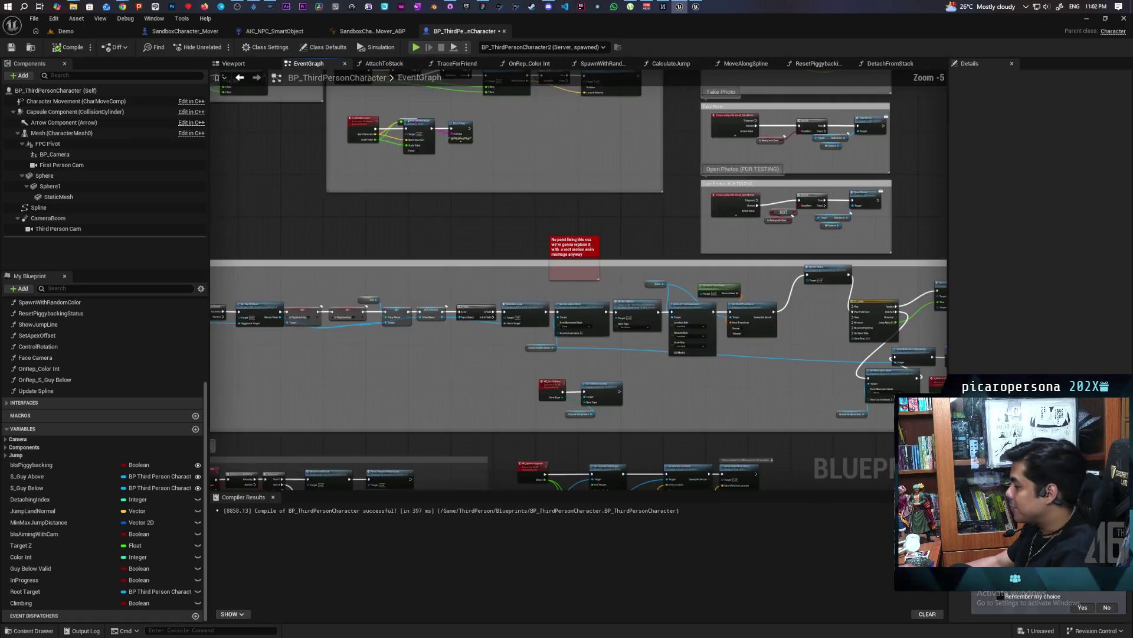
scroll(558, 366, "up", 2)
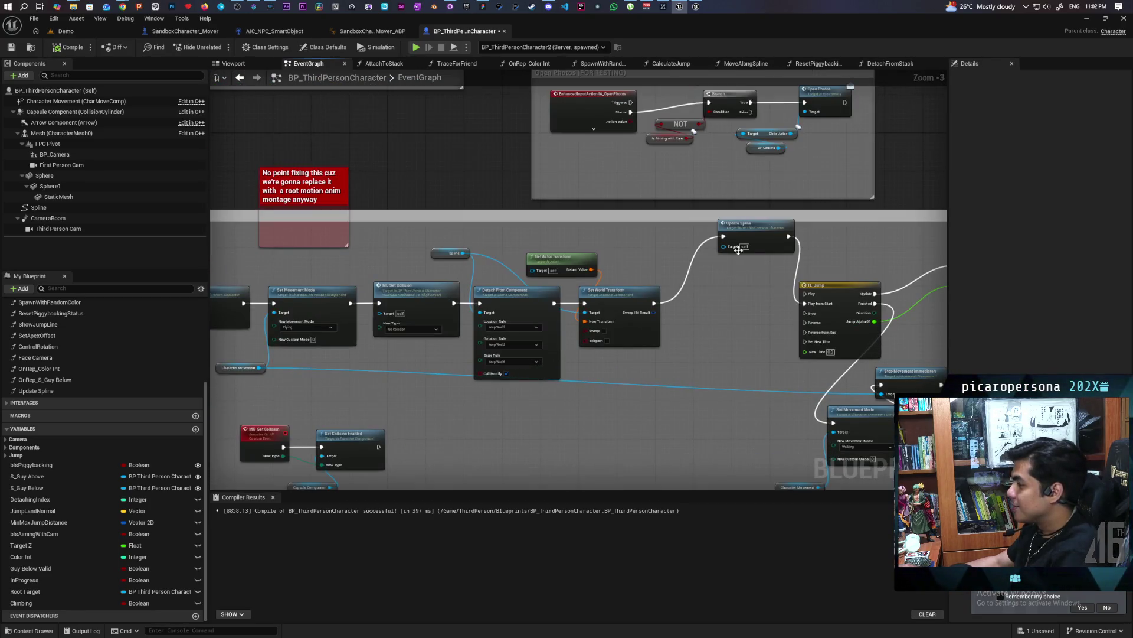
Place Update Spline between Set World Transform and TL_Jump in the climb chain.
left_click_drag(757, 234, 714, 299)
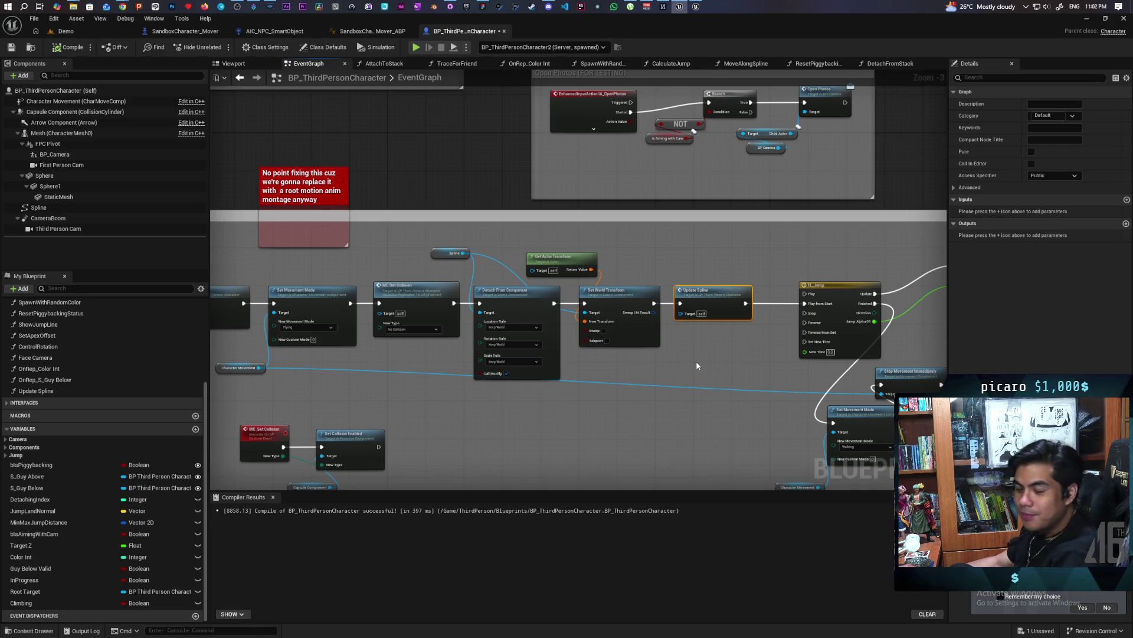
scroll(714, 346, "up", 3)
mouse_move(747, 346)
left_mouse_down()
mouse_move(501, 377)
mouse_move(366, 352)
left_mouse_up()
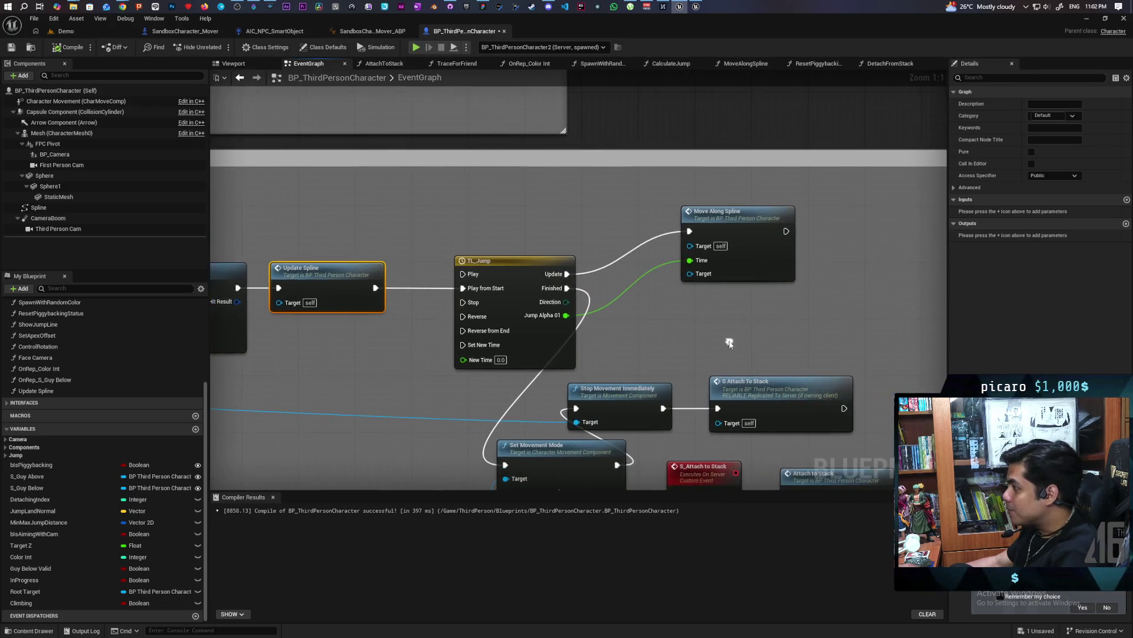
Select Move Along Spline and inspect its function inputs.
left_click(750, 295)
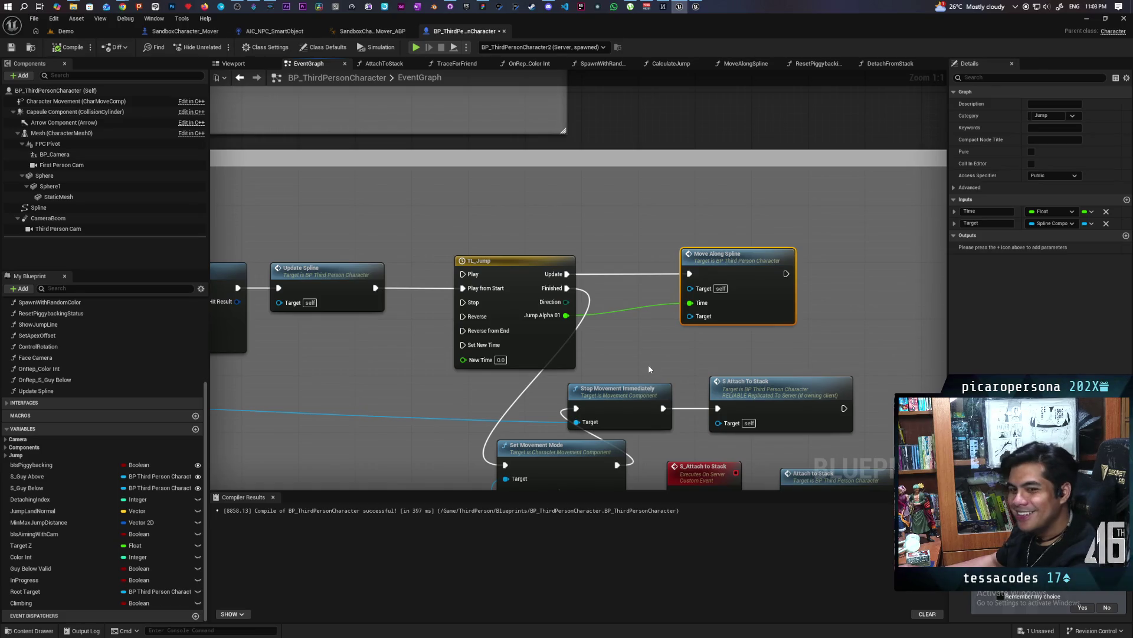
scroll(632, 359, "down", 4)
scroll(615, 298, "up", 3)
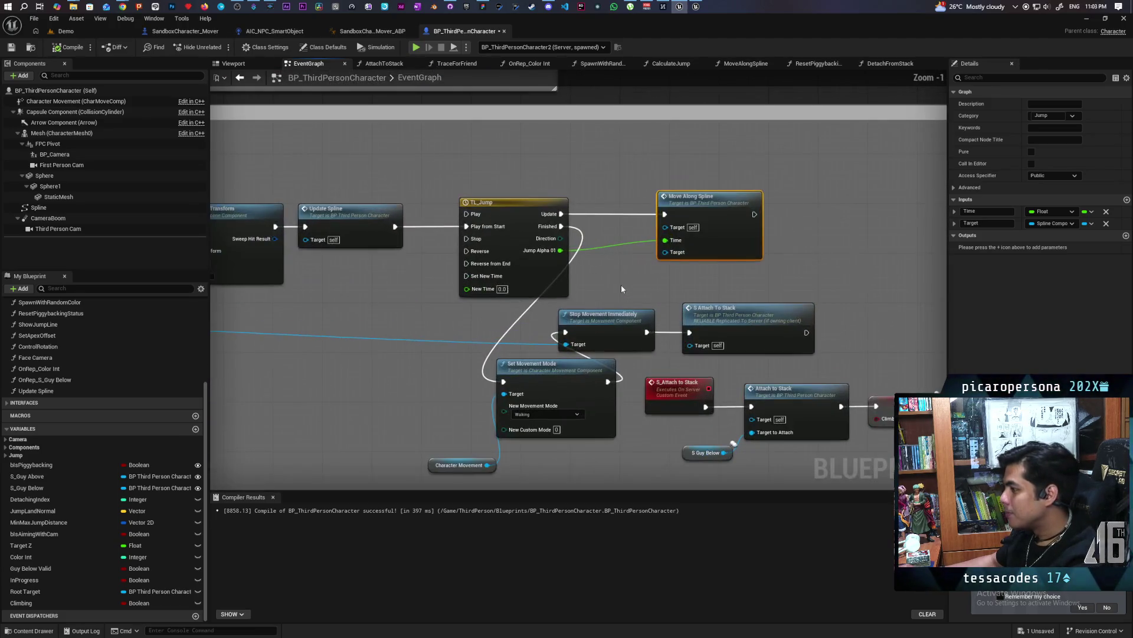
scroll(625, 300, "up", 2)
scroll(557, 330, "down", 1)
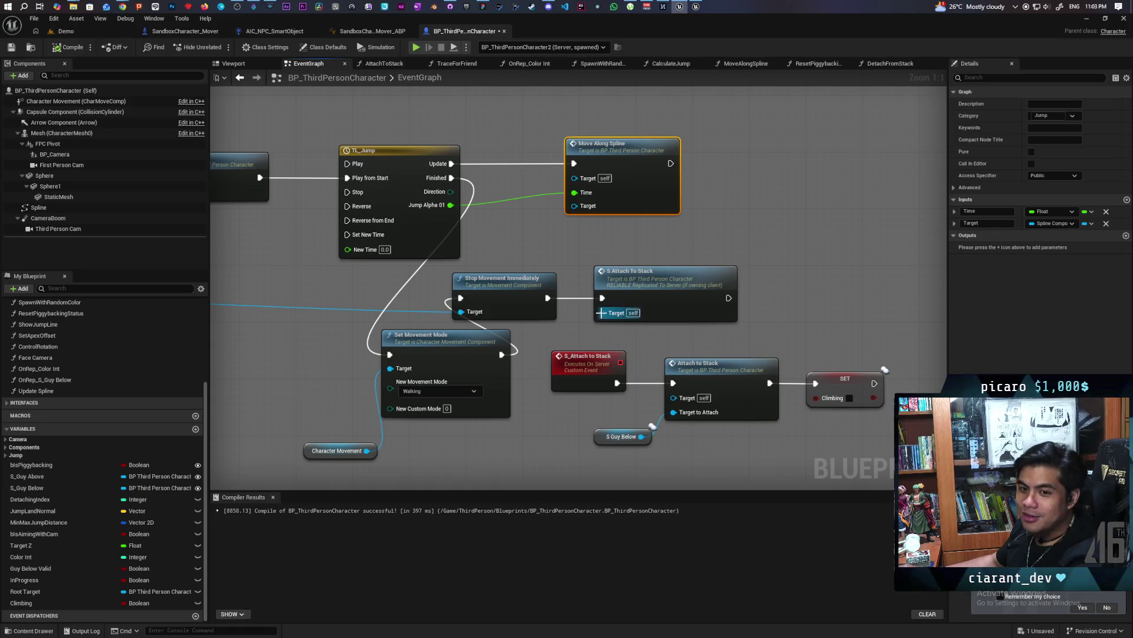
Line up Set Movement Mode, Stop Movement Immediately and S Attach To Stack, with Character Movement beside them.
left_click_drag(314, 375, 488, 331)
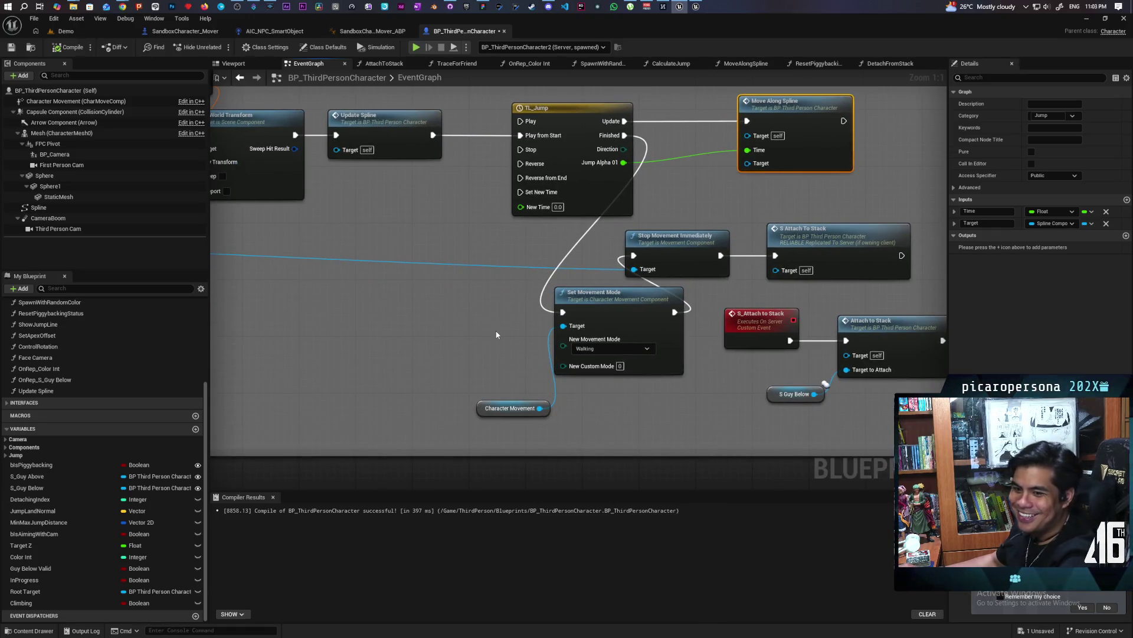
left_click_drag(513, 331, 596, 422)
mouse_move(624, 331)
left_mouse_down()
mouse_move(559, 253)
mouse_move(546, 278)
mouse_move(532, 274)
left_mouse_up()
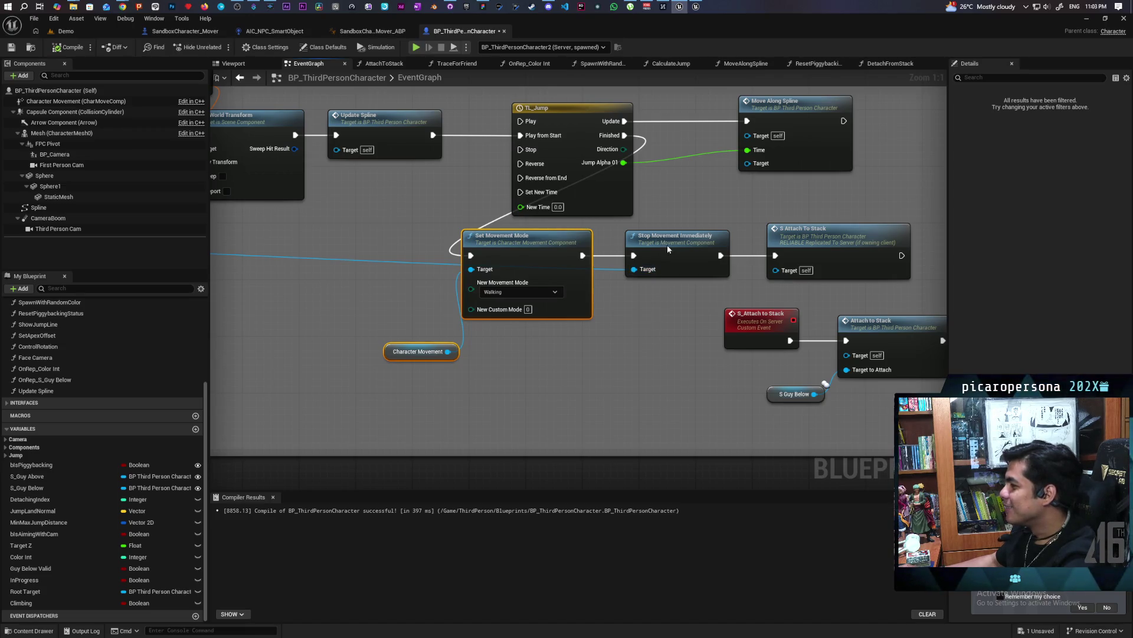
left_click_drag(667, 248, 653, 248)
left_click(628, 327)
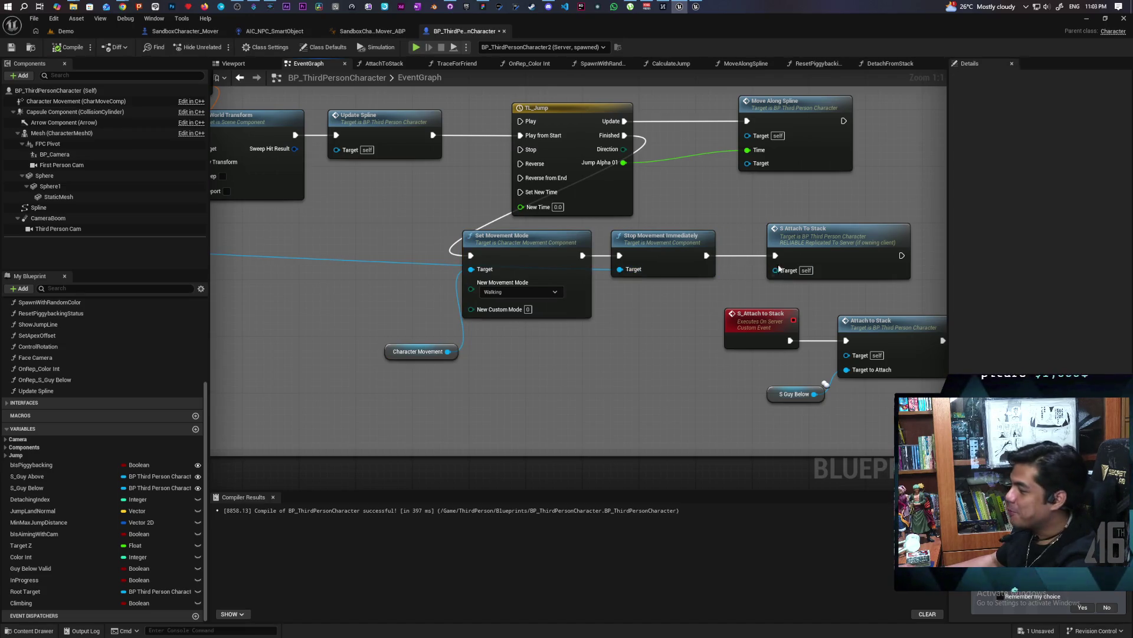
left_click_drag(808, 250, 796, 250)
left_click(633, 322)
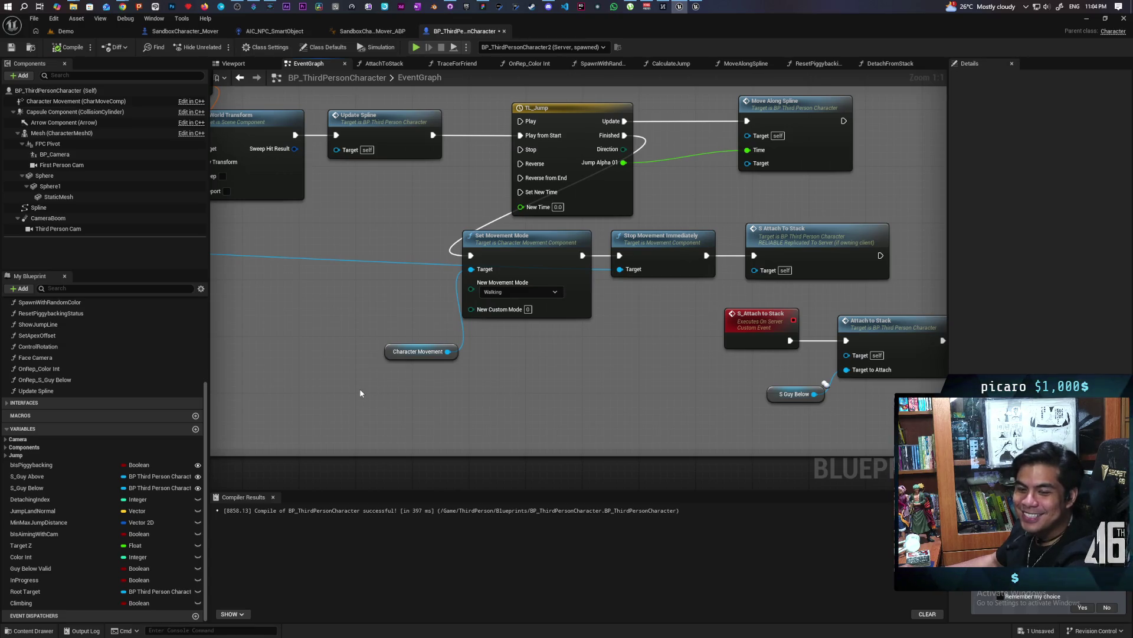
mouse_move(387, 356)
left_mouse_down()
mouse_move(388, 286)
mouse_move(359, 285)
mouse_move(372, 281)
left_mouse_up()
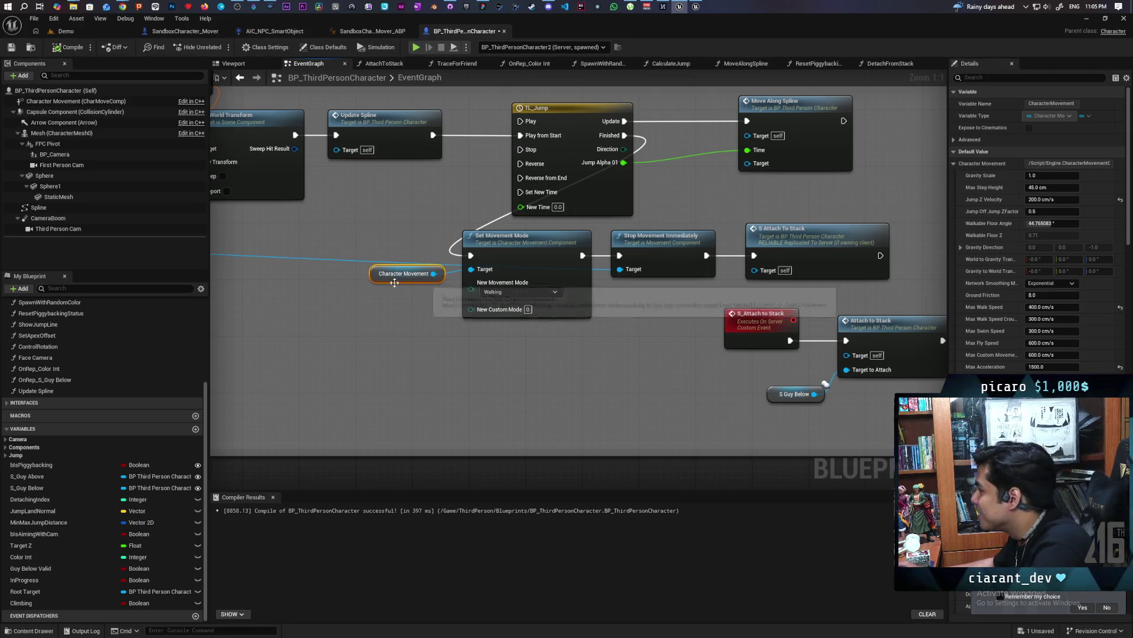
left_click_drag(581, 325, 484, 378)
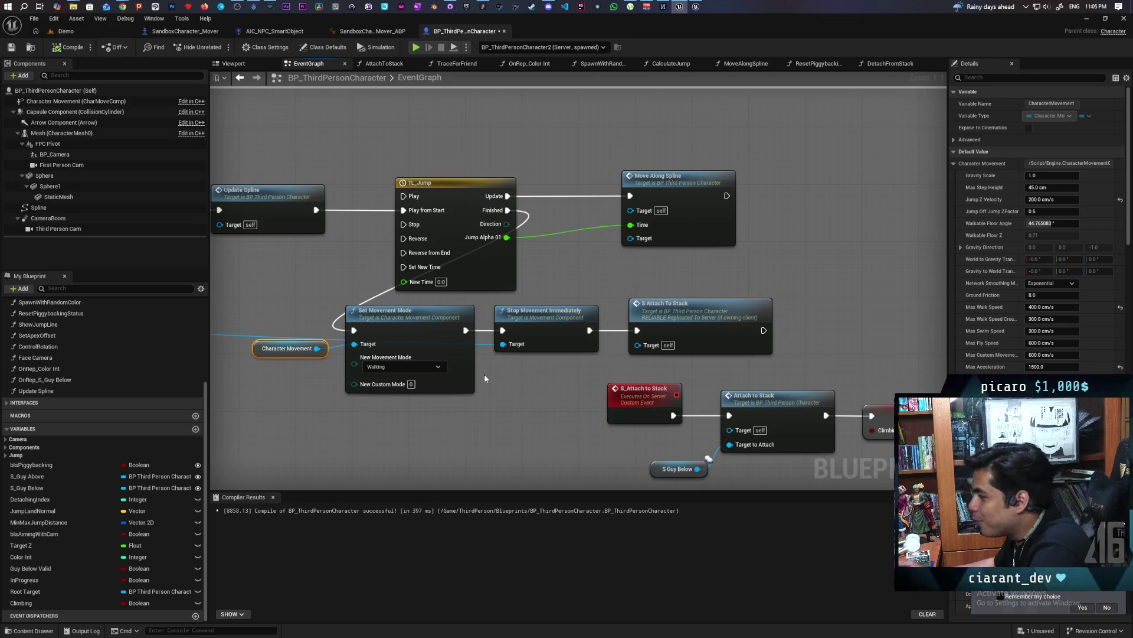
mouse_move(273, 313)
left_mouse_down()
mouse_move(770, 347)
mouse_move(735, 363)
left_mouse_up()
left_click_drag(475, 431, 667, 406)
scroll(593, 396, "down", 4)
left_click_drag(487, 431, 776, 418)
scroll(545, 342, "up", 3)
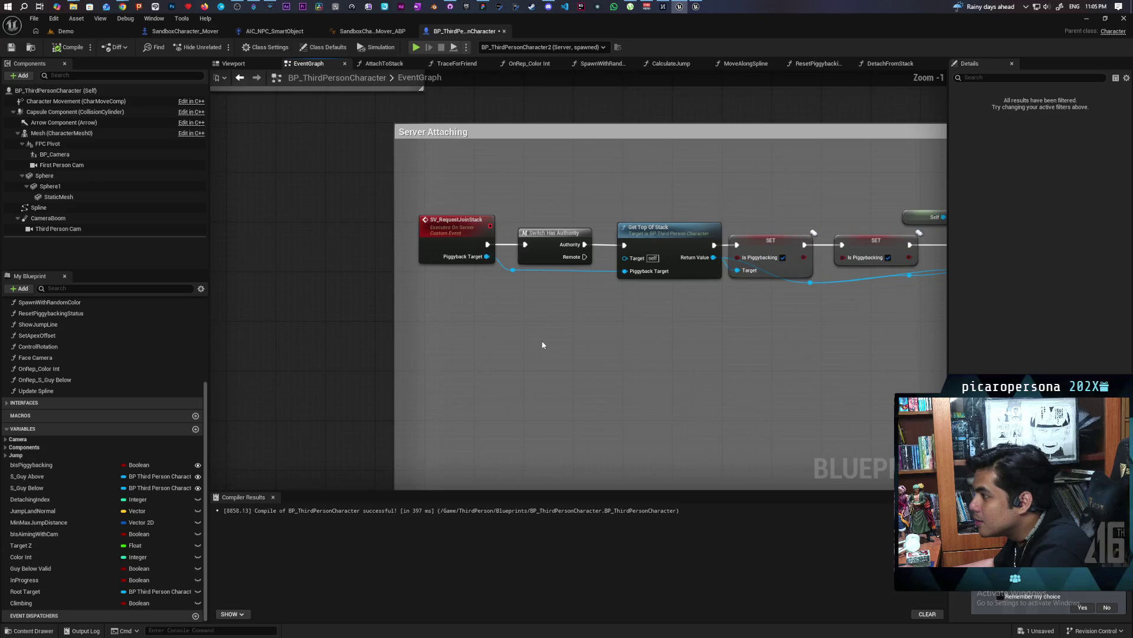
left_click_drag(443, 185, 452, 322)
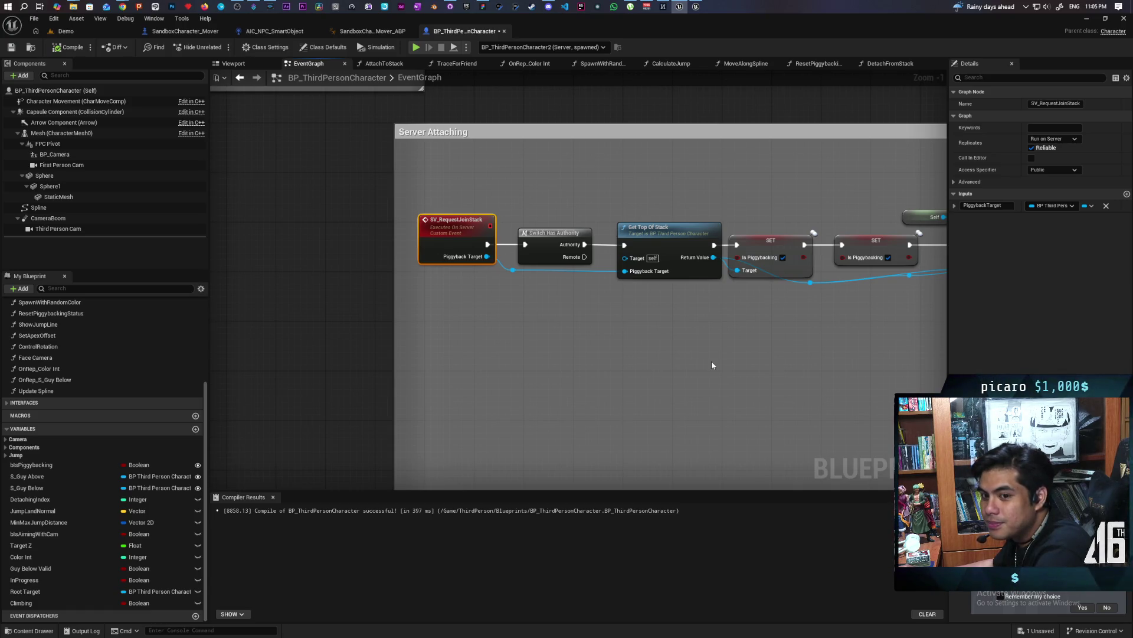
mouse_move(786, 371)
left_mouse_down()
mouse_move(523, 362)
mouse_move(532, 407)
mouse_move(561, 347)
mouse_move(316, 344)
left_mouse_up()
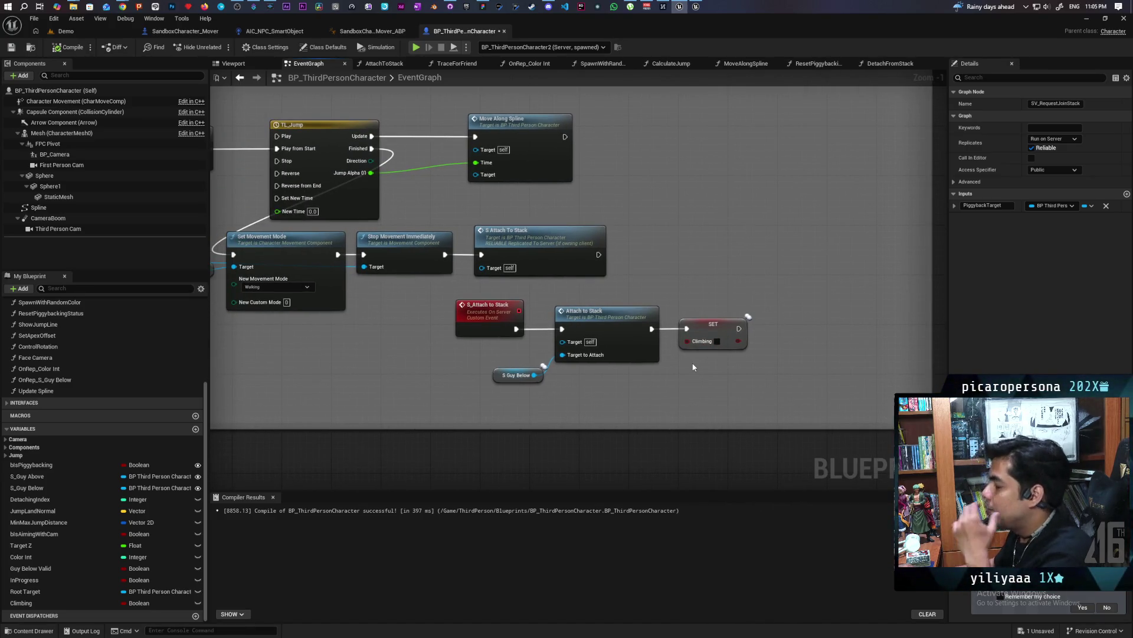
mouse_move(443, 297)
left_mouse_down()
mouse_move(563, 396)
mouse_move(443, 304)
mouse_move(531, 353)
left_mouse_up()
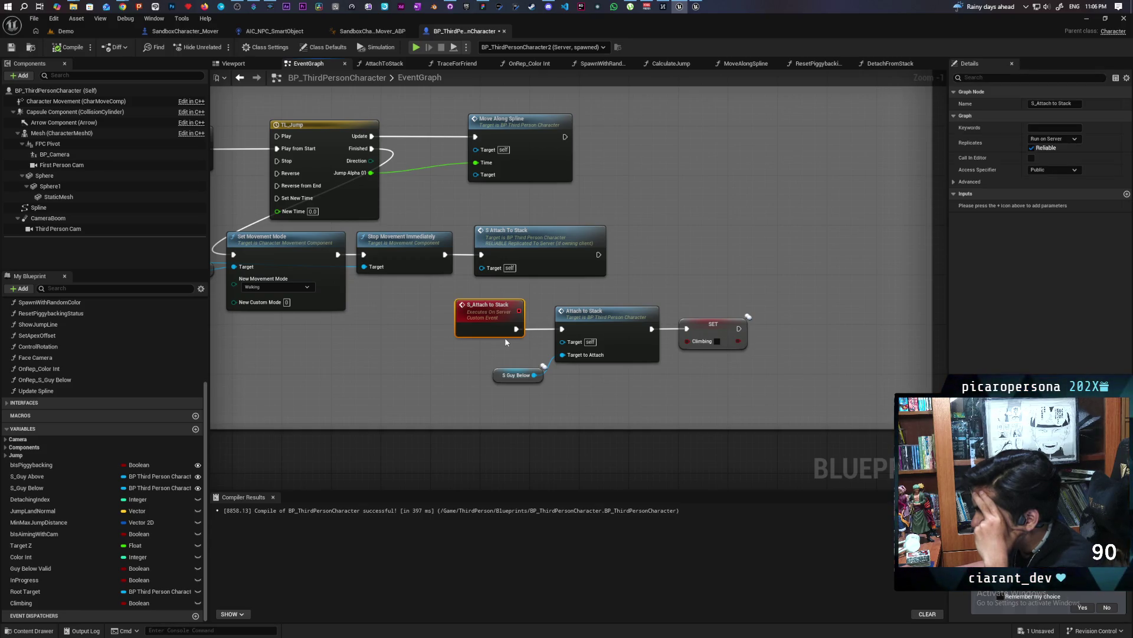
mouse_move(428, 297)
left_mouse_down()
mouse_move(787, 404)
mouse_move(726, 376)
left_mouse_up()
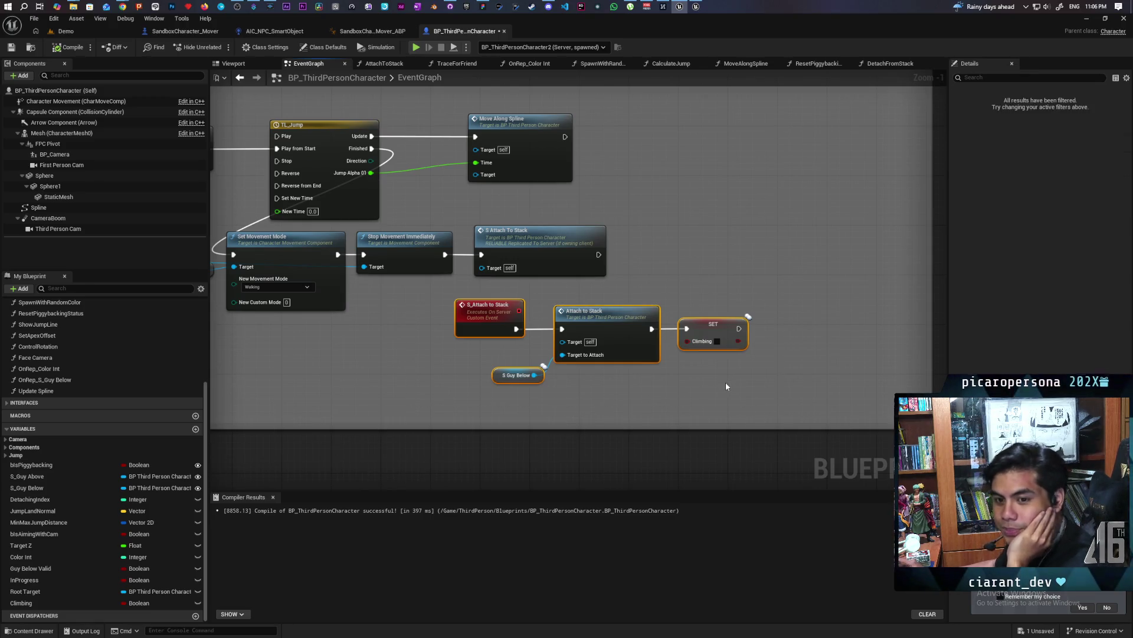
left_click_drag(420, 302, 519, 348)
left_click(570, 331)
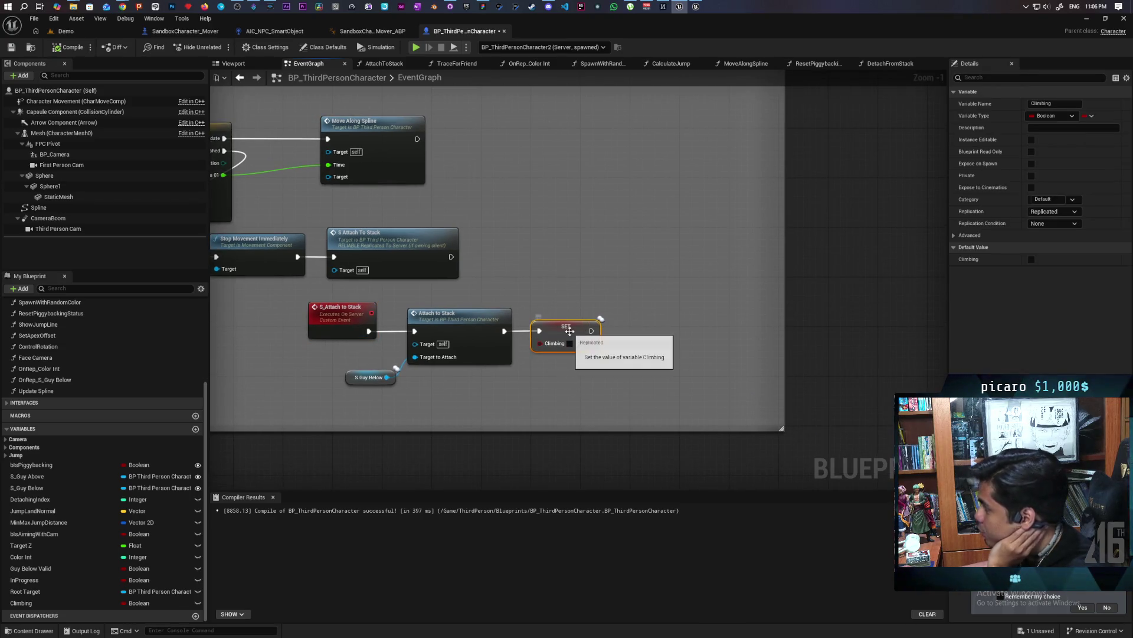
left_click(1066, 225)
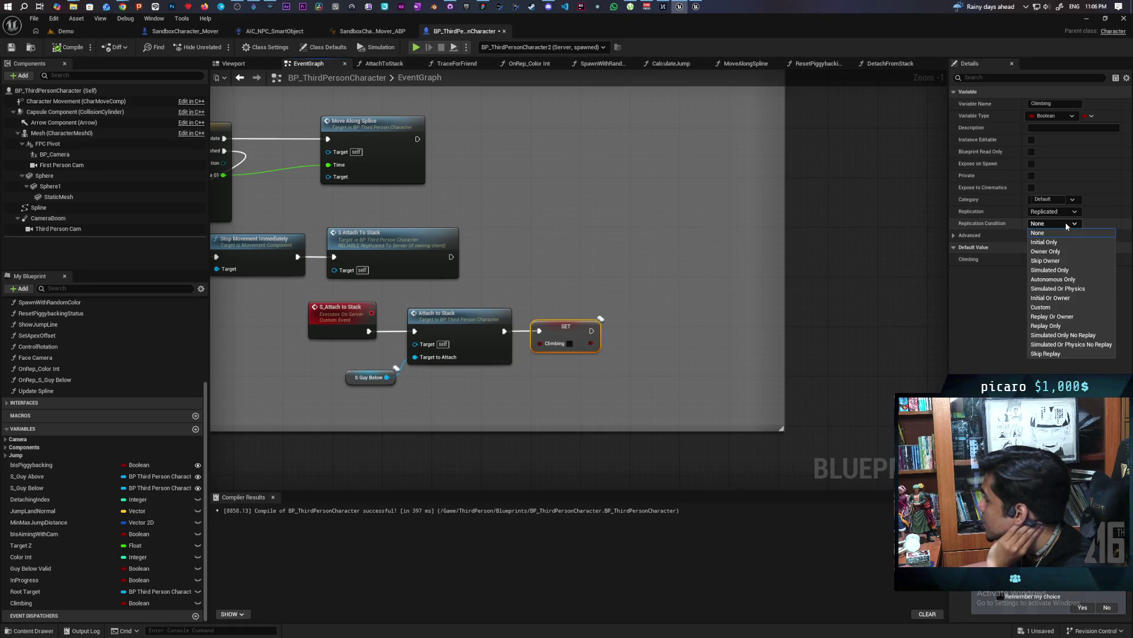
left_click(972, 294)
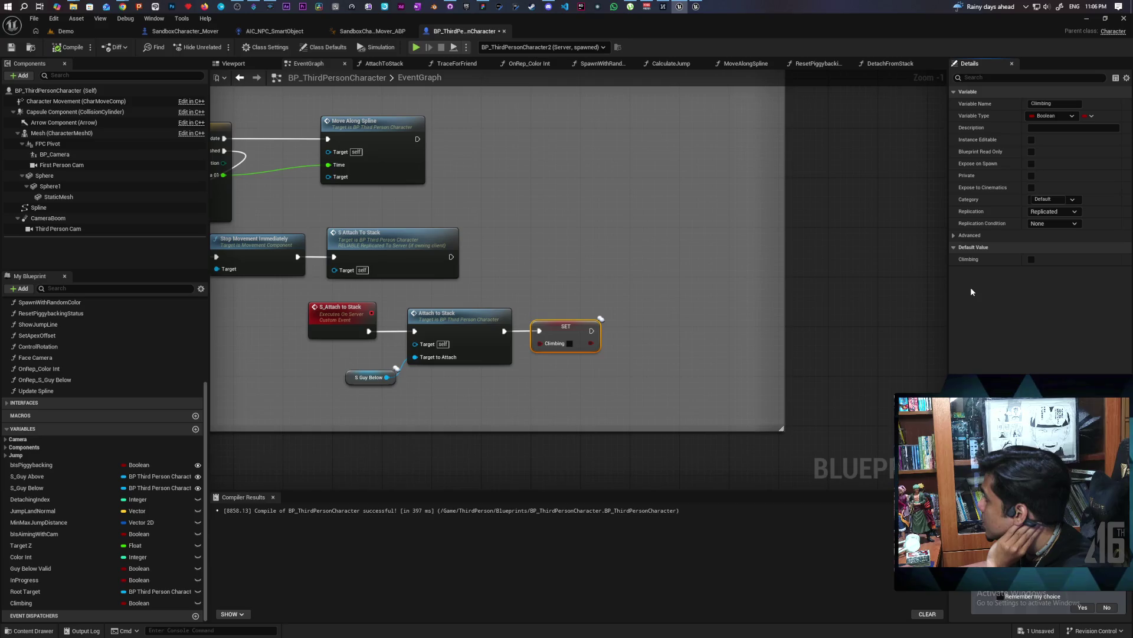
left_click_drag(518, 379, 602, 372)
left_click(588, 348)
left_click_drag(680, 368, 671, 379)
left_click(692, 356)
scroll(549, 369, "down", 5)
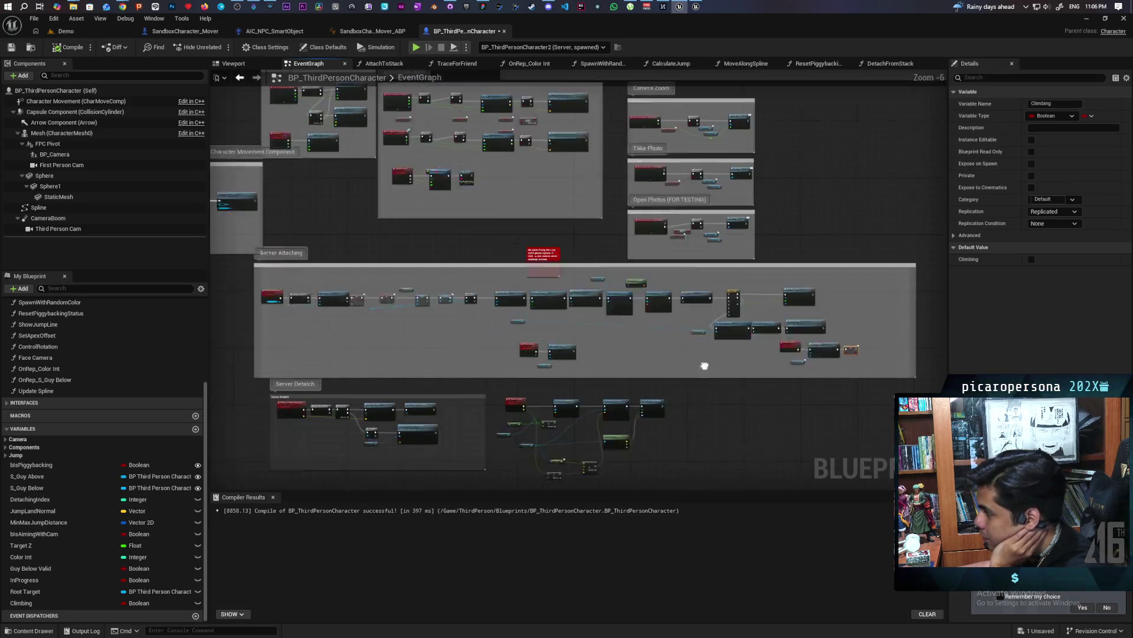
Compile and save BP_ThirdPersonCharacter with SET Climbing before SV Request Join Stack, then show the Demo level.
key("Home")
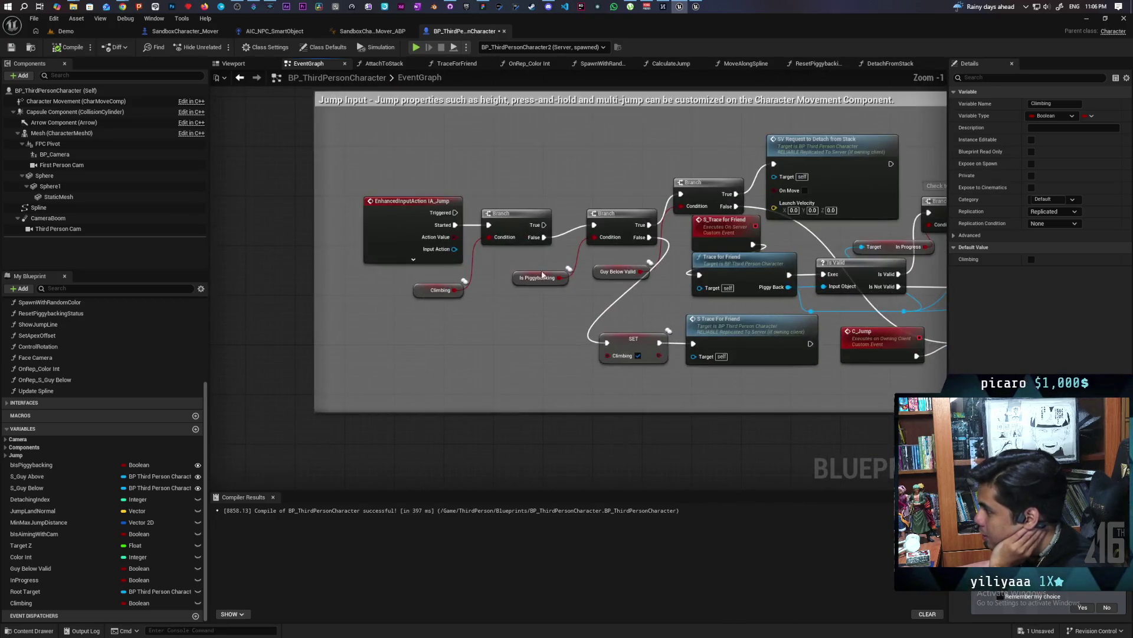
mouse_move(547, 338)
left_mouse_down()
mouse_move(407, 341)
mouse_move(915, 356)
mouse_move(937, 341)
mouse_move(816, 232)
mouse_move(783, 232)
mouse_move(880, 232)
left_mouse_up()
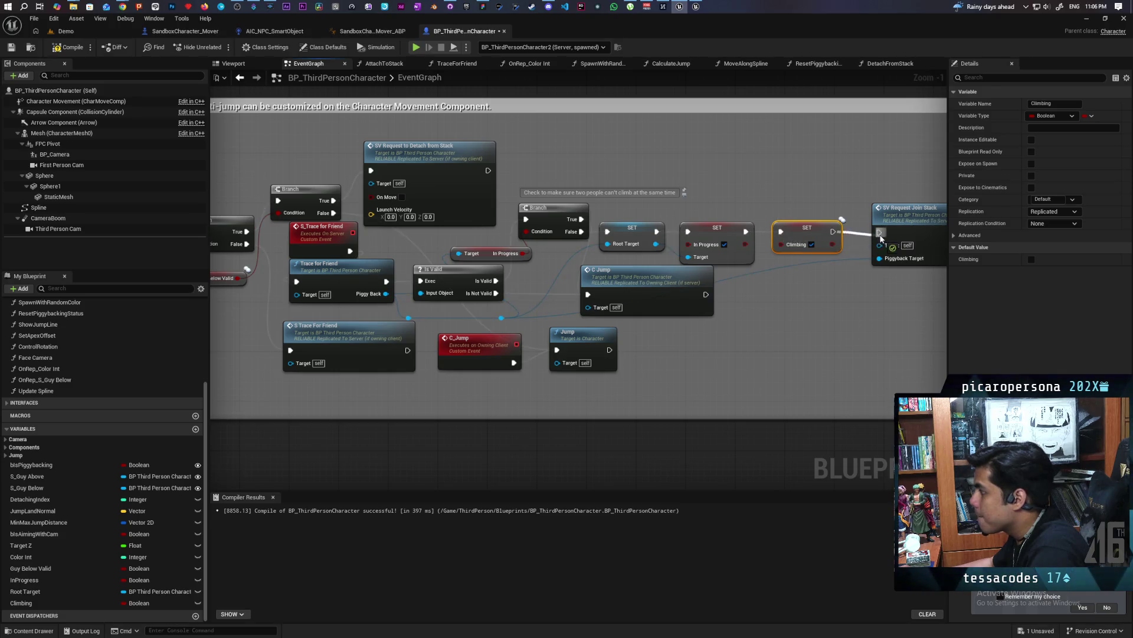
key("F7")
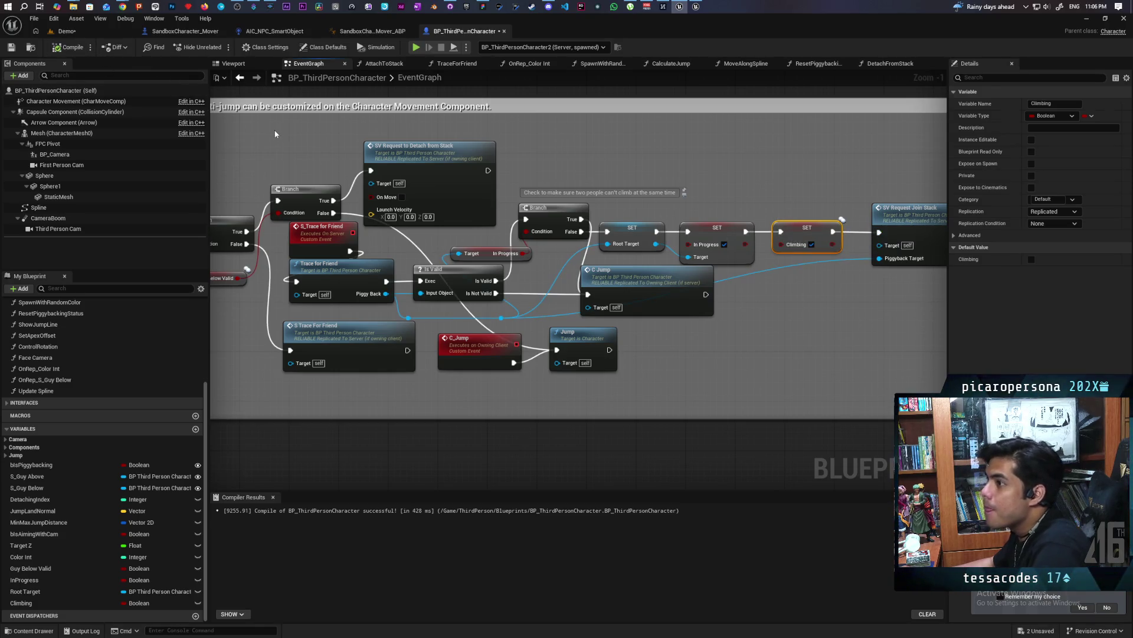
key("ctrl+s")
mouse_move(558, 30)
left_mouse_down()
mouse_move(737, 94)
mouse_move(782, 45)
left_mouse_up()
left_click(523, 48)
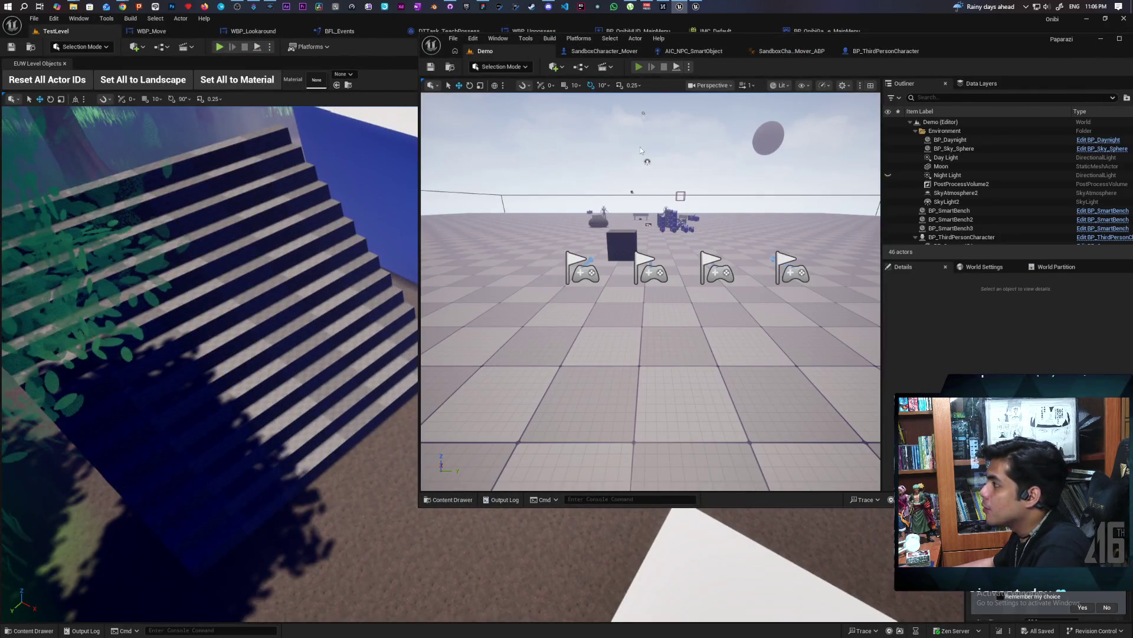
Test climbing in a two-client play session, then stop it and return to the blueprint editor.
key("alt+p")
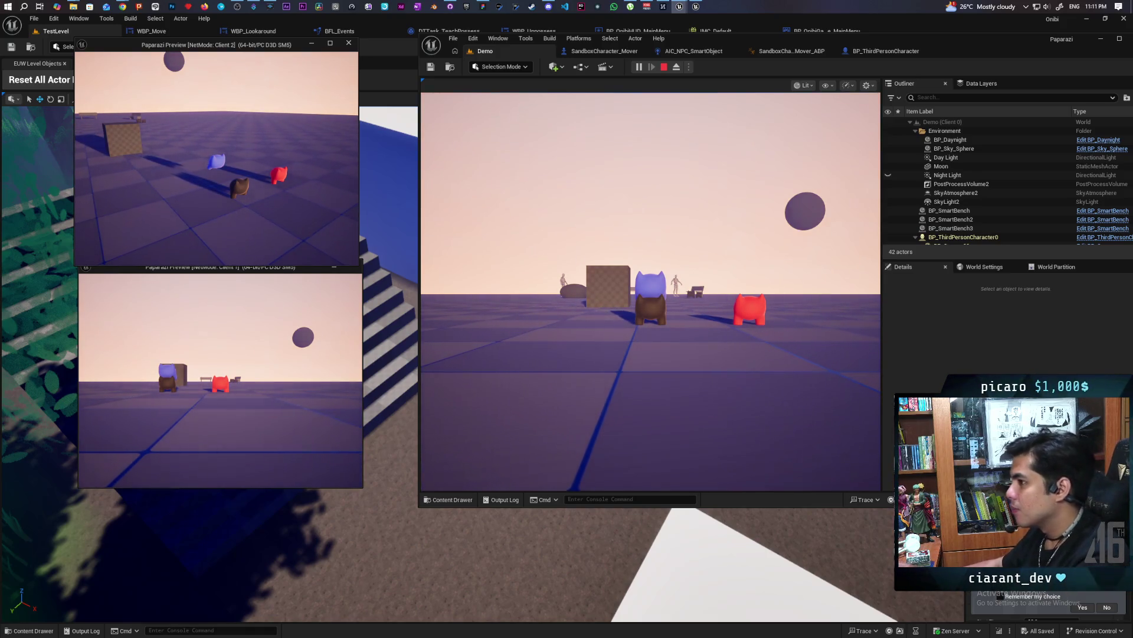
key("Escape")
left_click(619, 50)
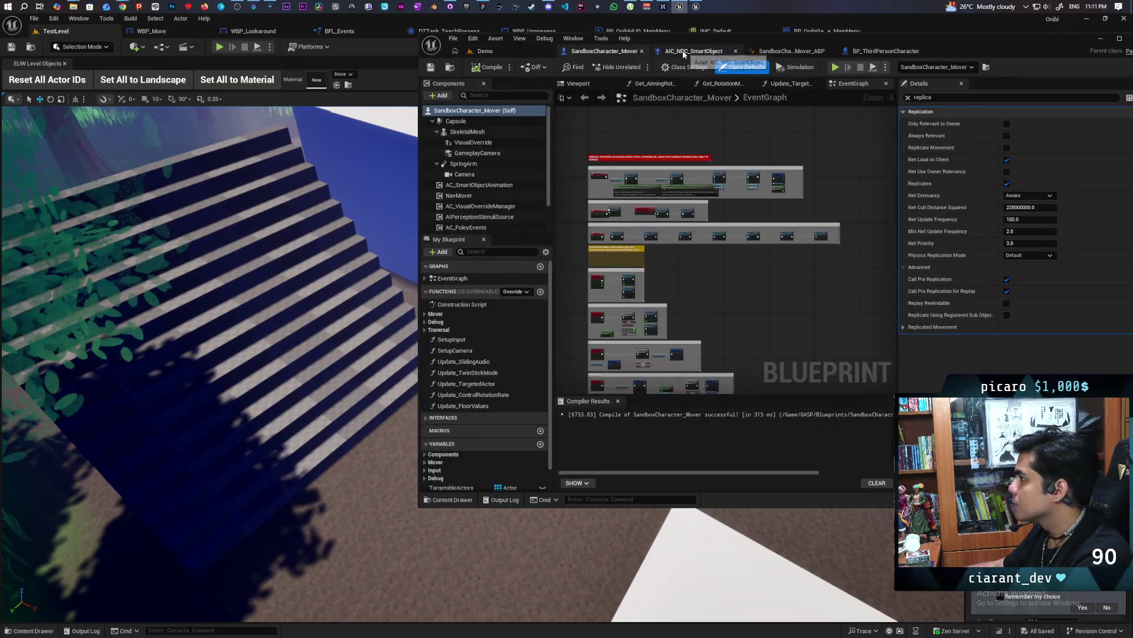
In BP_ThirdPersonCharacter, add a Set Replicate Movement node near the Climbing SET.
left_click(684, 51)
left_click(880, 52)
mouse_move(841, 202)
left_mouse_down()
mouse_move(695, 223)
mouse_move(705, 230)
left_mouse_up()
right_click(747, 251)
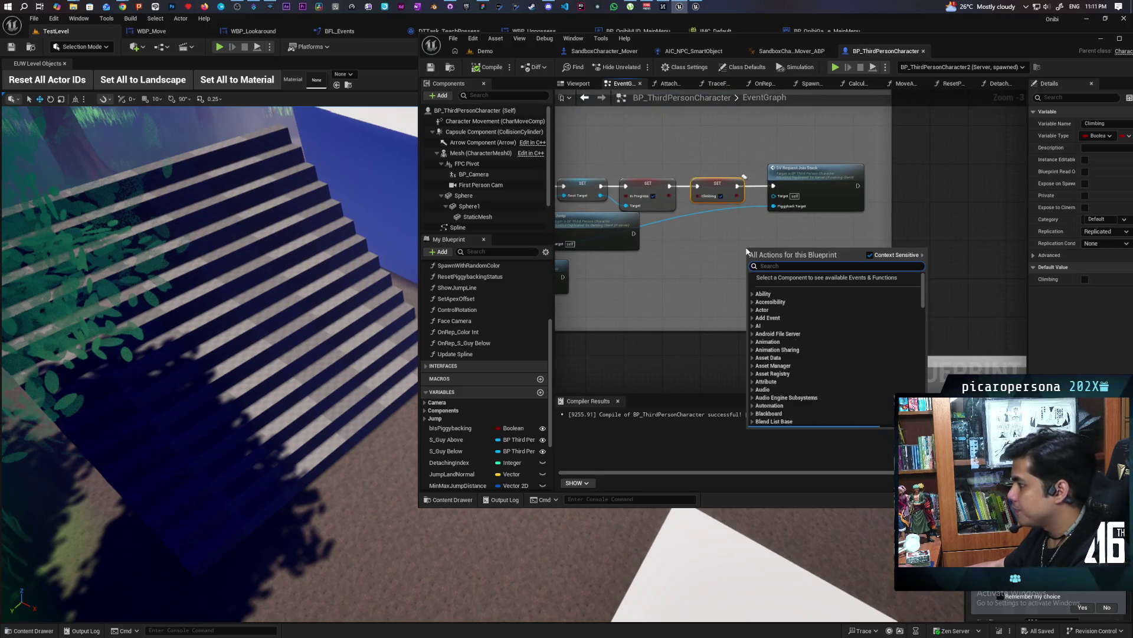
type("replicate mo")
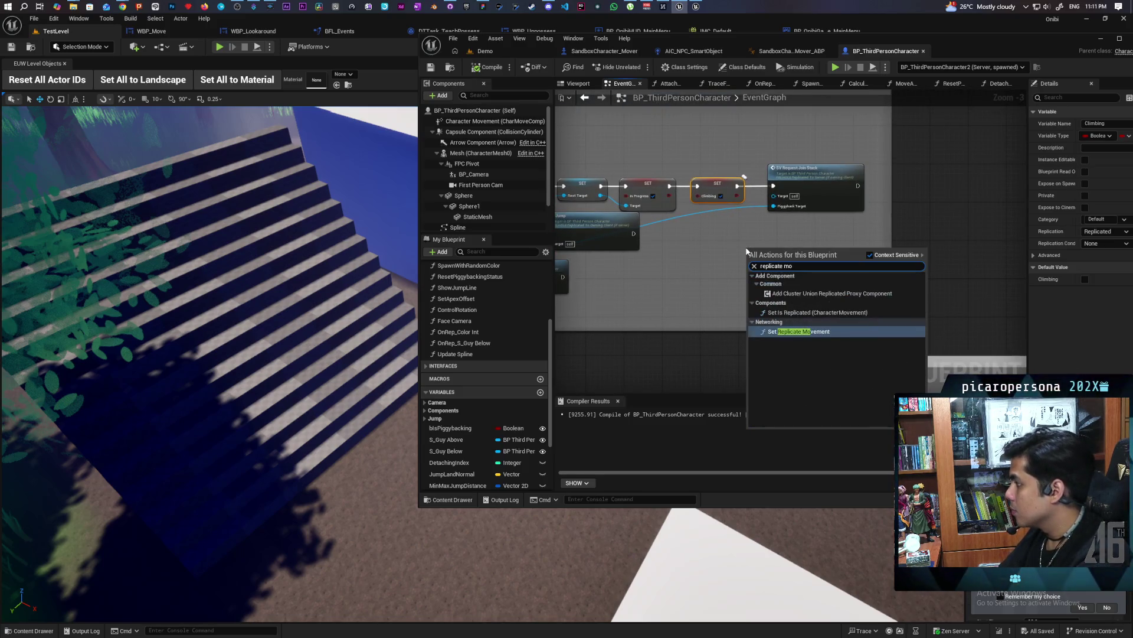
key("Return")
Wire Set Replicate Movement in between the Climbing SET and SV Request Join Stack.
scroll(743, 252, "up", 3)
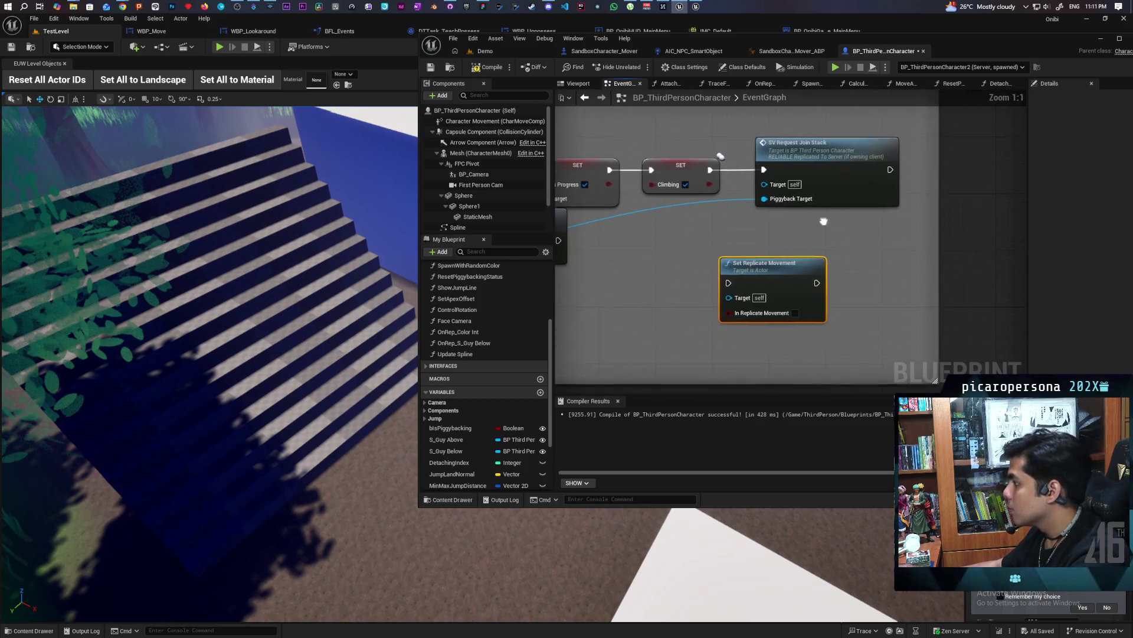
left_click_drag(743, 252, 827, 250)
mouse_move(690, 361)
left_mouse_down()
mouse_move(683, 341)
mouse_move(705, 248)
mouse_move(649, 245)
left_mouse_up()
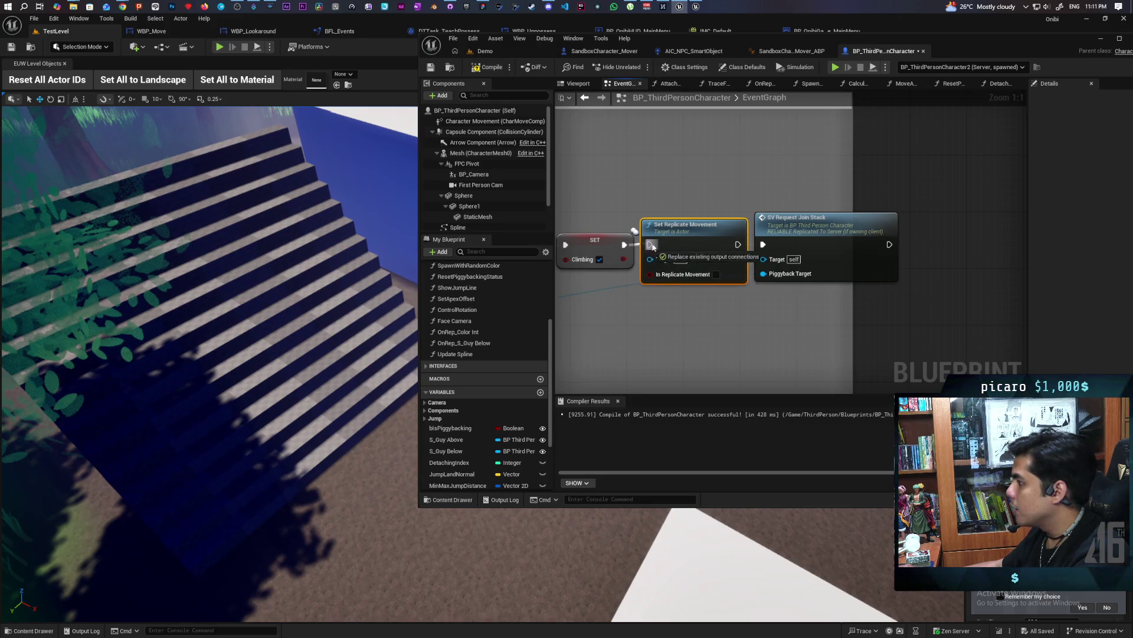
left_click_drag(735, 247, 763, 244)
Recompile the character blueprint and relaunch the two-client play session in the Demo level.
left_click(490, 67)
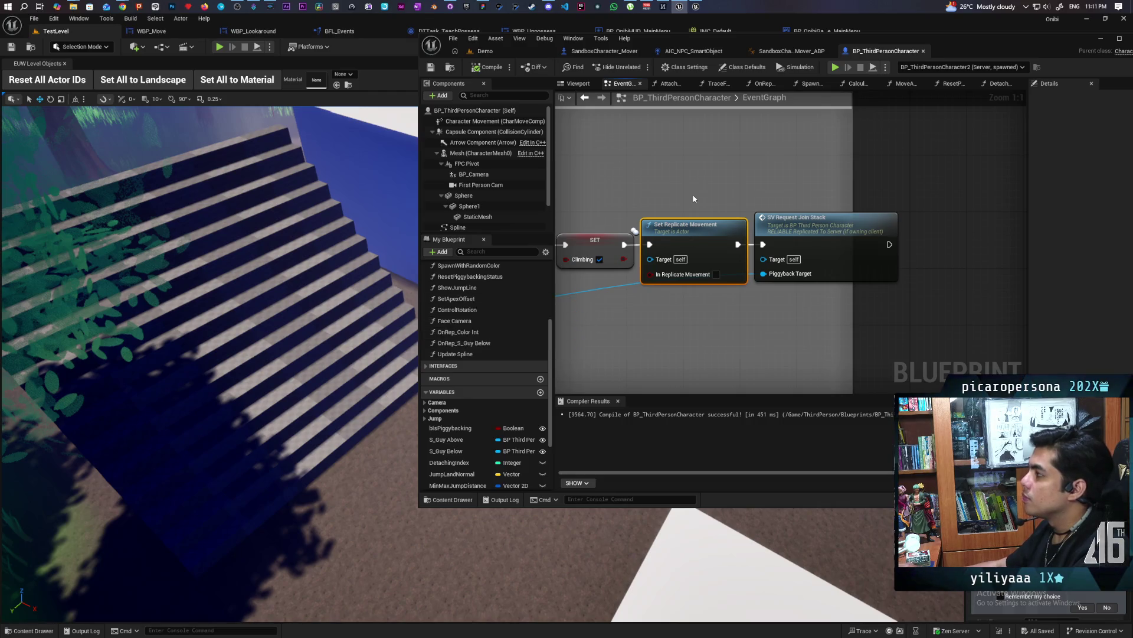
scroll(702, 174, "down", 3)
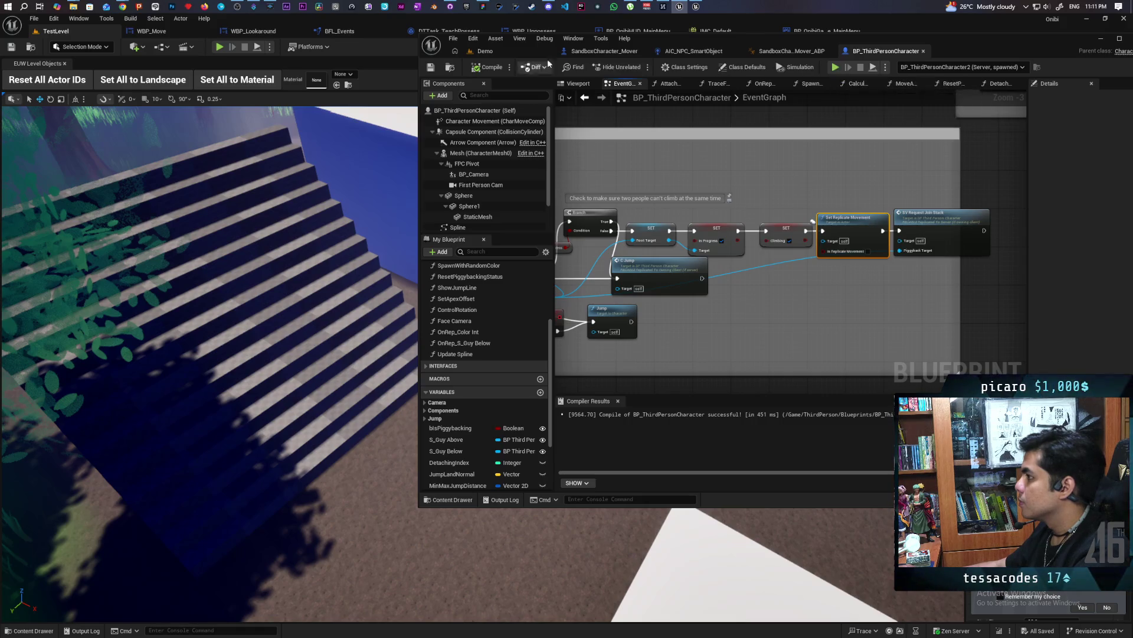
left_click(485, 51)
left_click(640, 67)
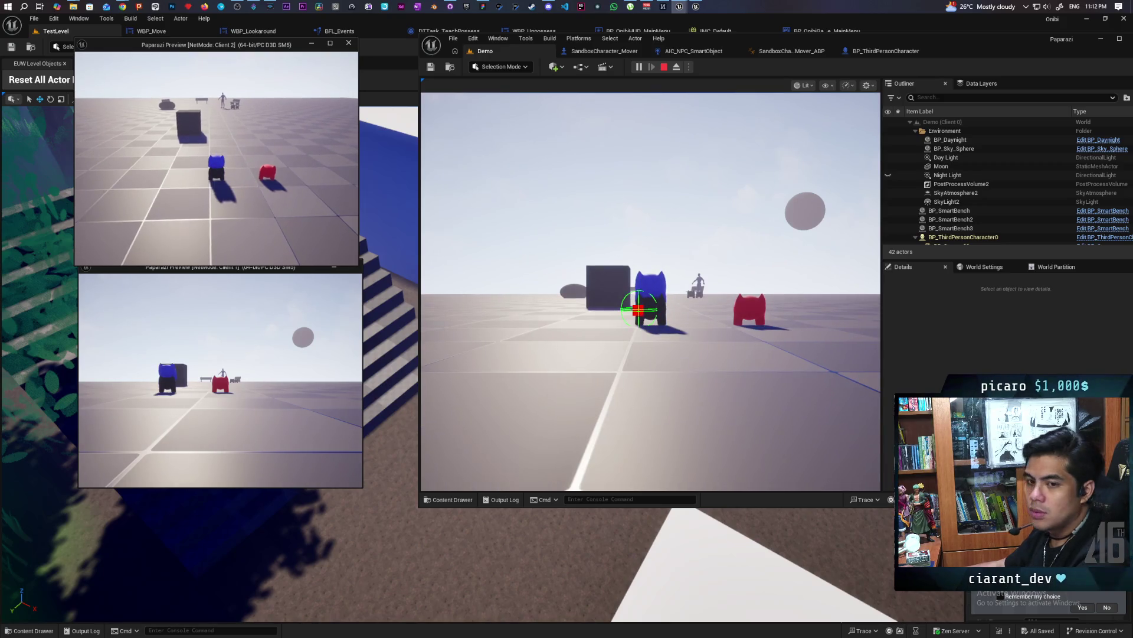
End the Play In Editor session so both client windows close.
key("Escape")
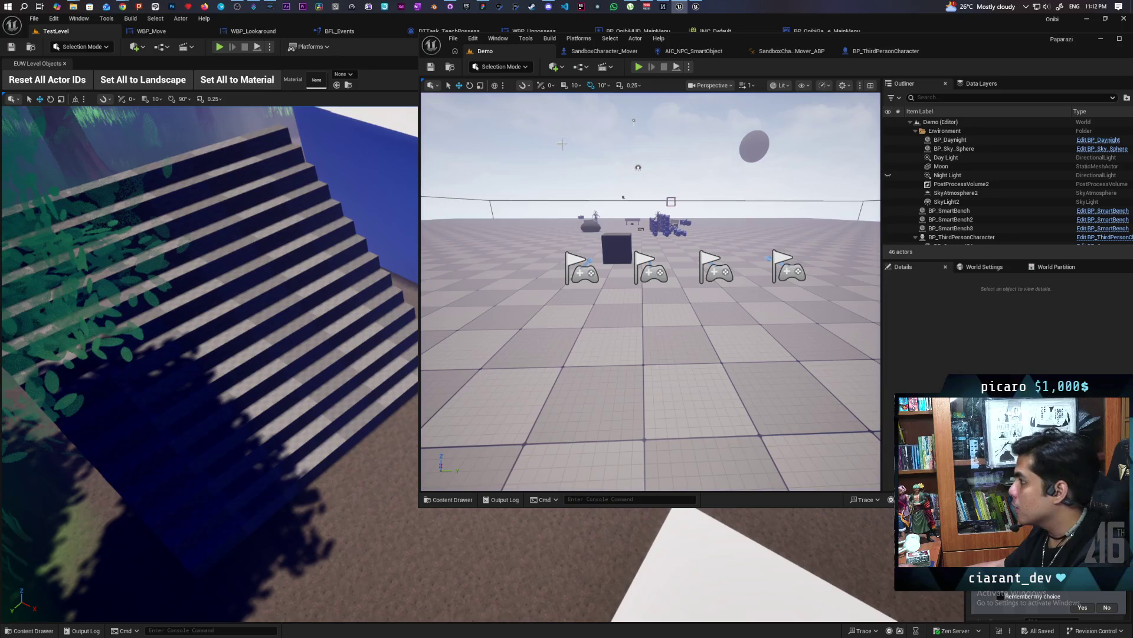
Wire the Climbing SET directly into SV Request Join Stack, set Replicate Movement aside, and replay.
left_click(892, 52)
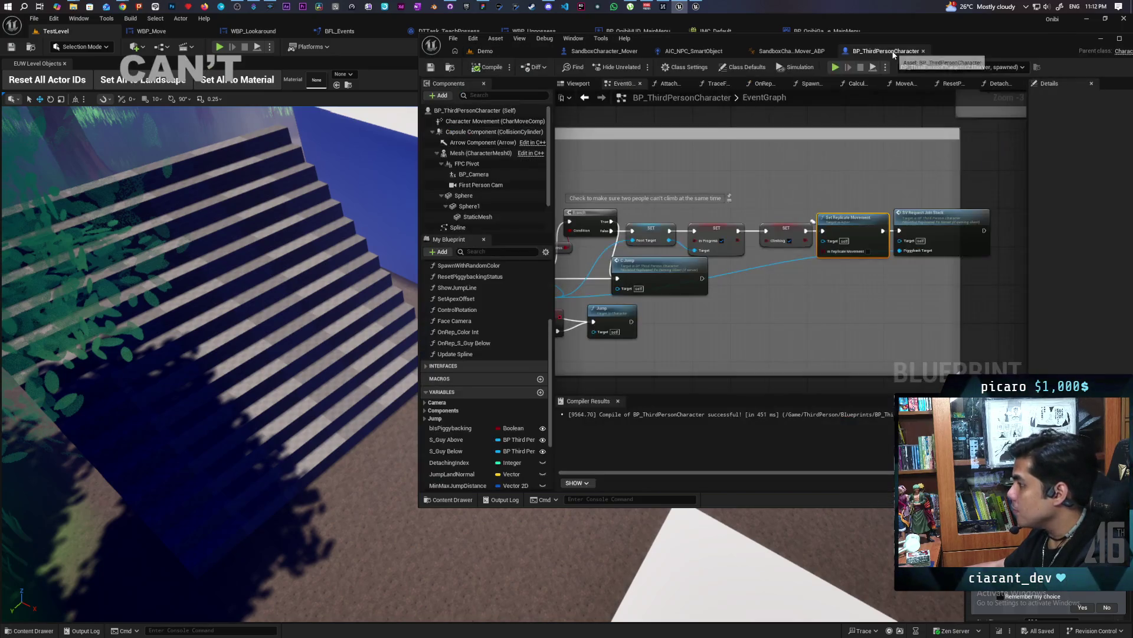
scroll(815, 306, "up", 3)
left_click_drag(793, 219, 813, 263)
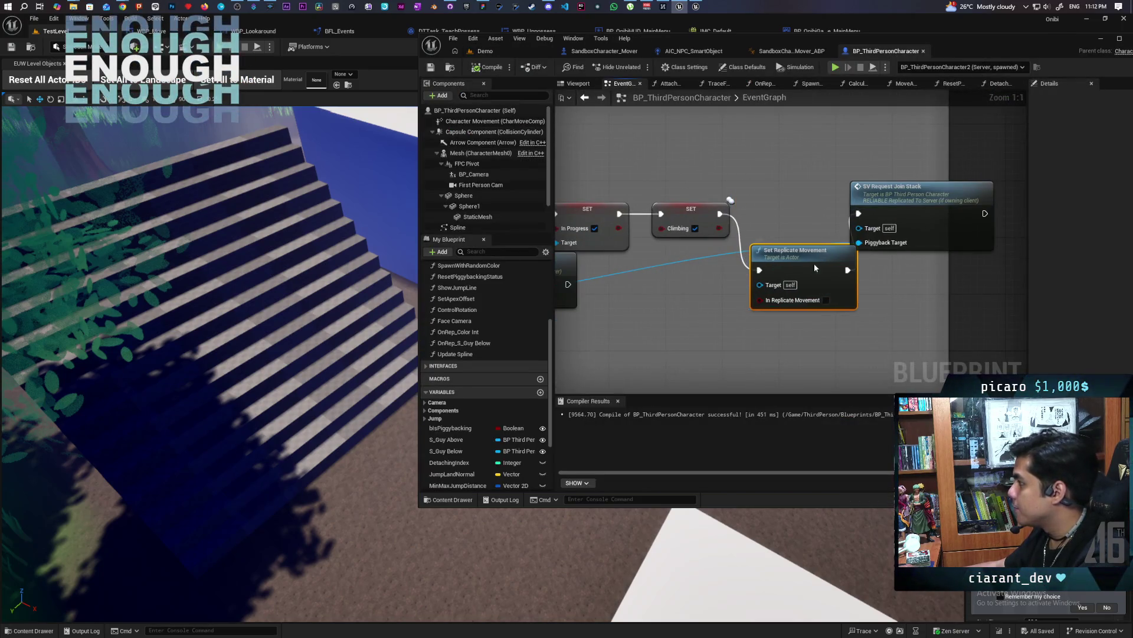
left_click_drag(719, 214, 859, 213)
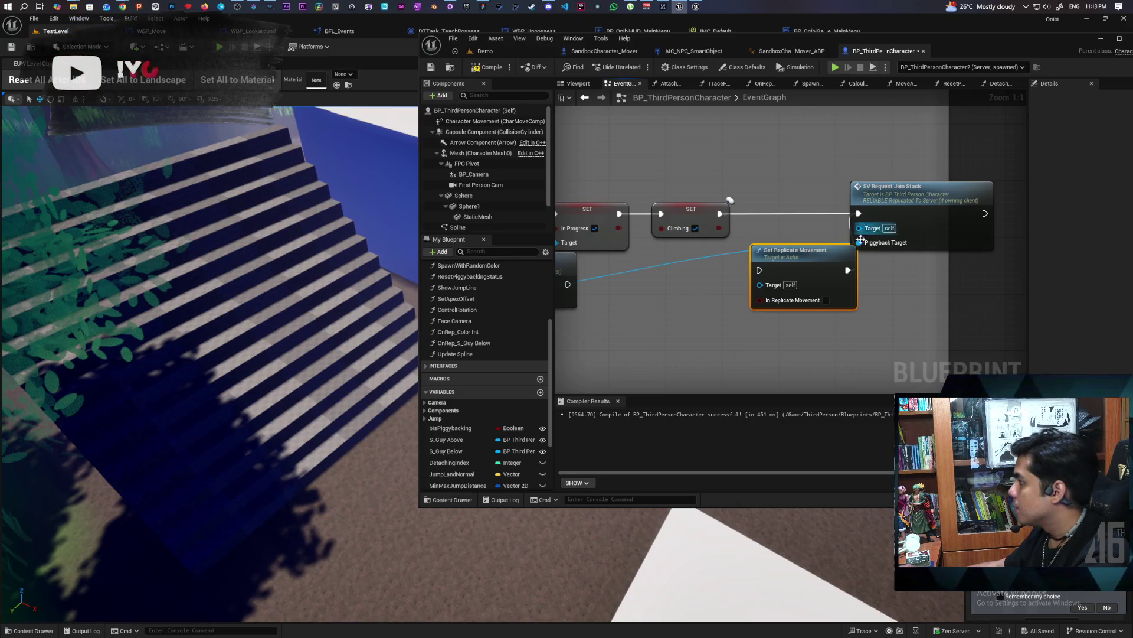
left_click_drag(796, 250, 774, 271)
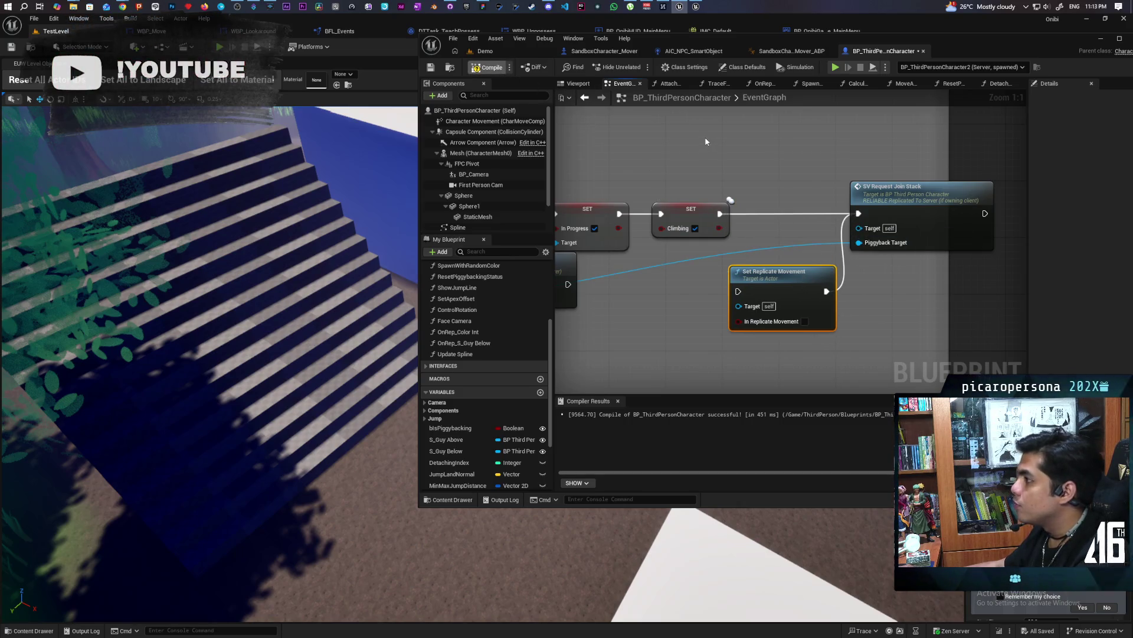
left_click(519, 52)
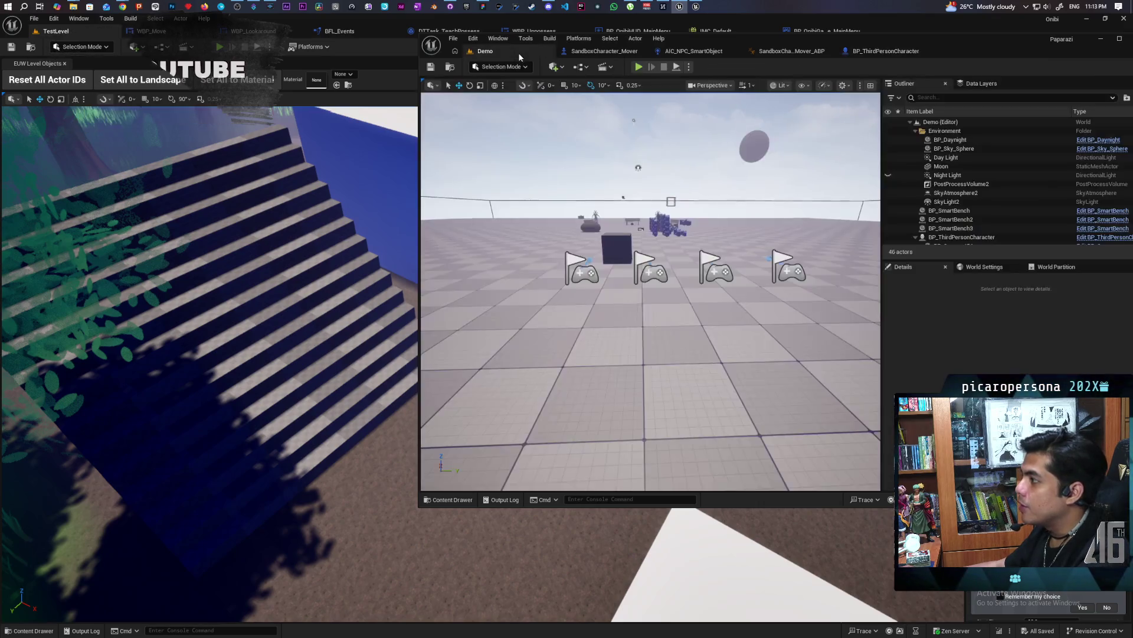
left_click(639, 72)
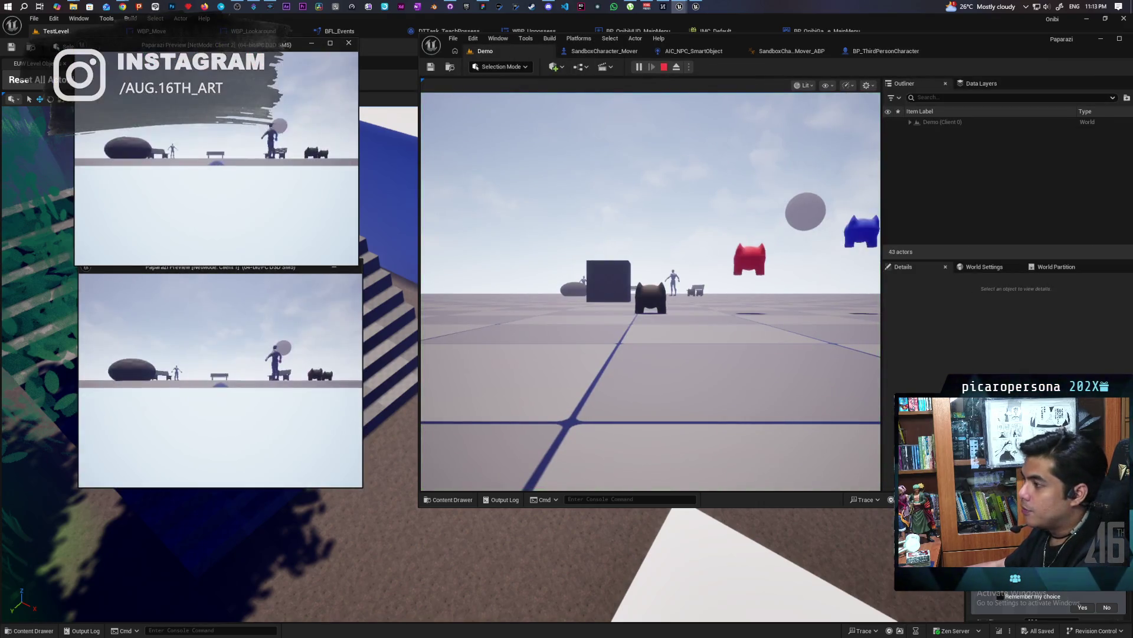